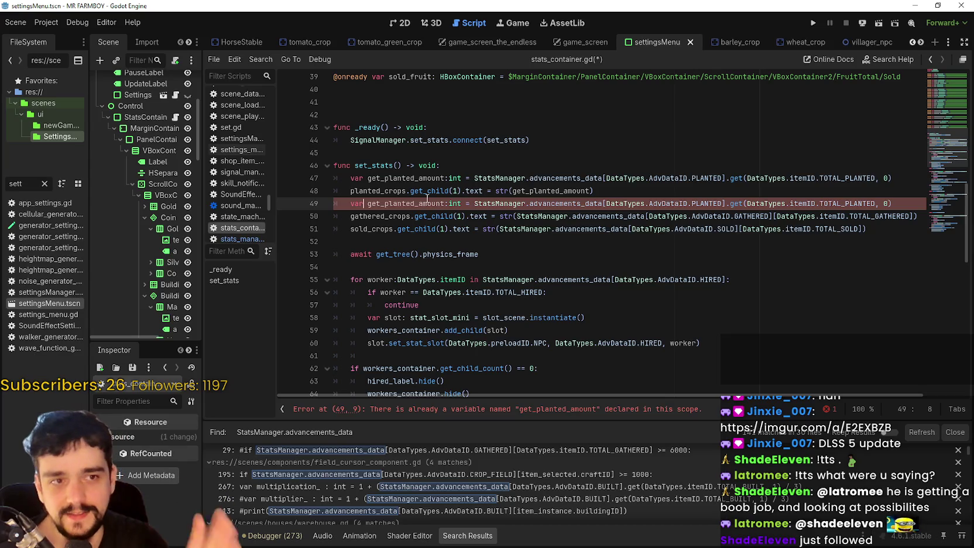
Widen the Scene dock panel next to the script editor
{"action": "left_click", "coordinate": [622, 174]}
{"action": "left_click", "coordinate": [606, 189]}
{"action": "scroll", "coordinate": [629, 256], "scroll_direction": "up", "scroll_amount": 1}
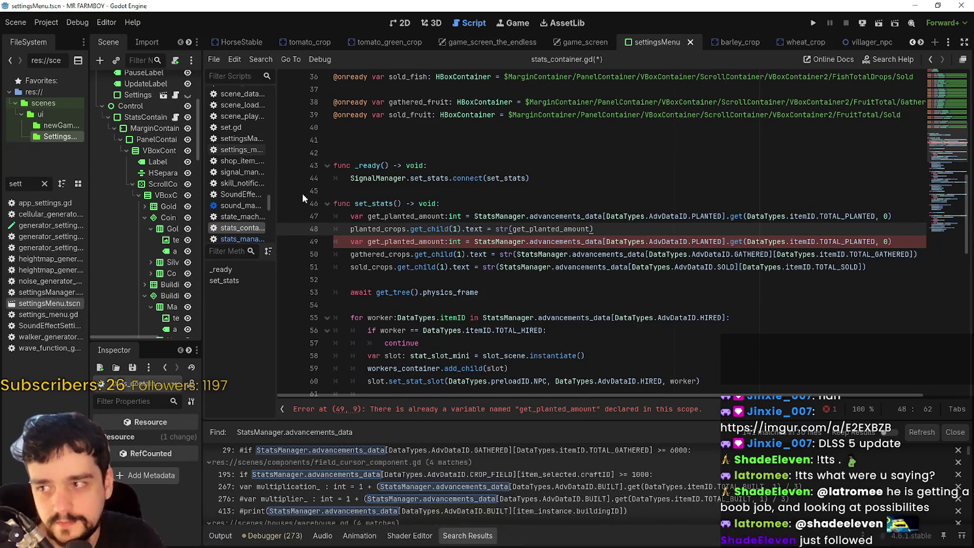
{"action": "left_click_drag", "start_coordinate": [204, 271], "coordinate": [263, 271]}
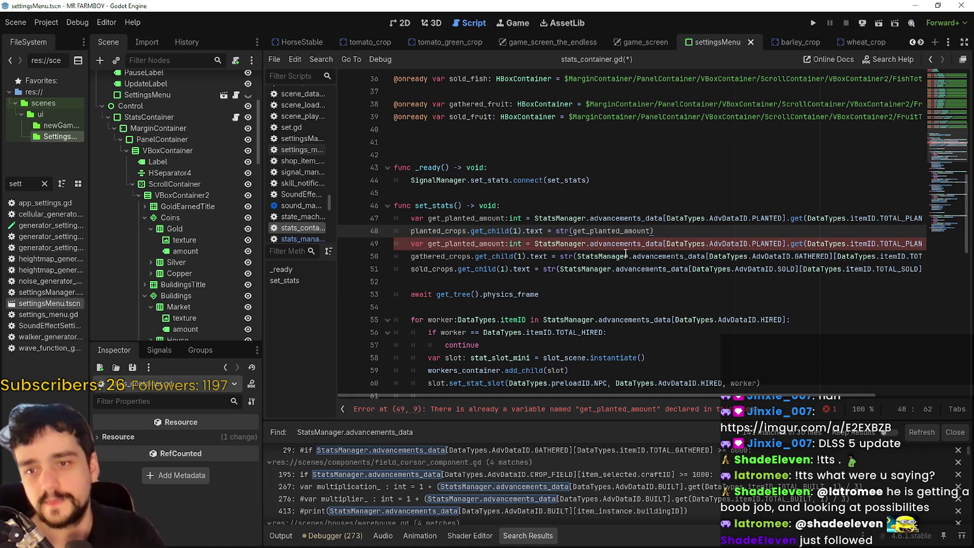
{"action": "mouse_move", "coordinate": [625, 253]}
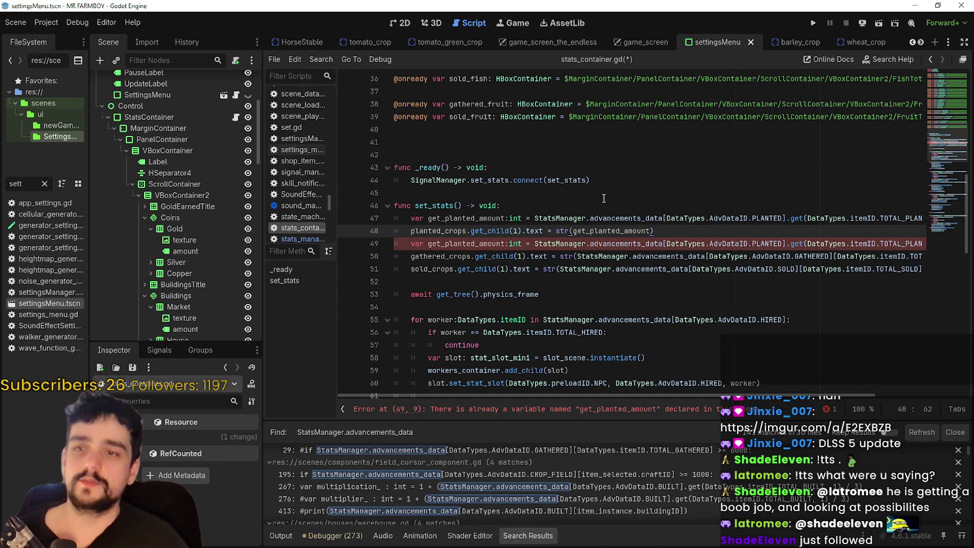
{"action": "mouse_move", "coordinate": [503, 397]}
{"action": "left_mouse_down"}
{"action": "mouse_move", "coordinate": [526, 392]}
{"action": "mouse_move", "coordinate": [503, 396]}
{"action": "left_mouse_up"}
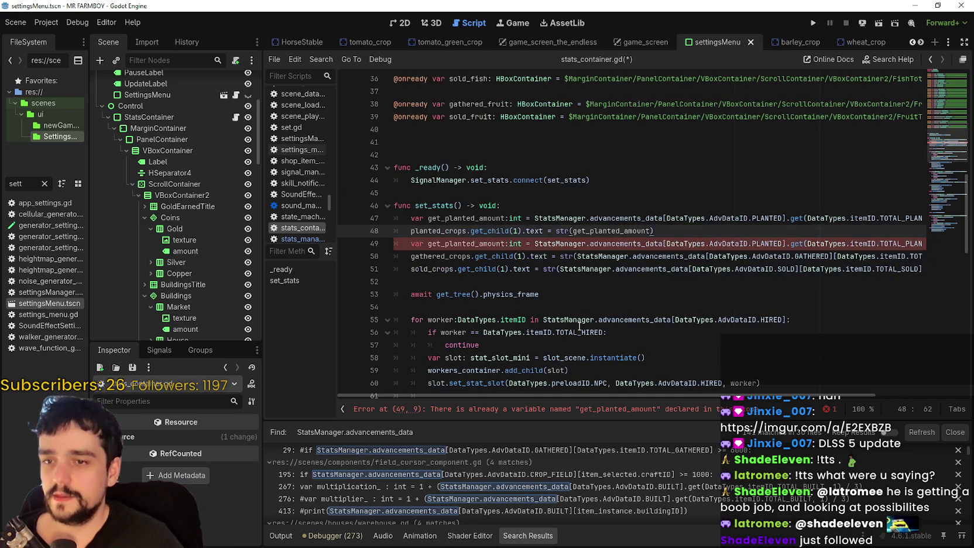
Inspect the advancements_data lookup and its PLANTED key on line 47
{"action": "left_click", "coordinate": [643, 232]}
{"action": "left_click_drag", "start_coordinate": [782, 218], "coordinate": [605, 216]}
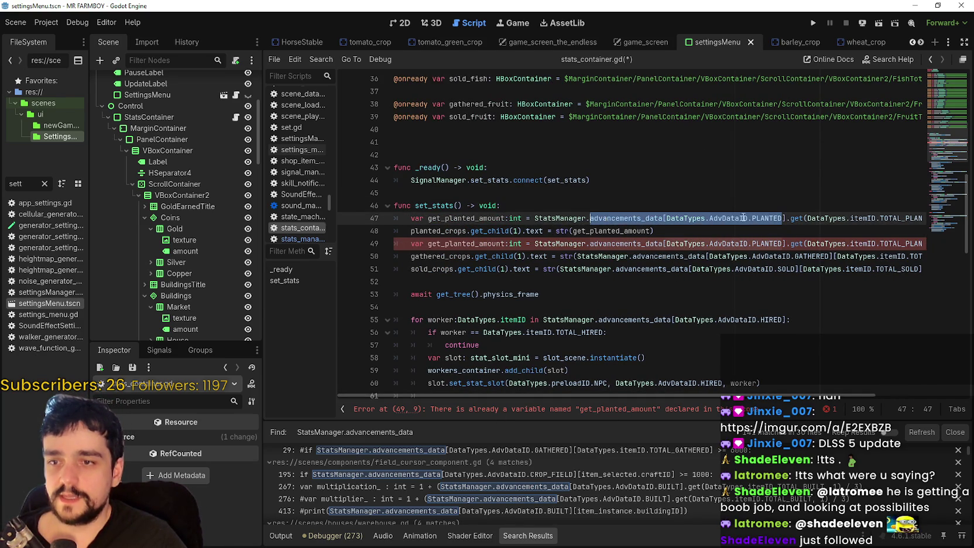
{"action": "left_click_drag", "start_coordinate": [700, 214], "coordinate": [693, 220]}
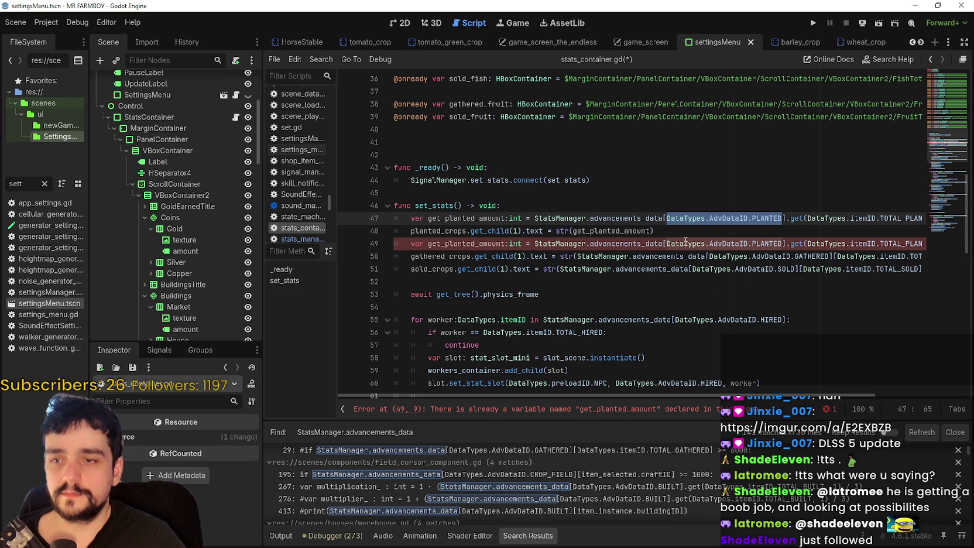
{"action": "left_click", "coordinate": [660, 219]}
{"action": "double_click", "coordinate": [613, 220]}
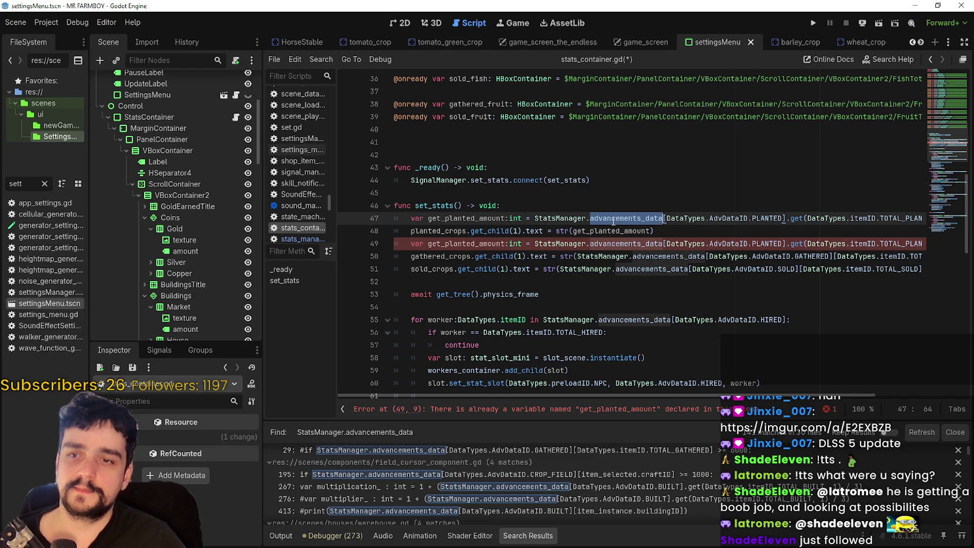
{"action": "left_click", "coordinate": [740, 218]}
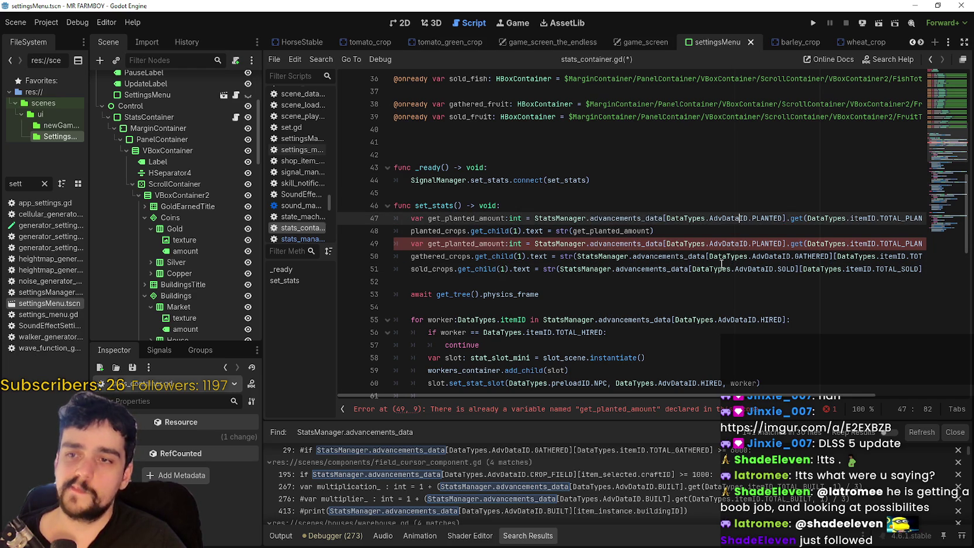
{"action": "left_click_drag", "start_coordinate": [768, 219], "coordinate": [785, 219]}
{"action": "left_click", "coordinate": [675, 229]}
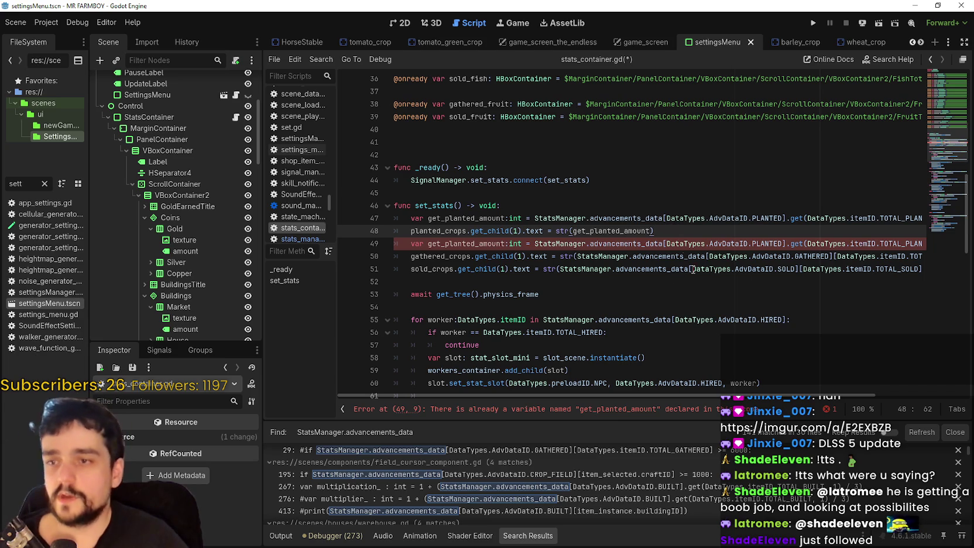
Clear the FileSystem filter and scroll the list to see the Settings folder's files
{"action": "left_click", "coordinate": [44, 184]}
{"action": "scroll", "coordinate": [618, 395], "scroll_direction": "right", "scroll_amount": 1}
{"action": "scroll", "coordinate": [620, 396], "scroll_direction": "right", "scroll_amount": 2}
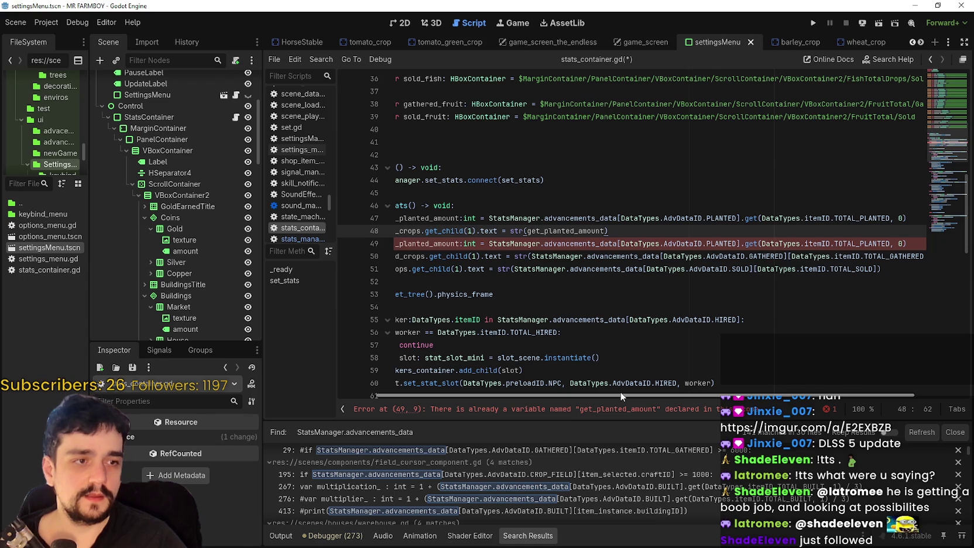
{"action": "scroll", "coordinate": [622, 397], "scroll_direction": "right", "scroll_amount": 3}
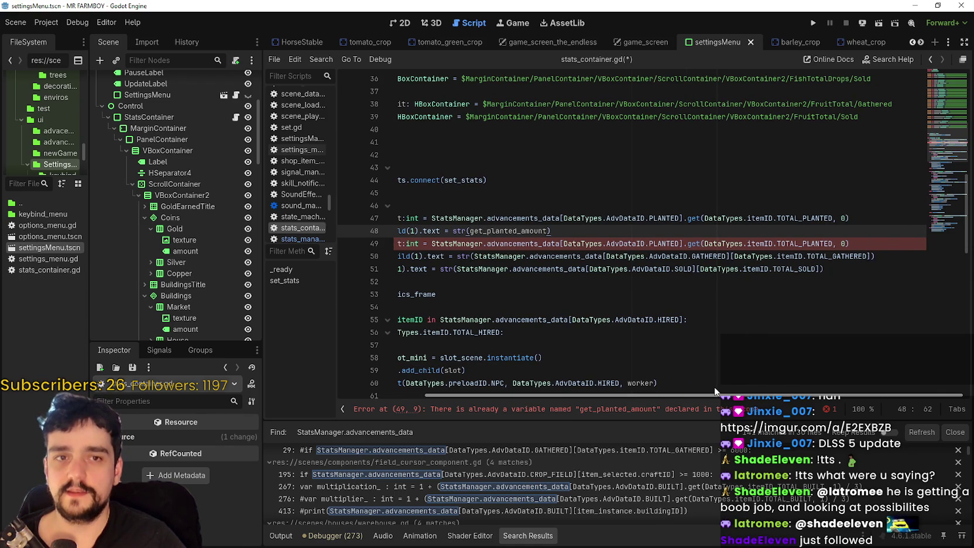
{"action": "scroll", "coordinate": [697, 385], "scroll_direction": "left", "scroll_amount": 5}
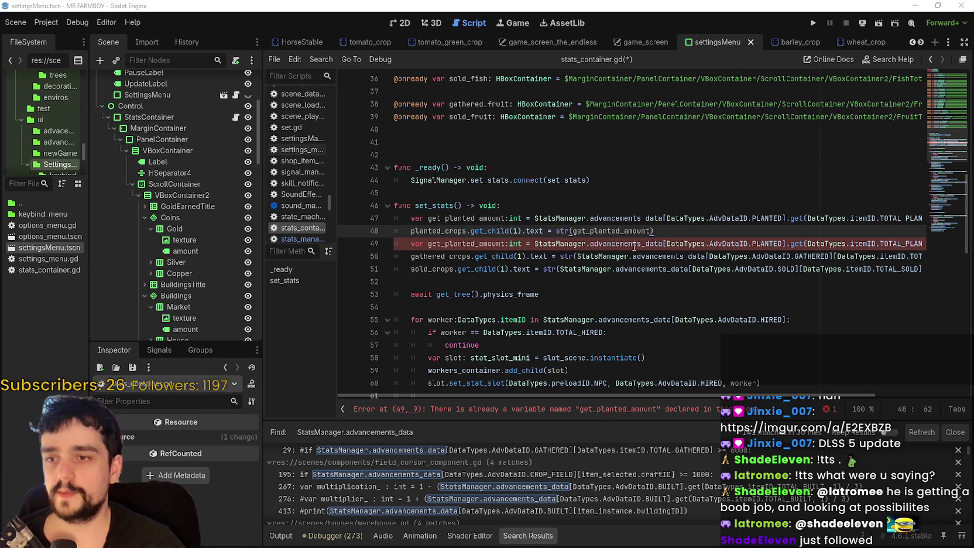
Inspect the duplicate get_planted_amount declarations on lines 48 and 49
{"action": "left_click", "coordinate": [530, 255]}
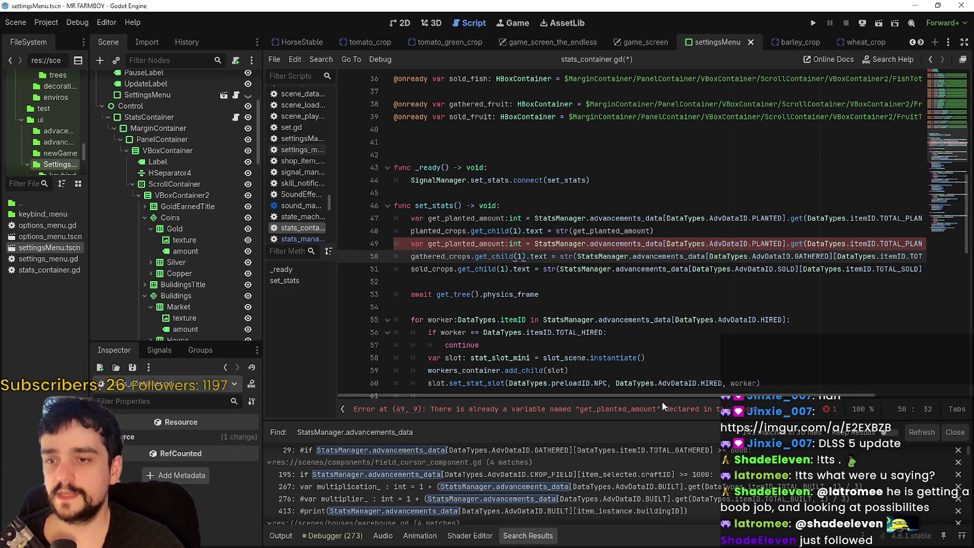
{"action": "scroll", "coordinate": [673, 393], "scroll_direction": "right", "scroll_amount": 5}
{"action": "scroll", "coordinate": [673, 383], "scroll_direction": "left", "scroll_amount": 5}
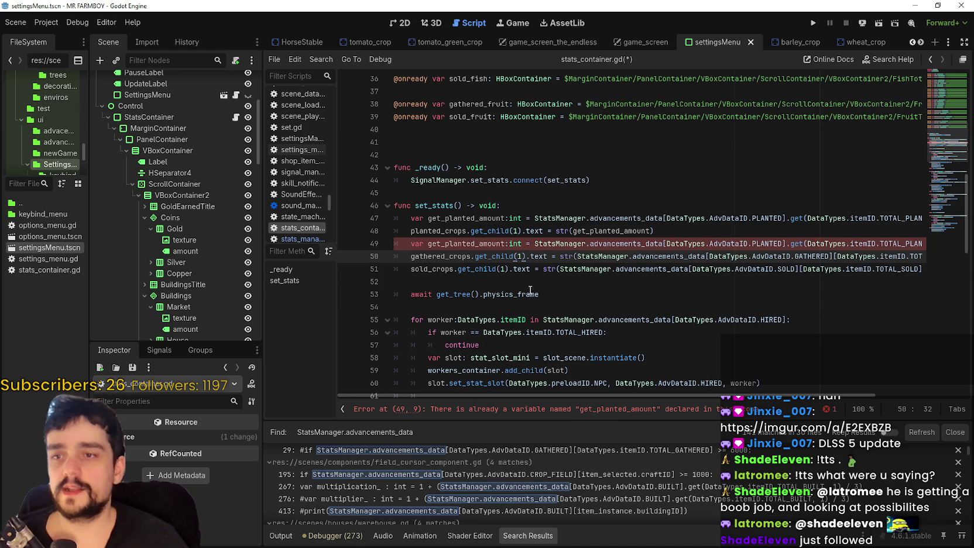
{"action": "left_click", "coordinate": [677, 234]}
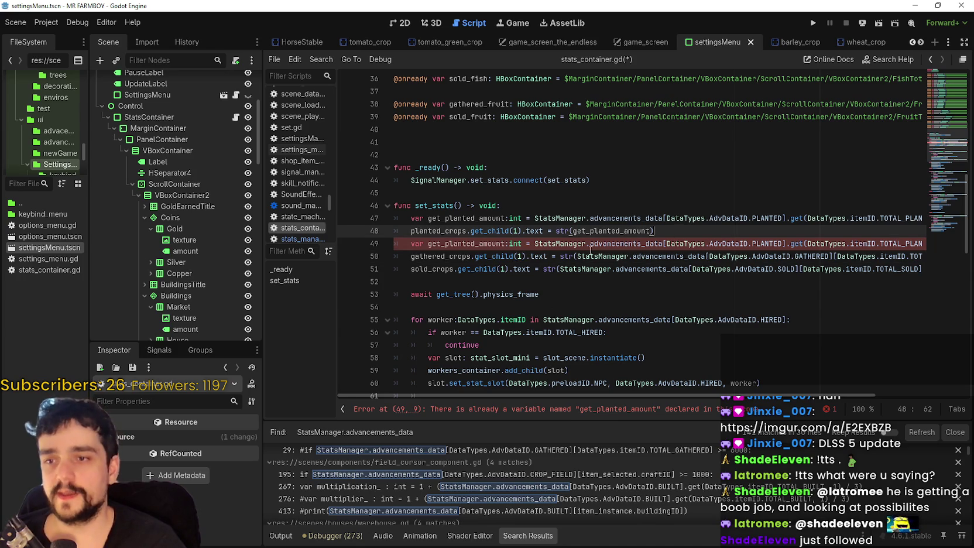
{"action": "double_click", "coordinate": [492, 244]}
{"action": "left_click", "coordinate": [578, 233]}
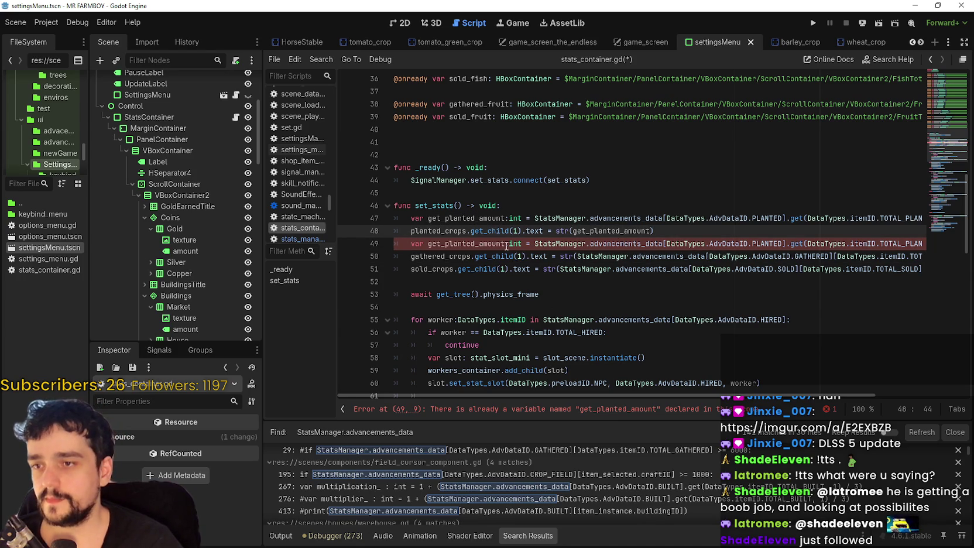
{"action": "left_click", "coordinate": [921, 257]}
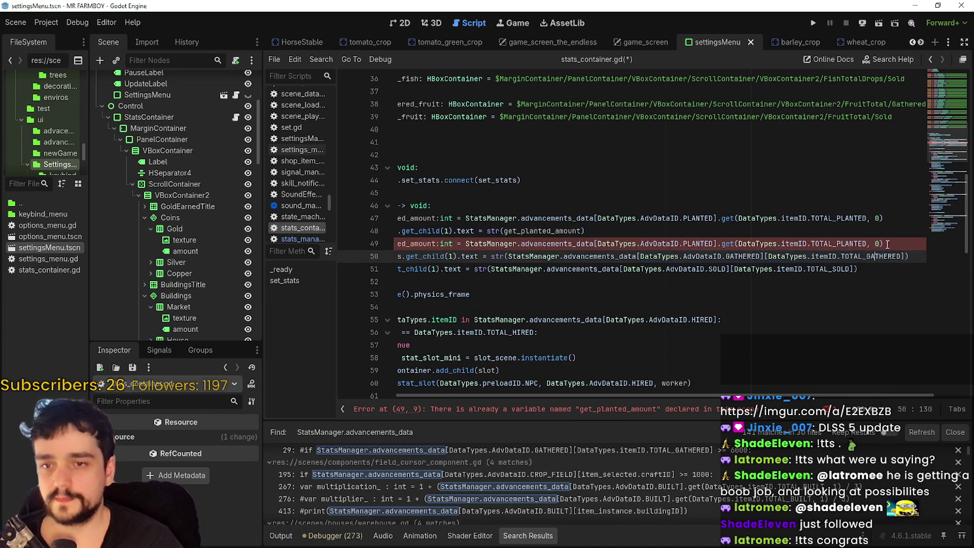
{"action": "left_click", "coordinate": [364, 244]}
{"action": "left_click", "coordinate": [500, 244]}
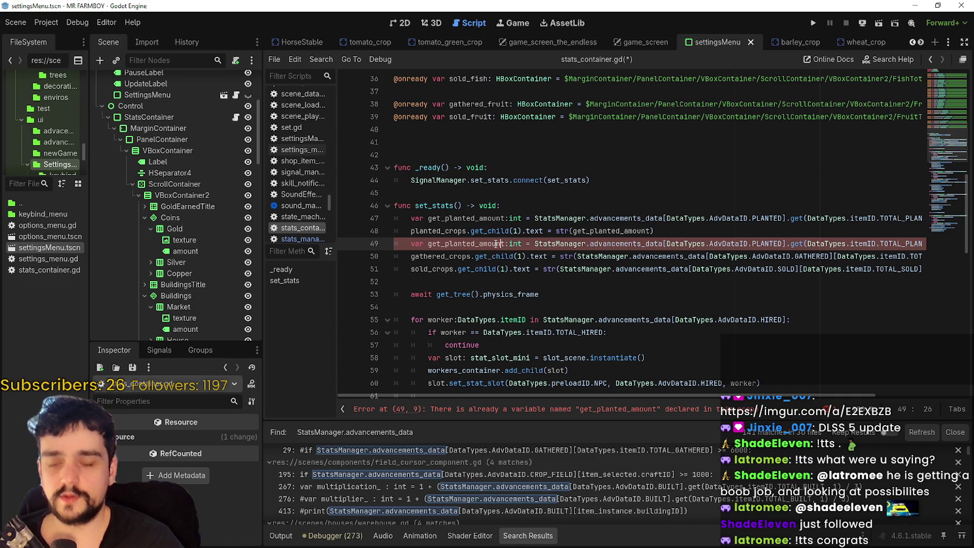
{"action": "double_click", "coordinate": [456, 243]}
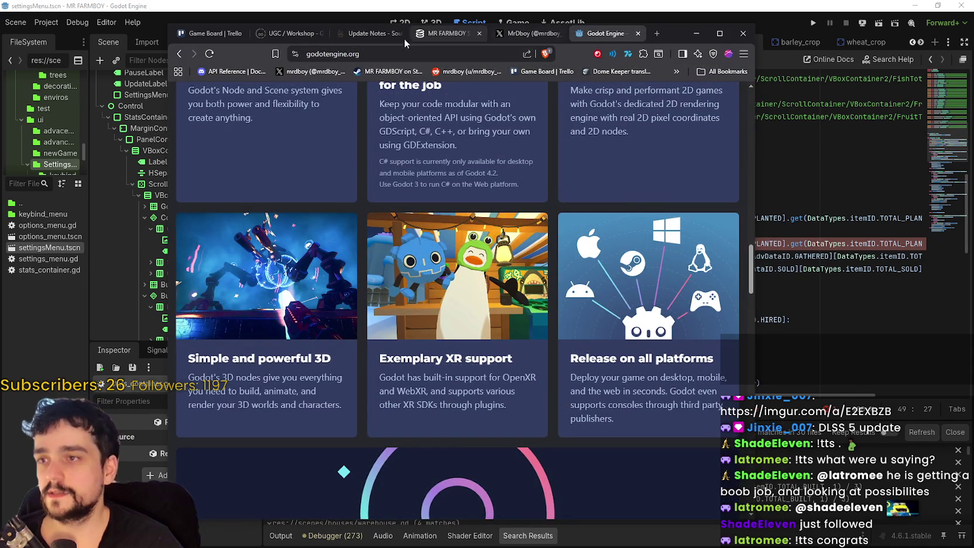
Scroll MR FARMBOY's SteamDB charts, then minimize the browser and return to line 48
{"action": "left_click", "coordinate": [460, 38]}
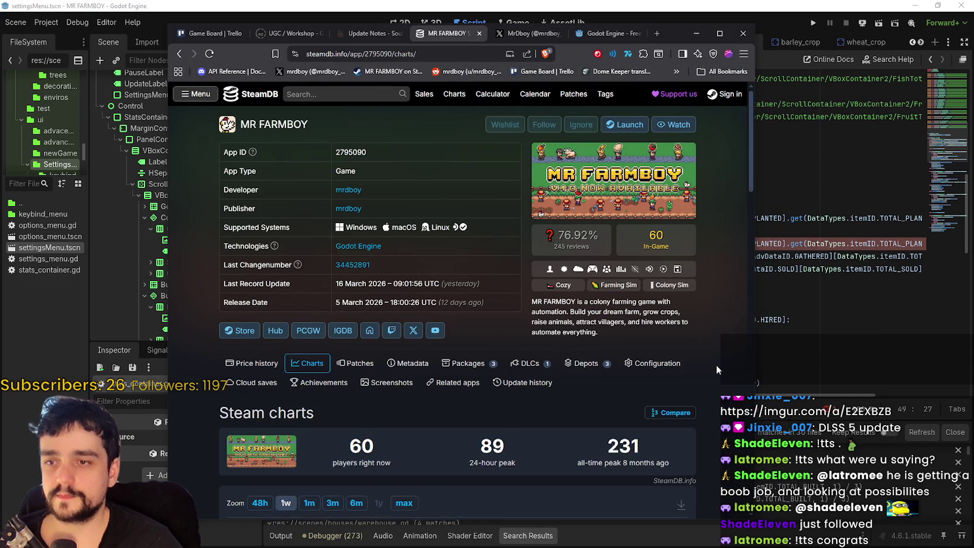
{"action": "scroll", "coordinate": [716, 365], "scroll_direction": "down", "scroll_amount": 3}
{"action": "scroll", "coordinate": [702, 240], "scroll_direction": "up", "scroll_amount": 2}
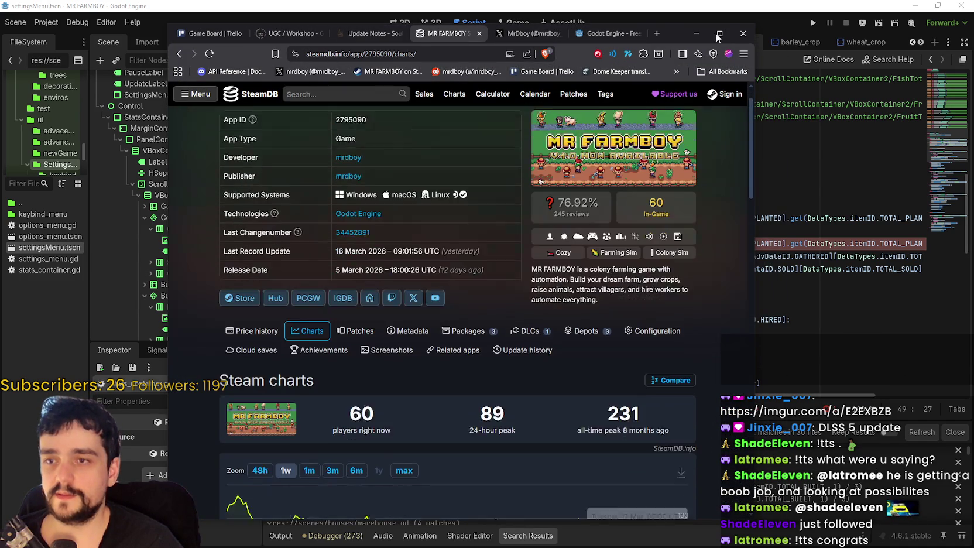
{"action": "left_click", "coordinate": [695, 34]}
{"action": "left_click", "coordinate": [595, 266]}
{"action": "left_click", "coordinate": [719, 232]}
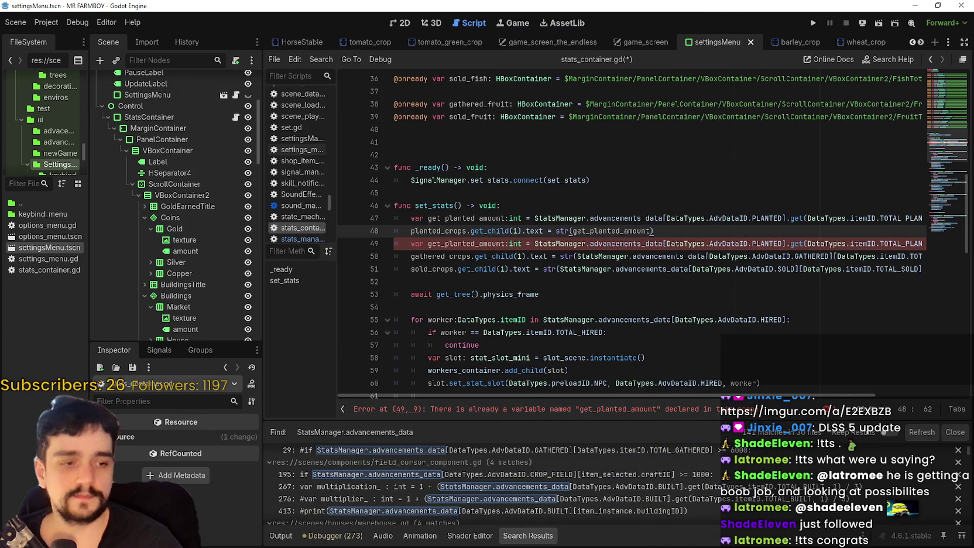
Change line 49's category key from PLANTED to GATHERED
{"action": "left_click", "coordinate": [604, 282]}
{"action": "left_click", "coordinate": [620, 243]}
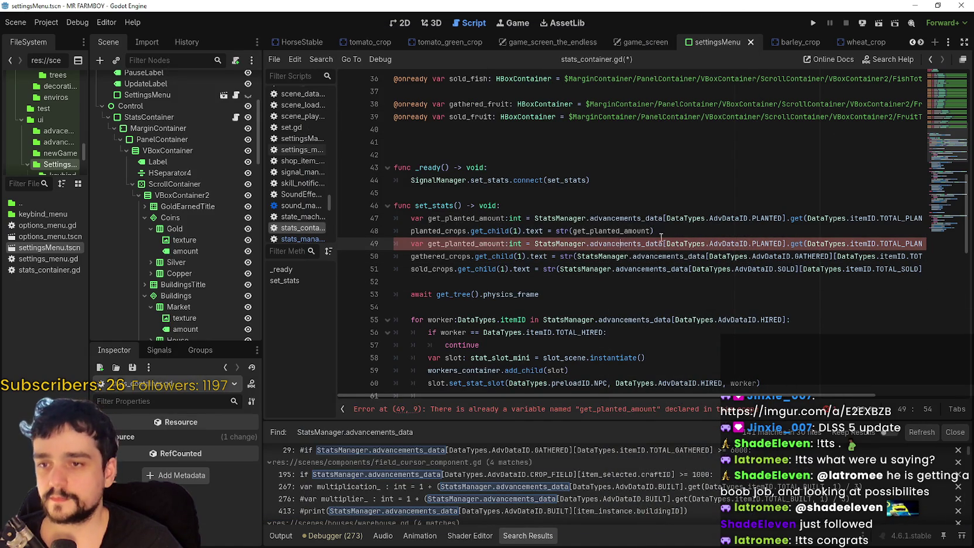
{"action": "left_click", "coordinate": [648, 231]}
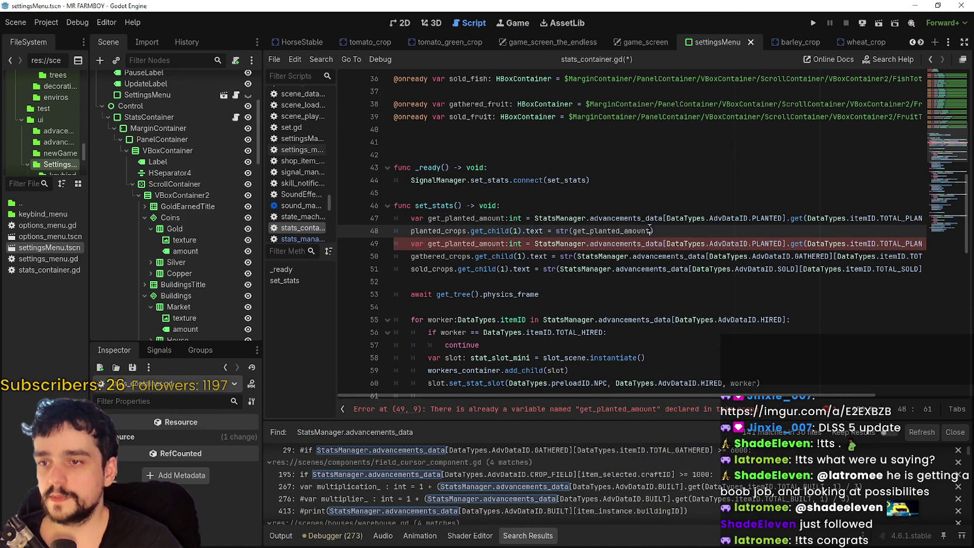
{"action": "left_click", "coordinate": [693, 217]}
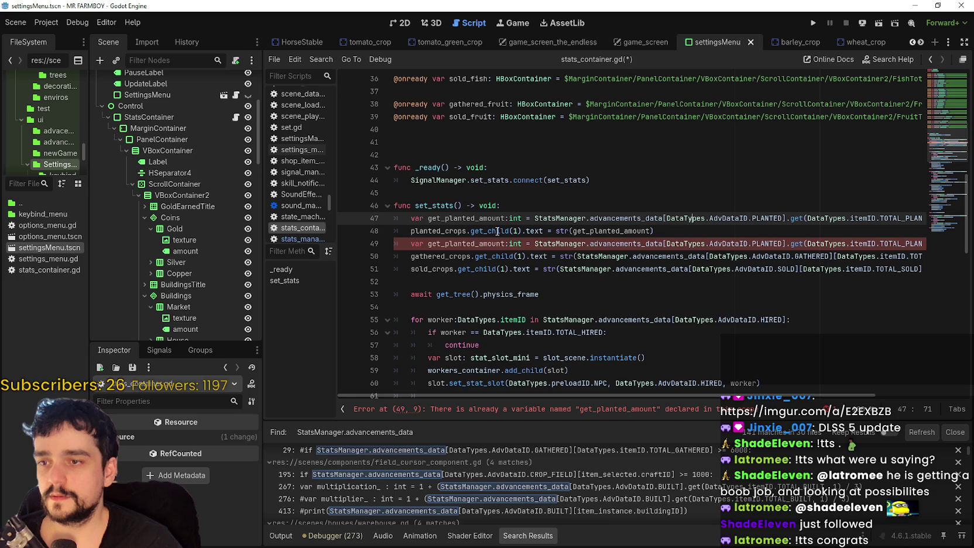
{"action": "double_click", "coordinate": [458, 243]}
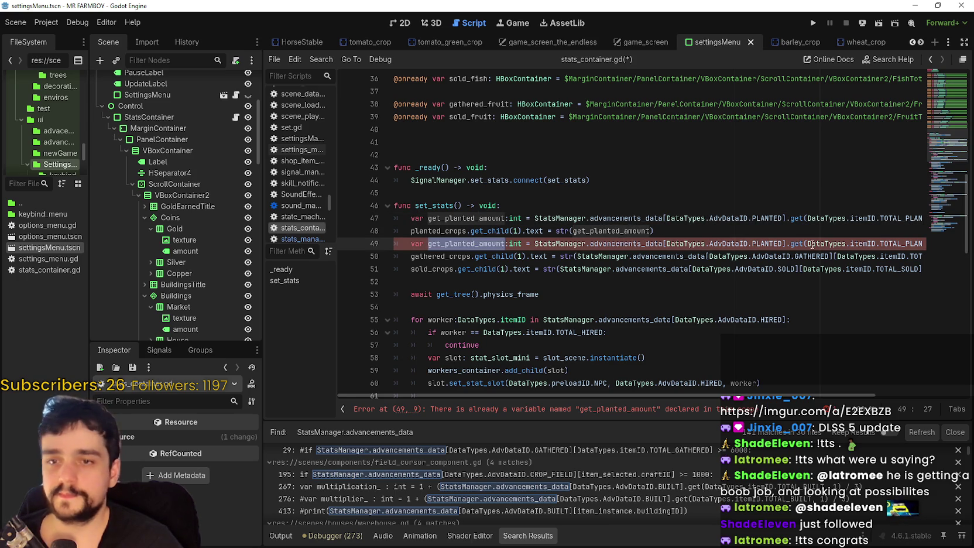
{"action": "left_click", "coordinate": [906, 239]}
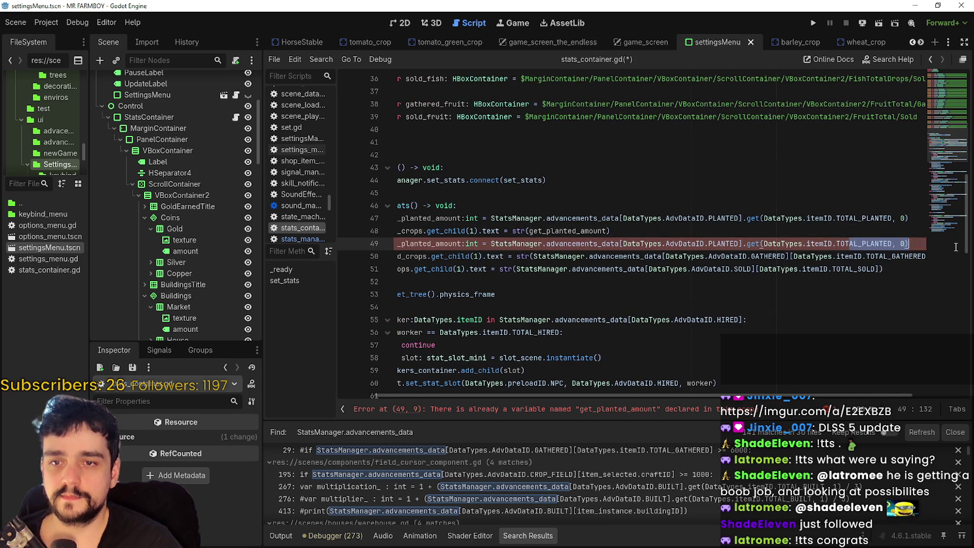
{"action": "left_click", "coordinate": [776, 255]}
{"action": "double_click", "coordinate": [774, 256]}
{"action": "key", "text": "ctrl+c"}
{"action": "double_click", "coordinate": [726, 244]}
{"action": "key", "text": "ctrl+v"}
Change line 49's total key from TOTAL_PLANTED to TOTAL_GATHERED
{"action": "left_click", "coordinate": [895, 254]}
{"action": "double_click", "coordinate": [877, 256]}
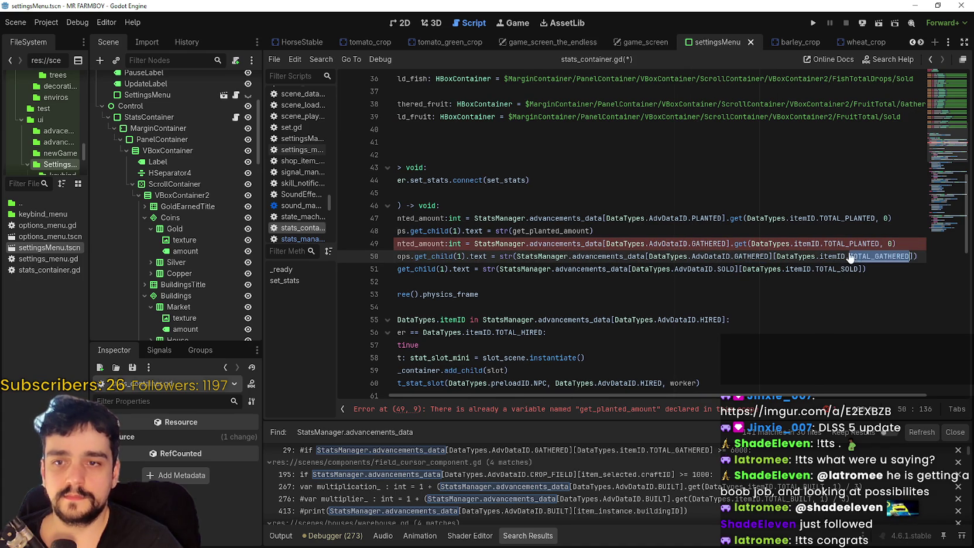
{"action": "double_click", "coordinate": [843, 244]}
{"action": "key", "text": "ctrl+v"}
Rename the line 49 variable to get_gathered_amount
{"action": "mouse_move", "coordinate": [914, 255]}
{"action": "left_mouse_down"}
{"action": "mouse_move", "coordinate": [703, 244]}
{"action": "mouse_move", "coordinate": [527, 218]}
{"action": "mouse_move", "coordinate": [357, 244]}
{"action": "left_mouse_up"}
{"action": "left_click", "coordinate": [470, 245]}
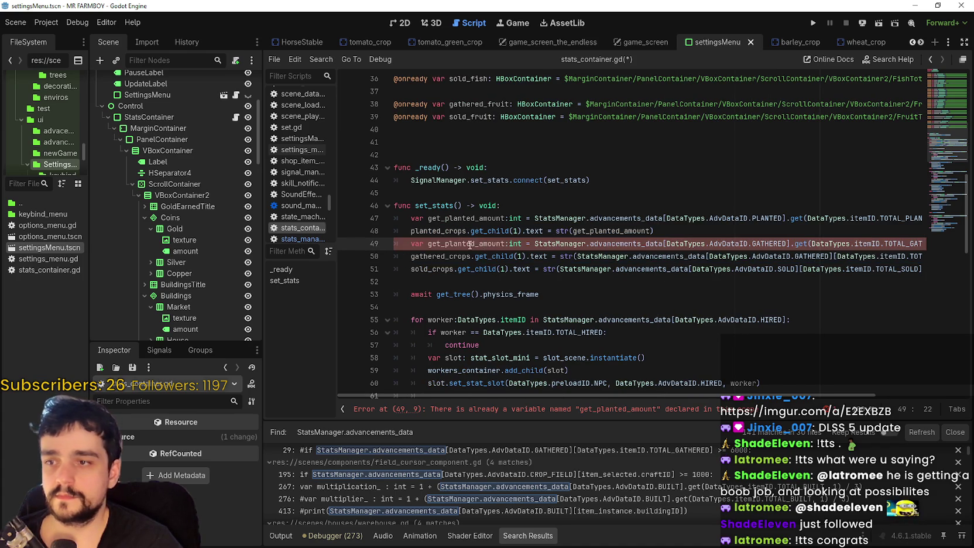
{"action": "double_click", "coordinate": [442, 257]}
{"action": "key", "text": "ctrl+c"}
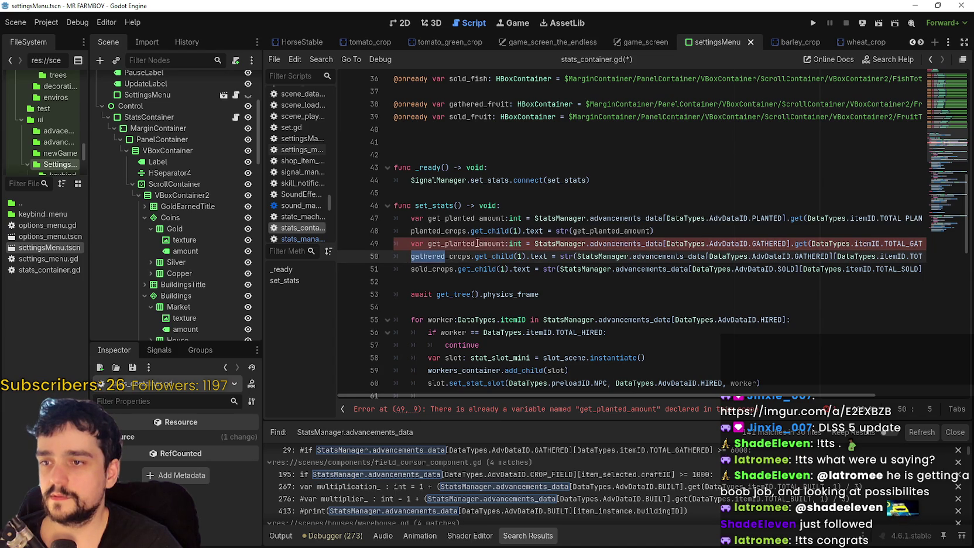
{"action": "left_click_drag", "start_coordinate": [475, 243], "coordinate": [445, 243]}
{"action": "key", "text": "ctrl+v"}
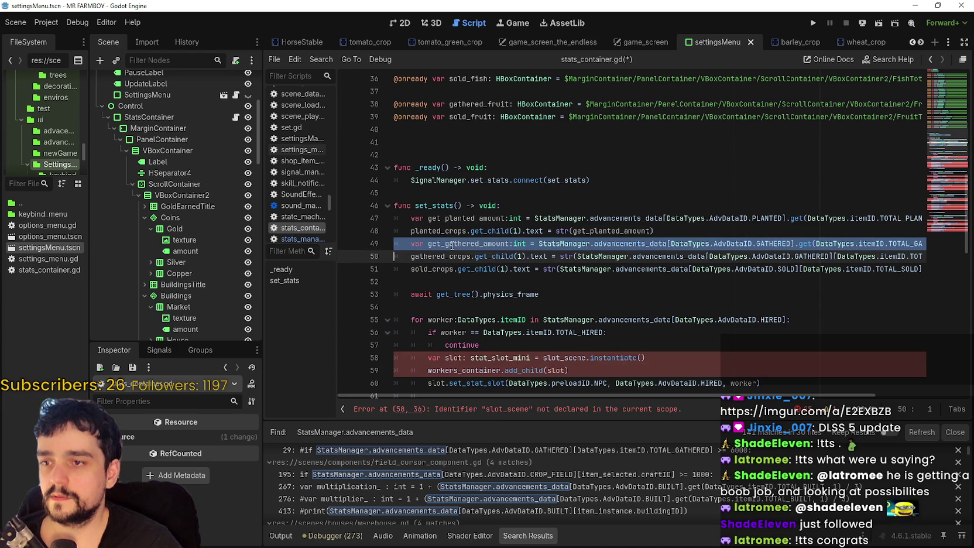
Replace line 50's gathered lookup with get_gathered_amount, remove the stray bracket, and save
{"action": "double_click", "coordinate": [450, 244]}
{"action": "mouse_move", "coordinate": [575, 256]}
{"action": "left_mouse_down"}
{"action": "mouse_move", "coordinate": [921, 256]}
{"action": "mouse_move", "coordinate": [899, 256]}
{"action": "left_mouse_up"}
{"action": "key", "text": "ctrl+v"}
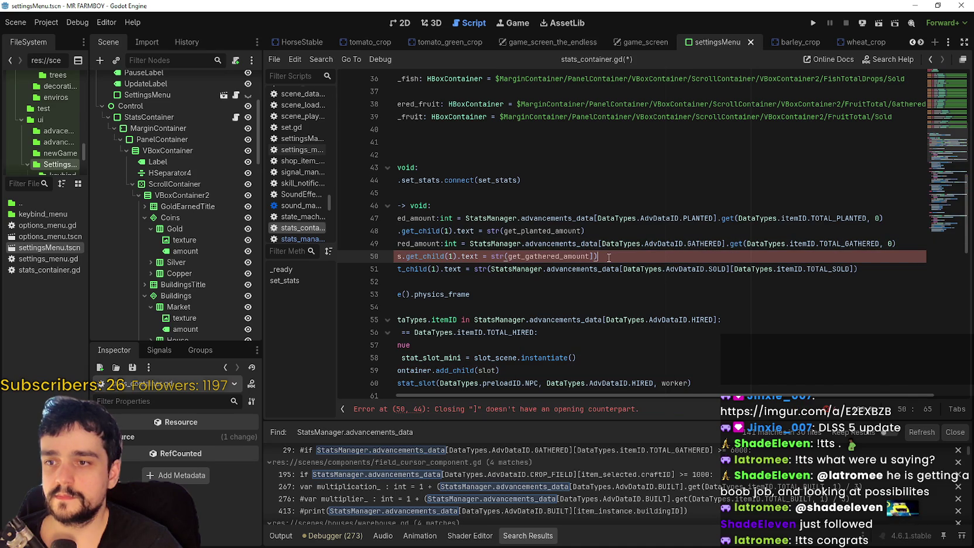
{"action": "key", "text": "BackSpace"}
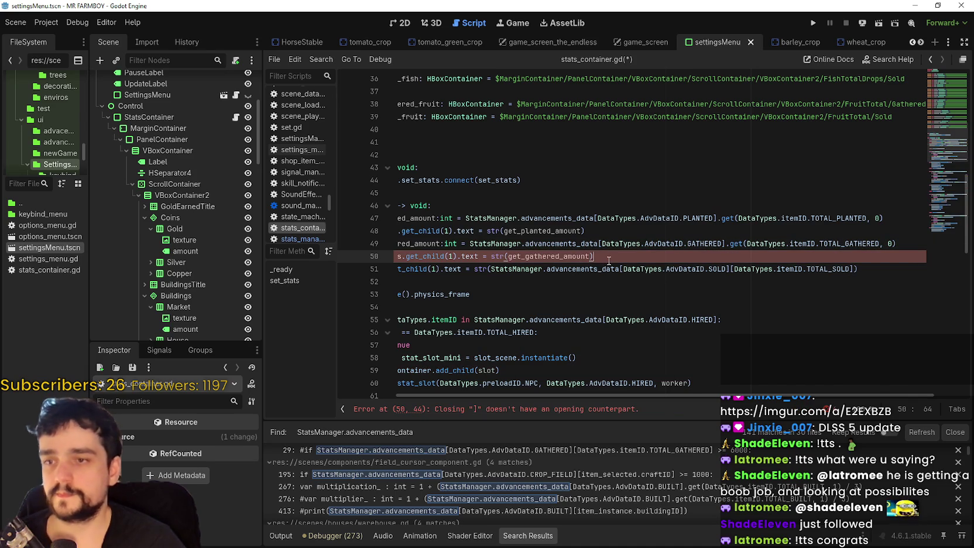
{"action": "key", "text": "ctrl+s"}
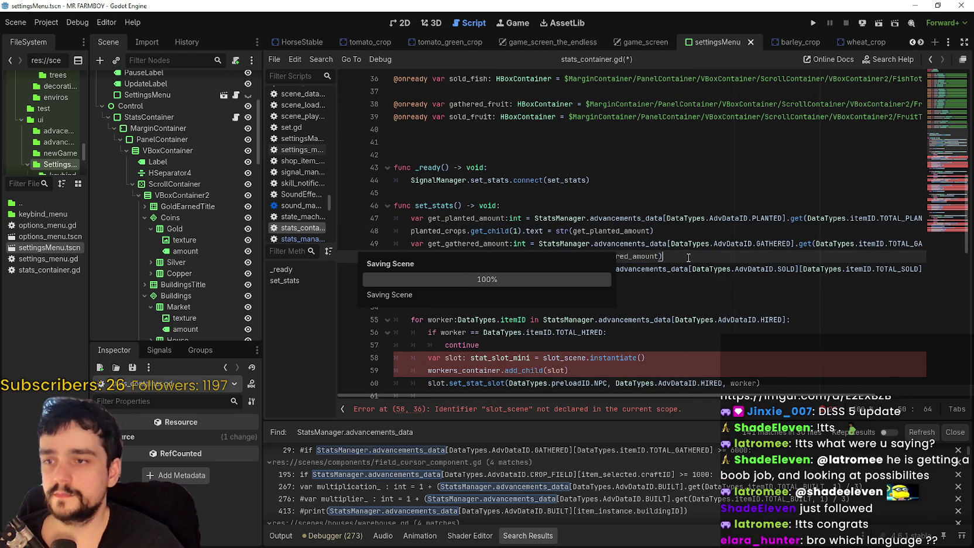
{"action": "key", "text": "Return"}
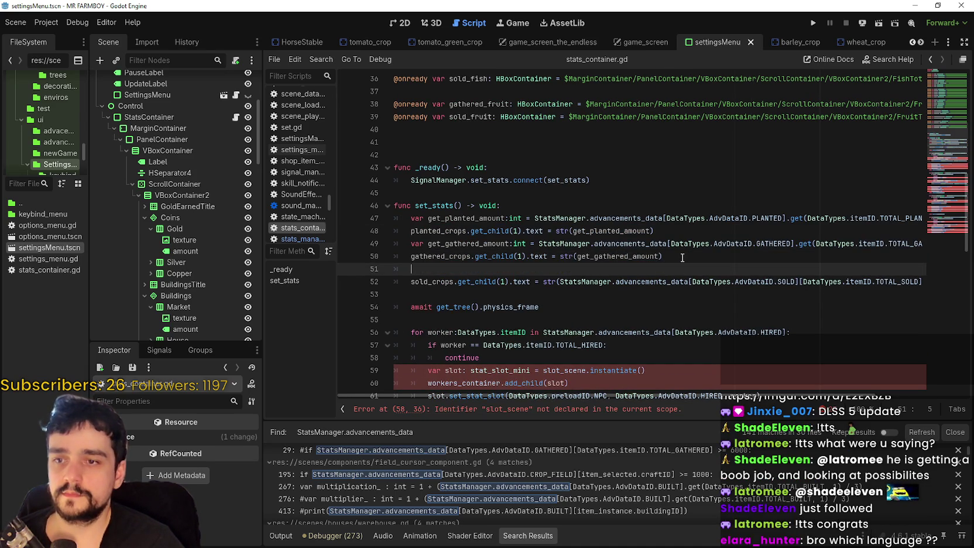
Duplicate the get_gathered_amount line into the new line 51
{"action": "mouse_move", "coordinate": [411, 241]}
{"action": "left_mouse_down"}
{"action": "mouse_move", "coordinate": [819, 258]}
{"action": "mouse_move", "coordinate": [955, 245]}
{"action": "left_mouse_up"}
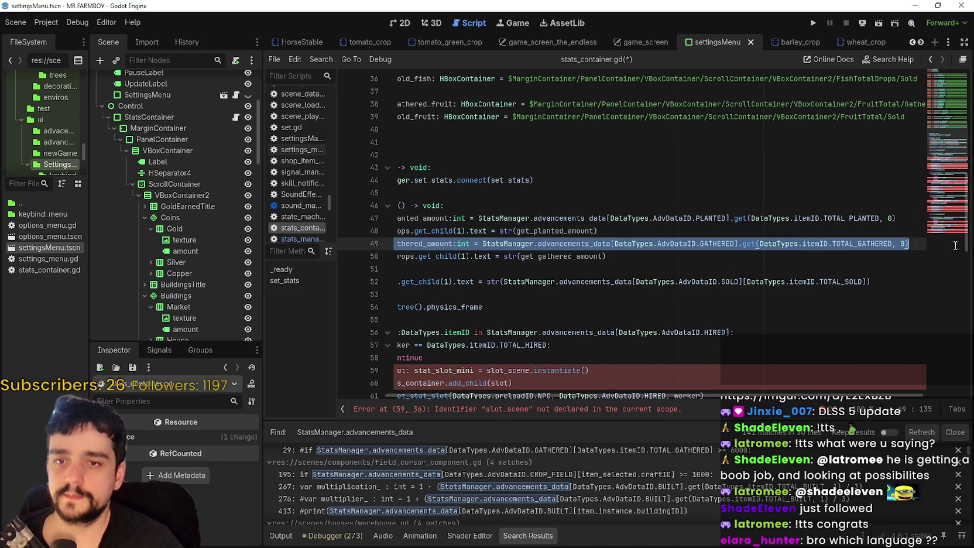
{"action": "key", "text": "ctrl+c"}
{"action": "left_click", "coordinate": [528, 269]}
{"action": "key", "text": "ctrl+v"}
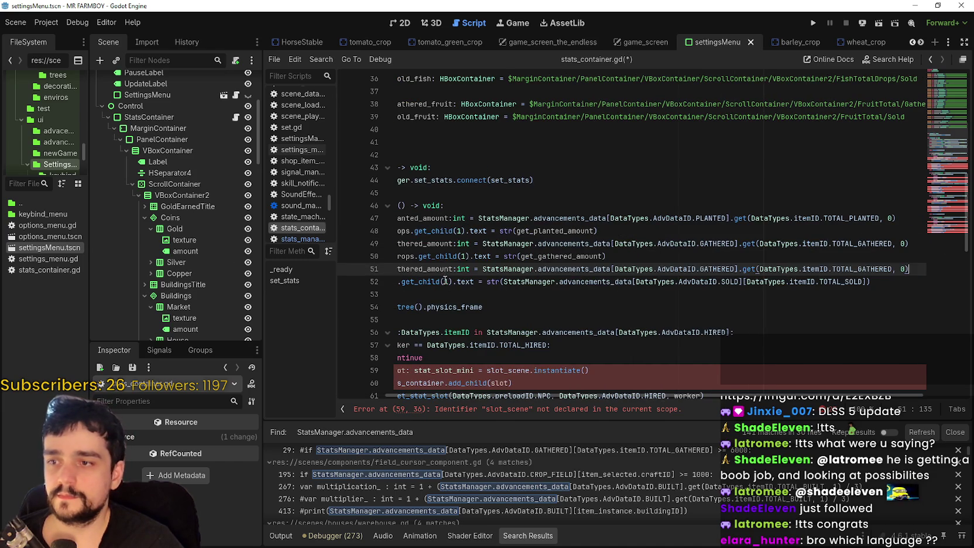
{"action": "key", "text": "Home"}
Rename the line 51 variable to get_sold_amount
{"action": "double_click", "coordinate": [485, 269]}
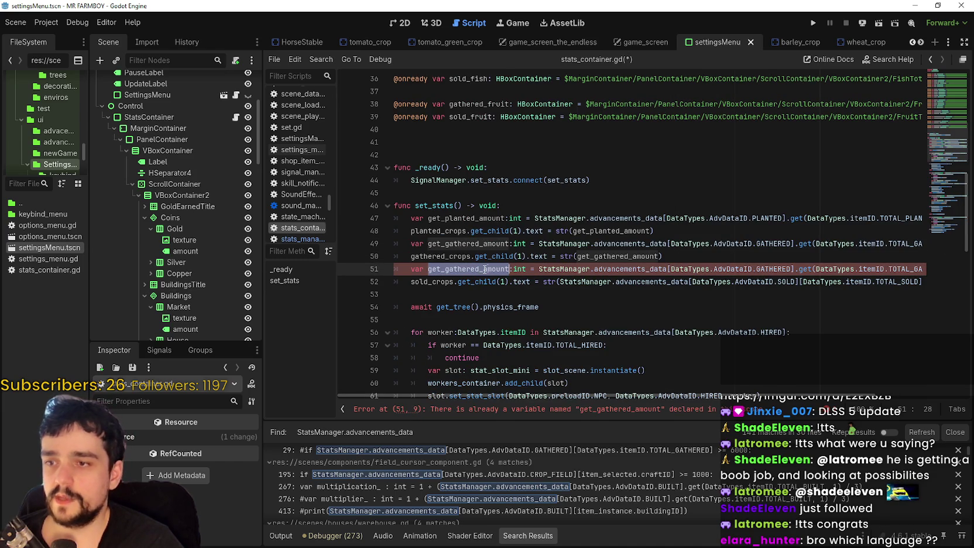
{"action": "double_click", "coordinate": [645, 256]}
{"action": "left_click", "coordinate": [458, 268]}
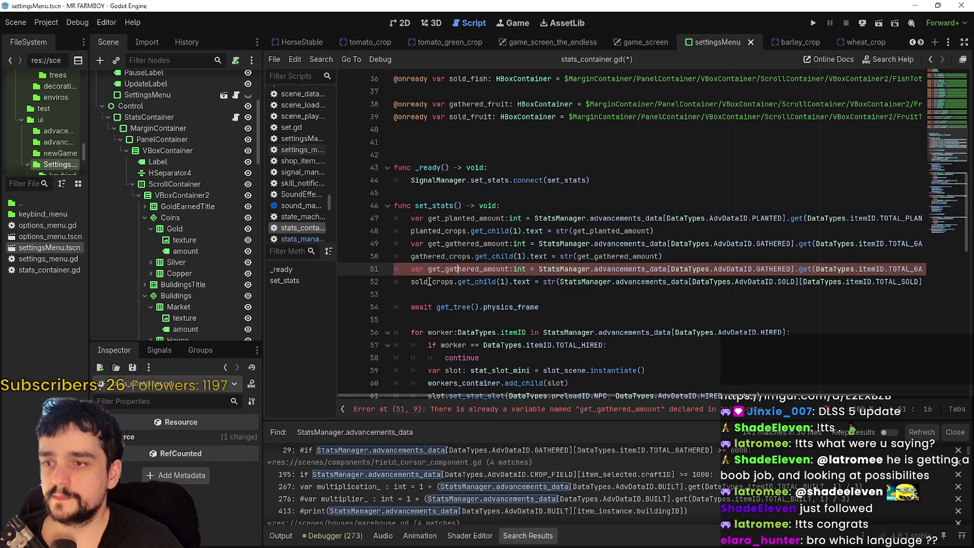
{"action": "left_click_drag", "start_coordinate": [479, 269], "coordinate": [471, 269]}
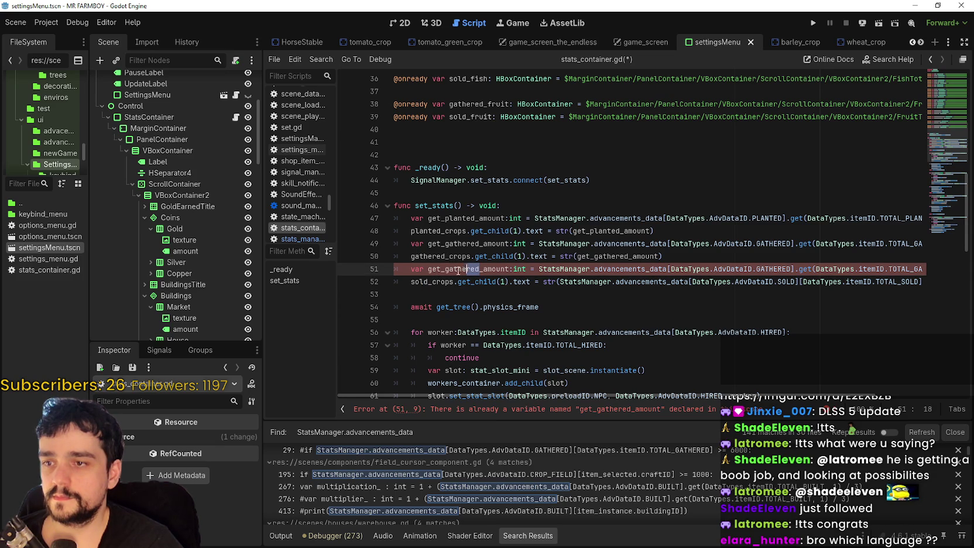
{"action": "key", "text": "BackSpace"}
{"action": "key", "text": "BackSpace"}
{"action": "key", "text": "BackSpace"}
{"action": "type", "text": "sold"}
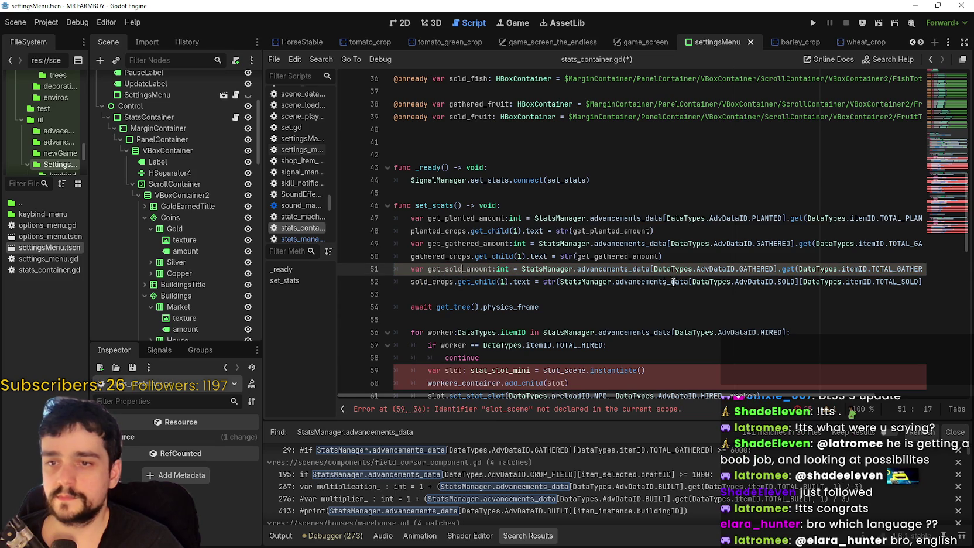
Change line 51's lookup keys to SOLD and TOTAL_SOLD
{"action": "double_click", "coordinate": [783, 282]}
{"action": "key", "text": "ctrl+c"}
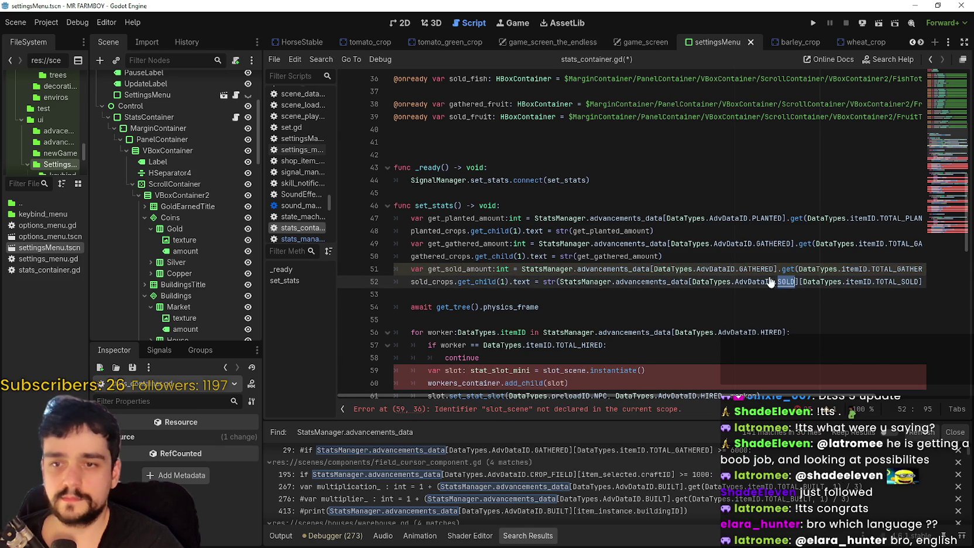
{"action": "double_click", "coordinate": [755, 269]}
{"action": "key", "text": "ctrl+v"}
{"action": "left_click", "coordinate": [848, 268]}
{"action": "double_click", "coordinate": [875, 282]}
{"action": "key", "text": "ctrl+c"}
{"action": "double_click", "coordinate": [883, 269]}
{"action": "key", "text": "ctrl+v"}
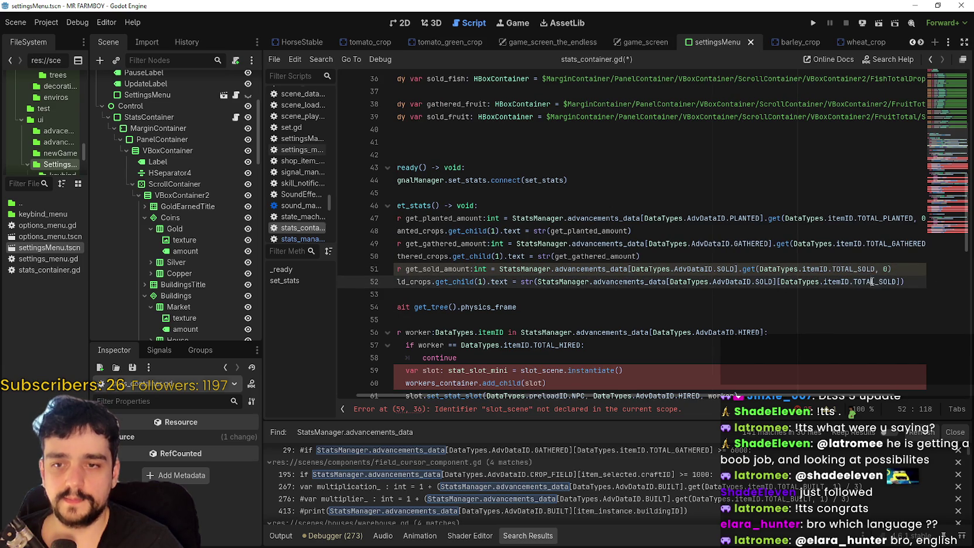
{"action": "left_click", "coordinate": [905, 269]}
Replace line 52's sold lookup with get_sold_amount and save the script
{"action": "mouse_move", "coordinate": [907, 270]}
{"action": "left_mouse_down"}
{"action": "mouse_move", "coordinate": [410, 243]}
{"action": "mouse_move", "coordinate": [386, 273]}
{"action": "left_mouse_up"}
{"action": "double_click", "coordinate": [490, 273]}
{"action": "left_click", "coordinate": [480, 270]}
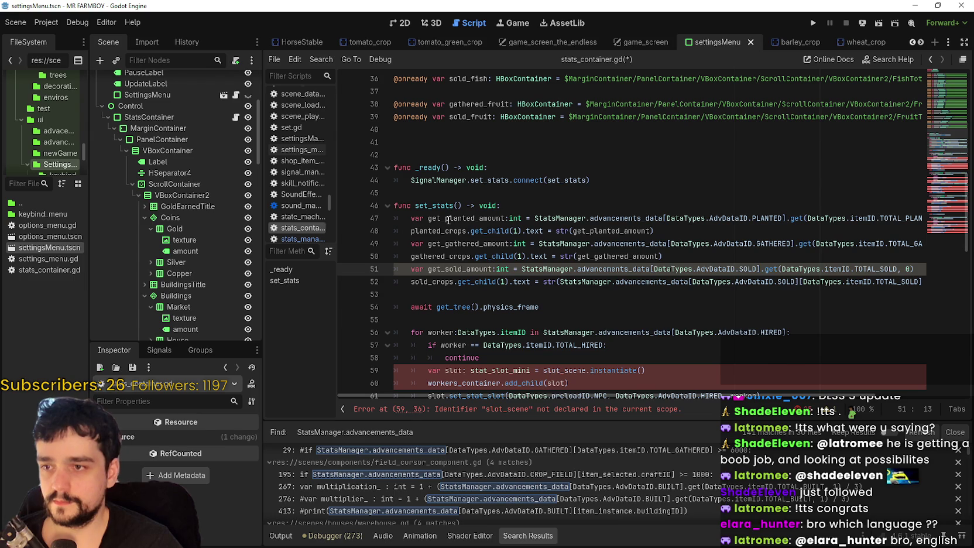
{"action": "double_click", "coordinate": [447, 272]}
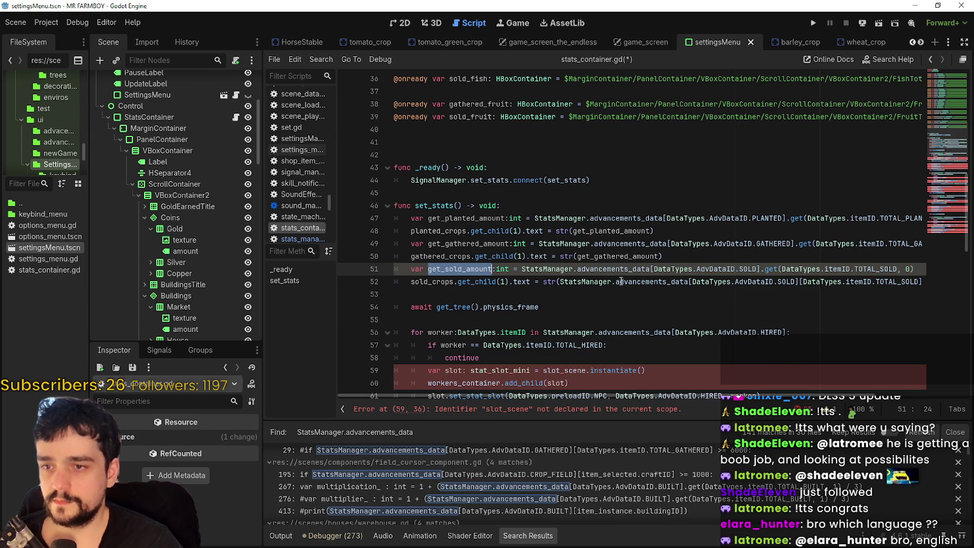
{"action": "left_click_drag", "start_coordinate": [560, 281], "coordinate": [921, 285]}
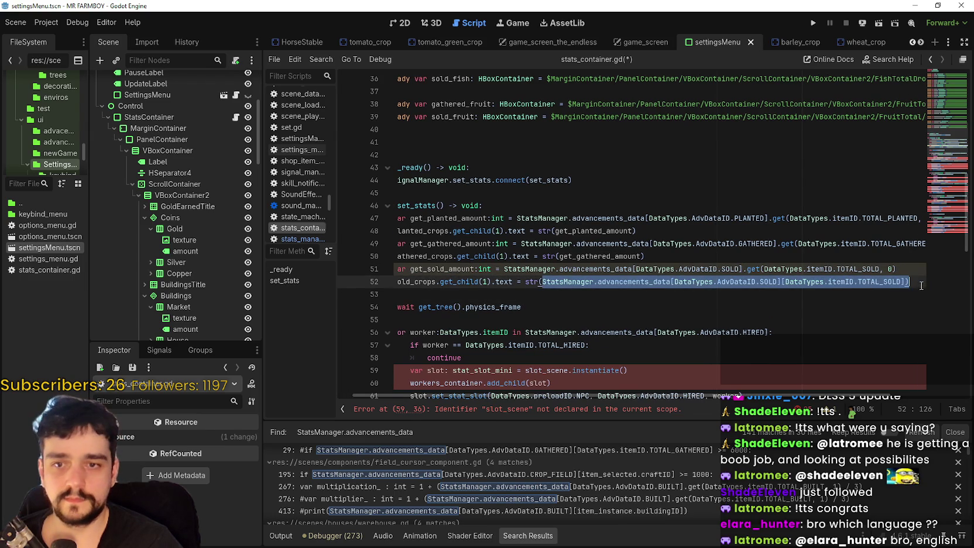
{"action": "key", "text": "ctrl+v"}
{"action": "mouse_move", "coordinate": [628, 281]}
{"action": "left_mouse_down"}
{"action": "mouse_move", "coordinate": [542, 282]}
{"action": "mouse_move", "coordinate": [345, 196]}
{"action": "left_mouse_up"}
{"action": "left_click", "coordinate": [544, 306]}
{"action": "key", "text": "ctrl+s"}
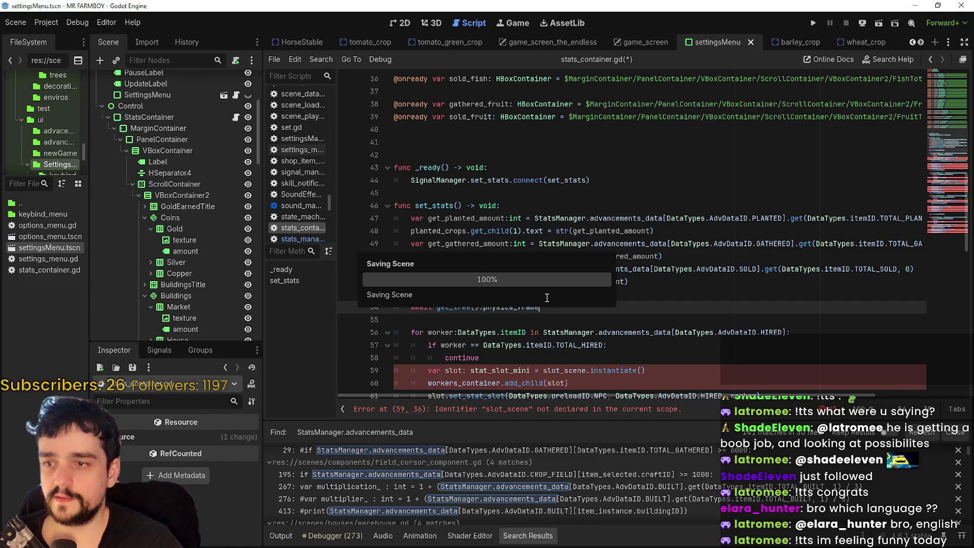
{"action": "left_click", "coordinate": [509, 205]}
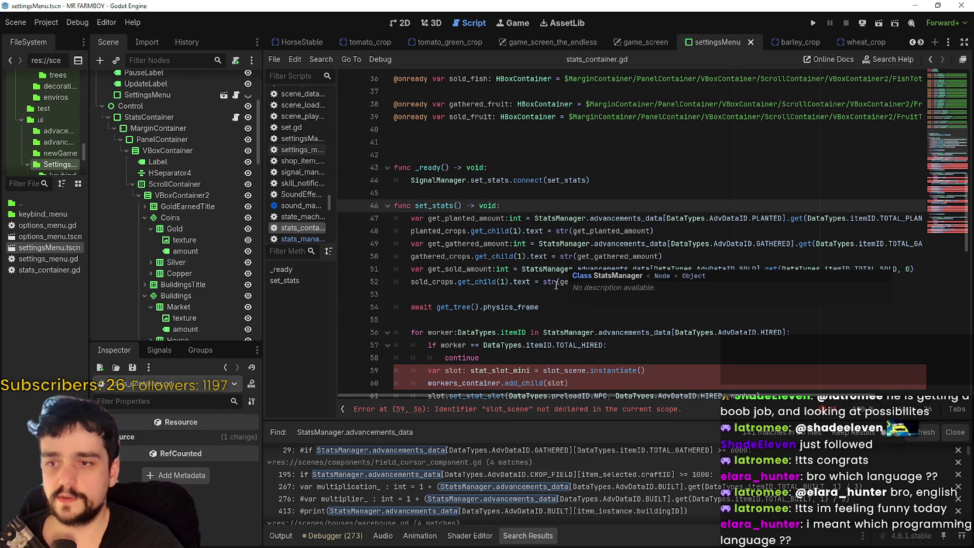
{"action": "left_click", "coordinate": [553, 292]}
{"action": "scroll", "coordinate": [549, 289], "scroll_direction": "down", "scroll_amount": 2}
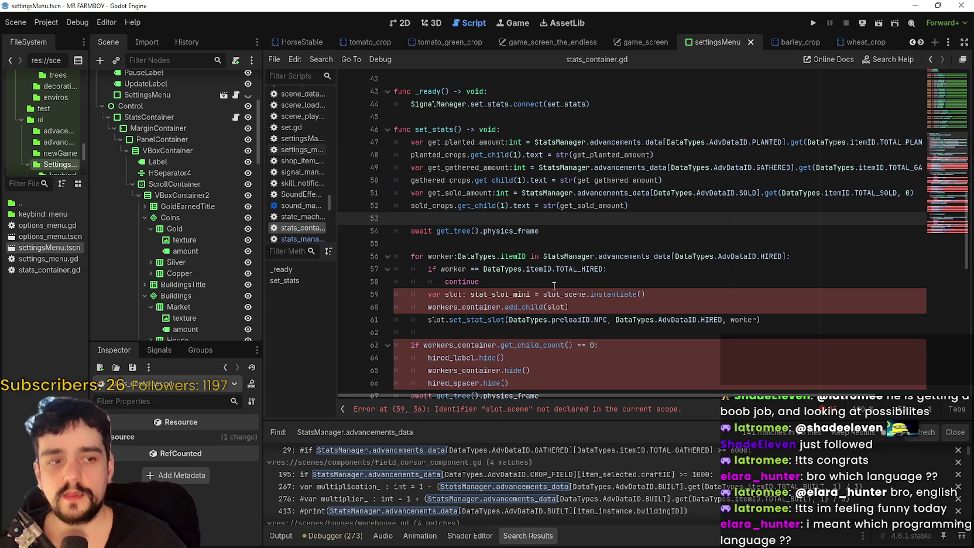
{"action": "scroll", "coordinate": [485, 291], "scroll_direction": "down", "scroll_amount": 3}
{"action": "left_click", "coordinate": [492, 243]}
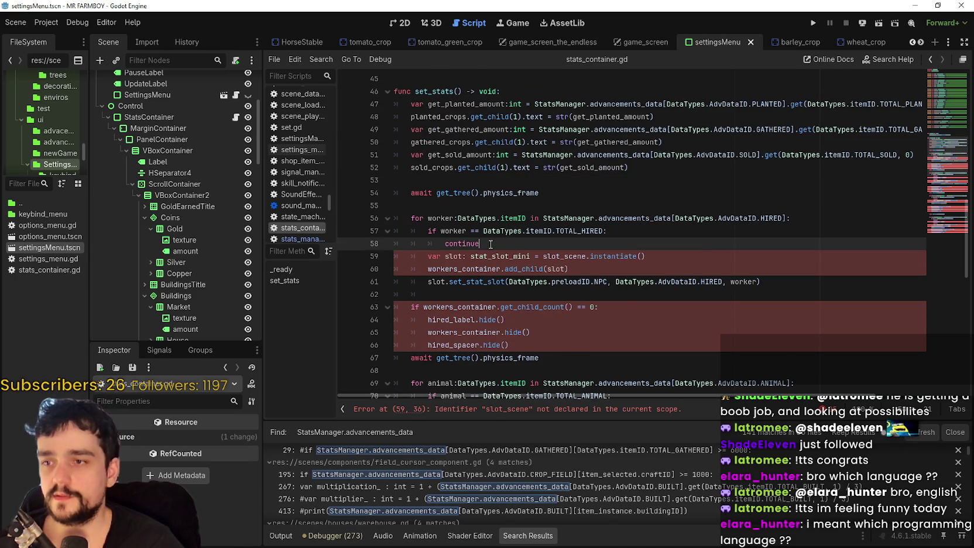
{"action": "left_click", "coordinate": [503, 135]}
{"action": "scroll", "coordinate": [504, 309], "scroll_direction": "up", "scroll_amount": 7}
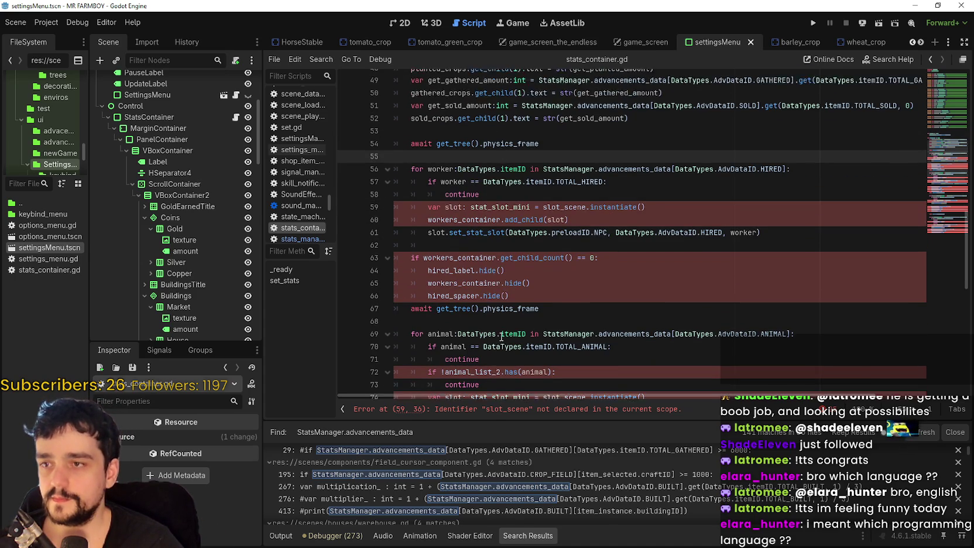
{"action": "scroll", "coordinate": [504, 308], "scroll_direction": "down", "scroll_amount": 9}
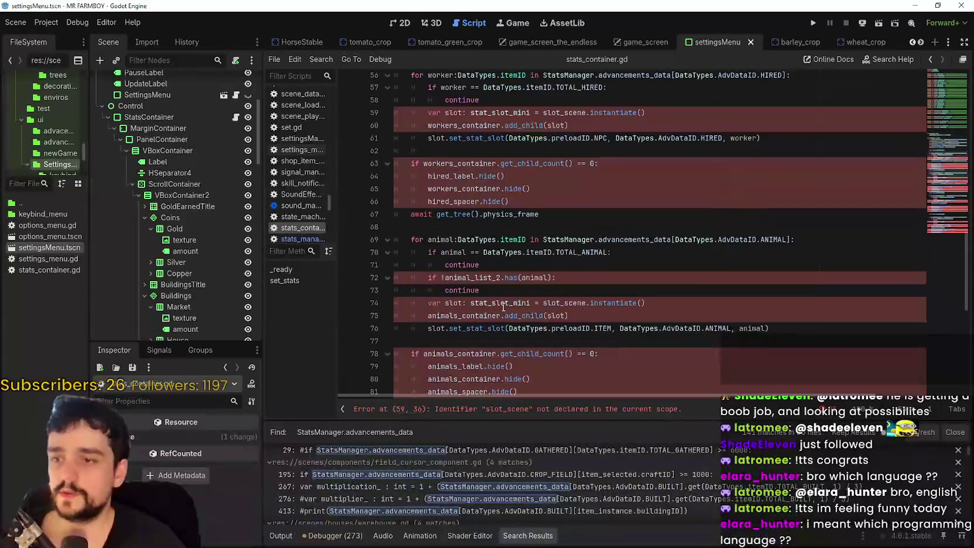
{"action": "scroll", "coordinate": [503, 305], "scroll_direction": "down", "scroll_amount": 7}
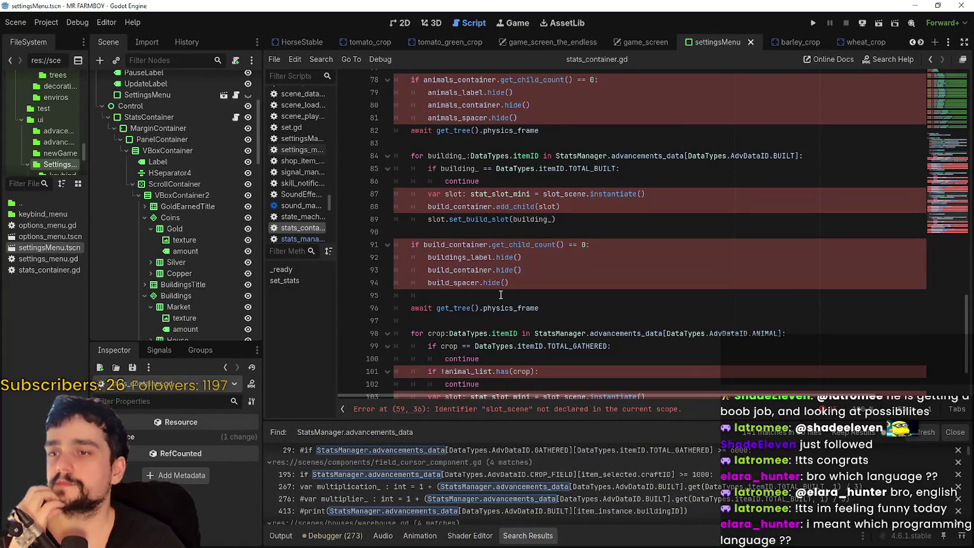
{"action": "scroll", "coordinate": [501, 294], "scroll_direction": "down", "scroll_amount": 2}
{"action": "scroll", "coordinate": [505, 285], "scroll_direction": "up", "scroll_amount": 15}
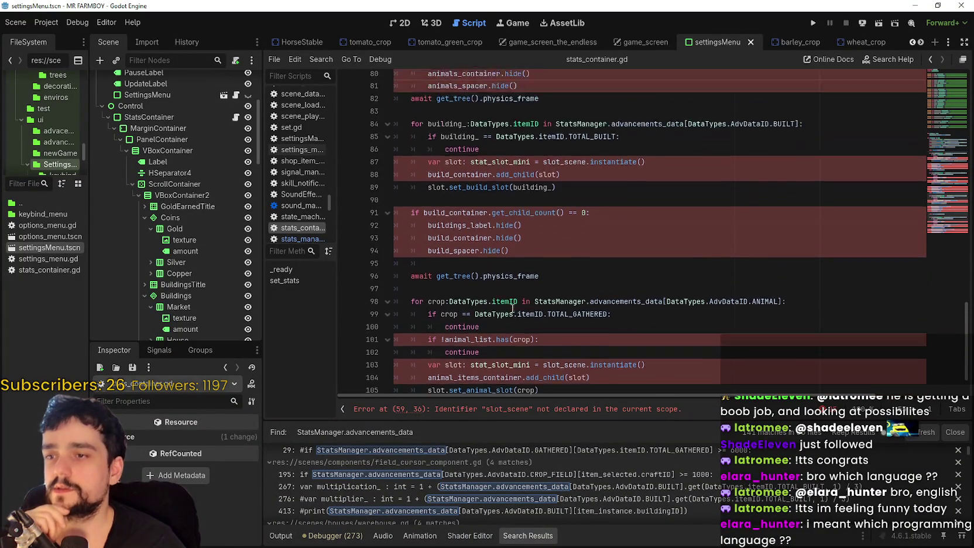
{"action": "left_click", "coordinate": [503, 283]}
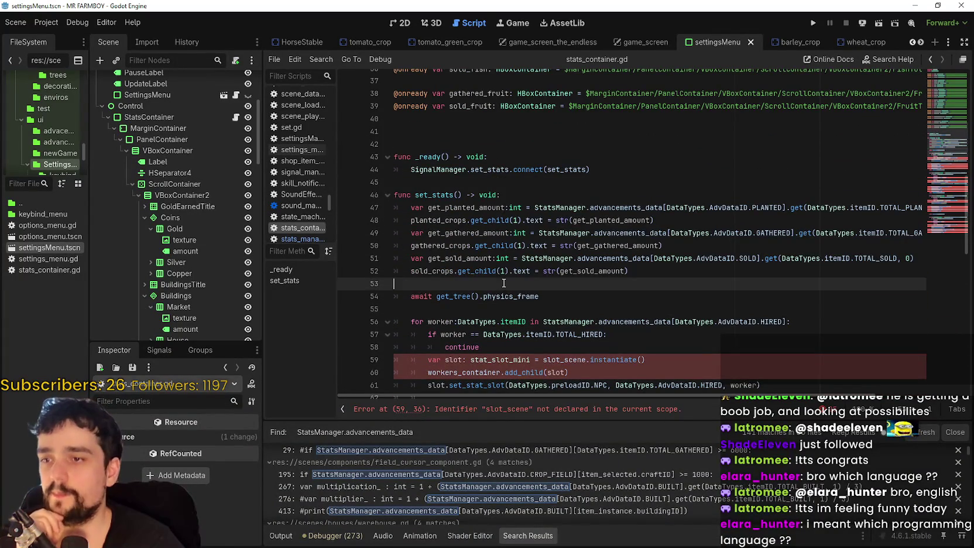
{"action": "key", "text": "BackSpace"}
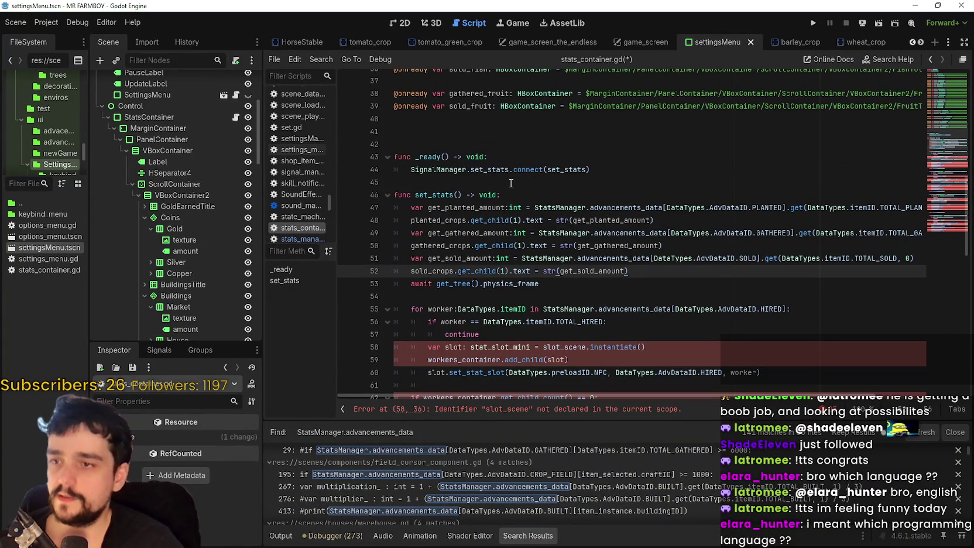
{"action": "left_click", "coordinate": [506, 182]}
{"action": "left_click", "coordinate": [524, 195]}
{"action": "key", "text": "Return"}
{"action": "scroll", "coordinate": [597, 309], "scroll_direction": "down", "scroll_amount": 3}
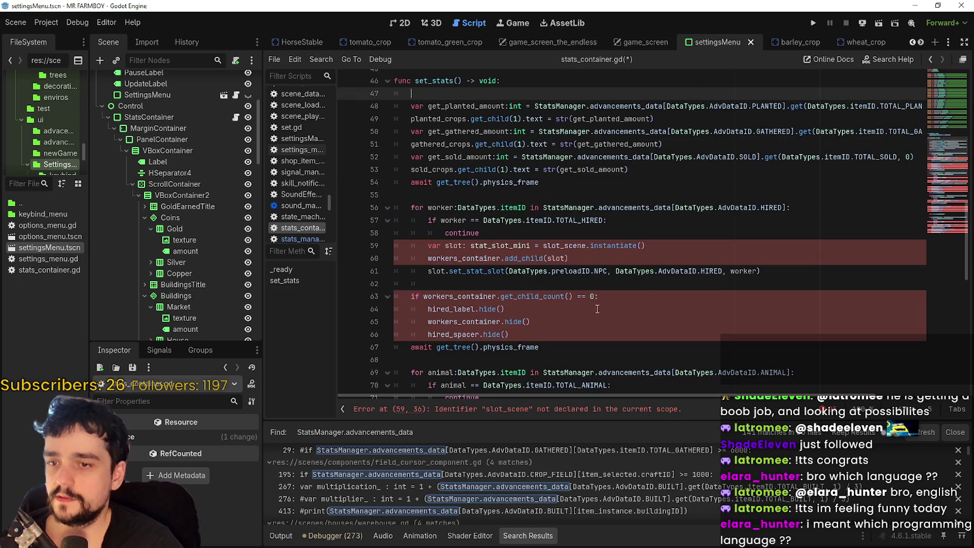
{"action": "left_click", "coordinate": [537, 222]}
{"action": "scroll", "coordinate": [207, 254], "scroll_direction": "up", "scroll_amount": 5}
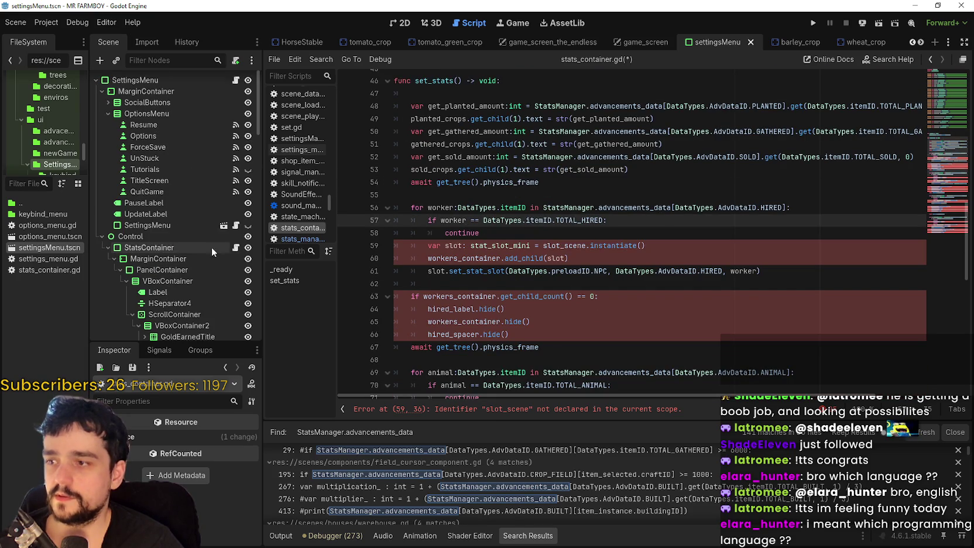
{"action": "left_click", "coordinate": [400, 22]}
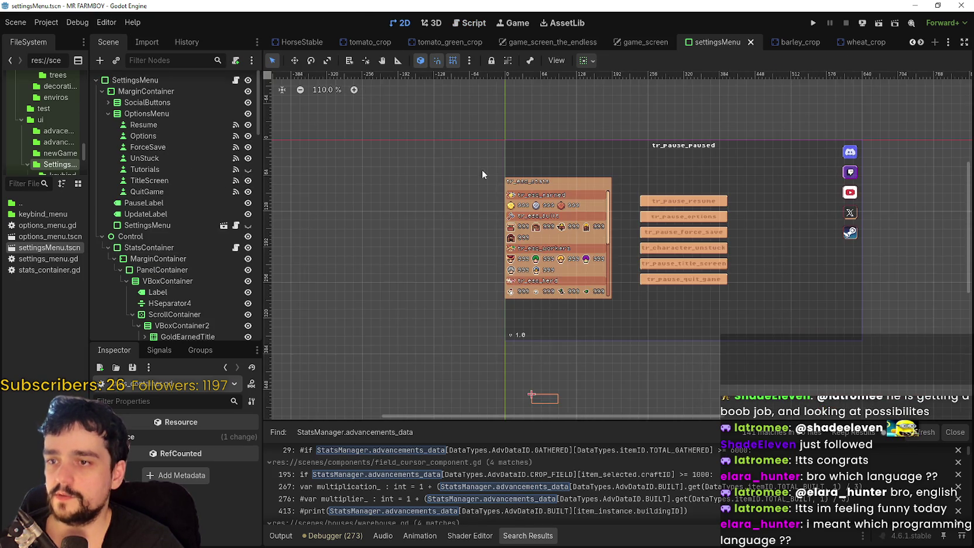
{"action": "scroll", "coordinate": [547, 234], "scroll_direction": "up", "scroll_amount": 3}
{"action": "scroll", "coordinate": [640, 353], "scroll_direction": "up", "scroll_amount": 2}
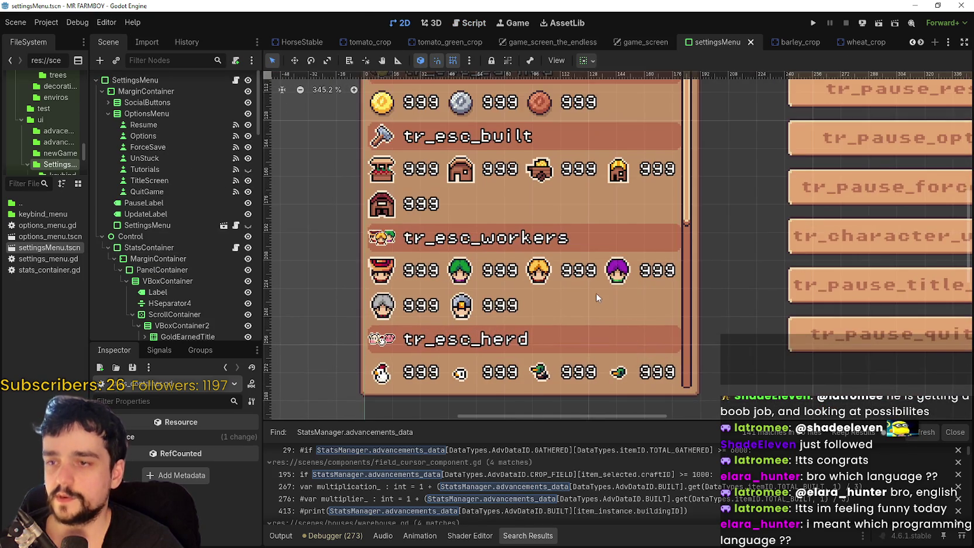
{"action": "scroll", "coordinate": [596, 294], "scroll_direction": "down", "scroll_amount": 2}
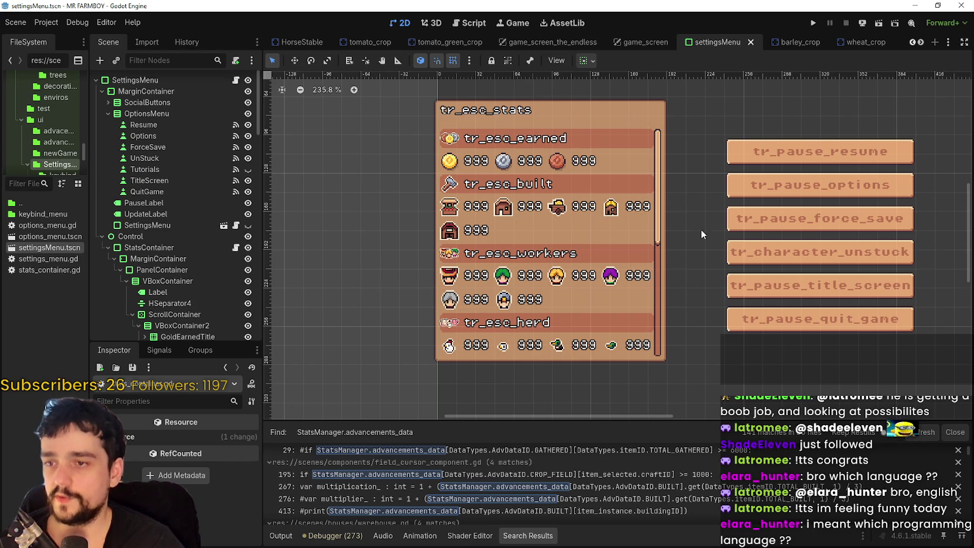
{"action": "scroll", "coordinate": [218, 305], "scroll_direction": "down", "scroll_amount": 3}
{"action": "scroll", "coordinate": [213, 299], "scroll_direction": "up", "scroll_amount": 3}
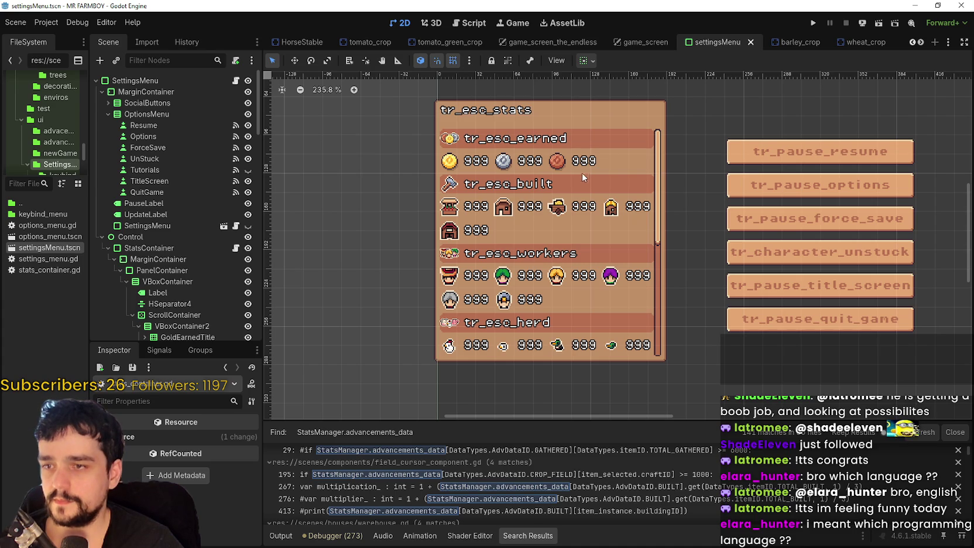
{"action": "left_click", "coordinate": [235, 248]}
{"action": "scroll", "coordinate": [554, 277], "scroll_direction": "down", "scroll_amount": 5}
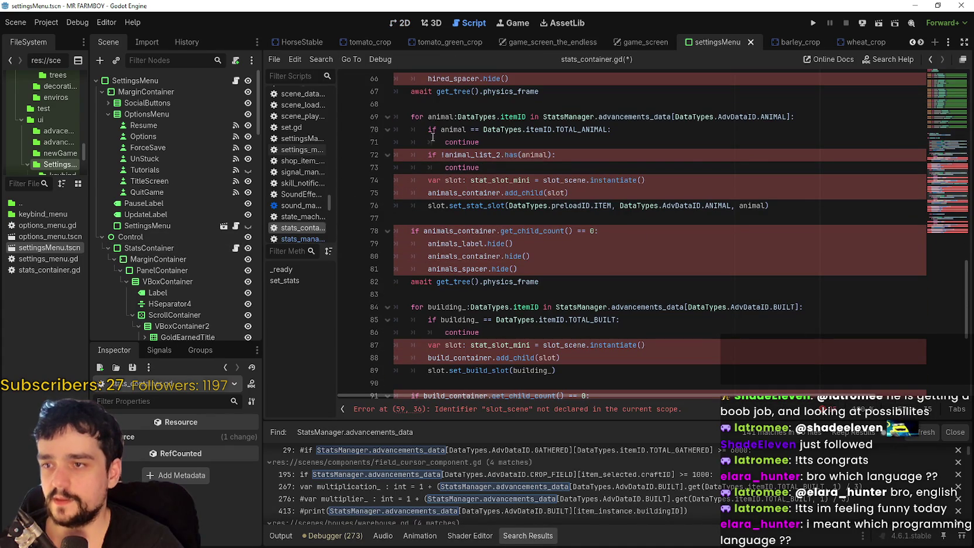
Review the animal and building loop code in stats_container.gd
{"action": "mouse_move", "coordinate": [412, 116]}
{"action": "left_mouse_down"}
{"action": "mouse_move", "coordinate": [778, 120]}
{"action": "mouse_move", "coordinate": [788, 379]}
{"action": "mouse_move", "coordinate": [703, 401]}
{"action": "mouse_move", "coordinate": [643, 401]}
{"action": "mouse_move", "coordinate": [600, 369]}
{"action": "left_mouse_up"}
{"action": "left_click", "coordinate": [592, 361]}
{"action": "key", "text": "ctrl+a"}
{"action": "scroll", "coordinate": [579, 310], "scroll_direction": "up", "scroll_amount": 15}
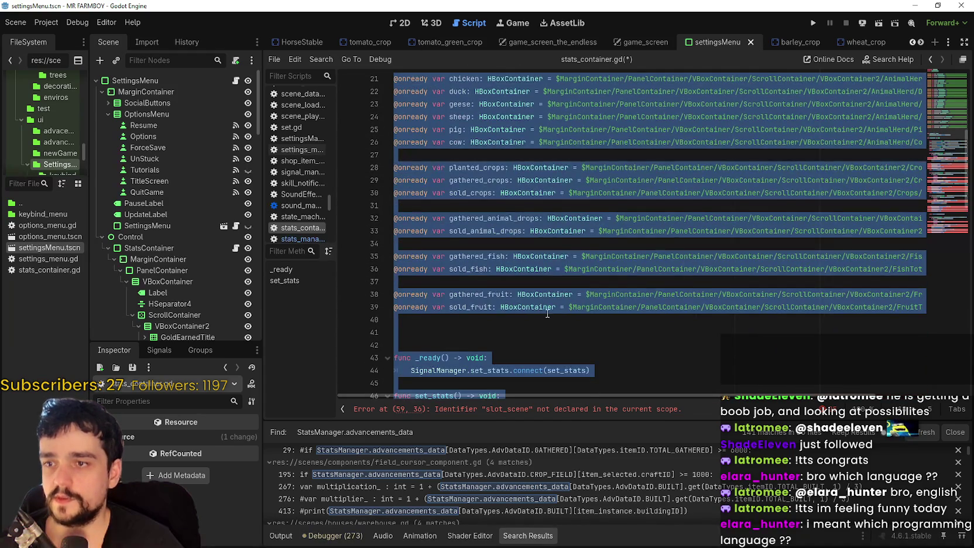
{"action": "left_click", "coordinate": [480, 345]}
{"action": "scroll", "coordinate": [476, 289], "scroll_direction": "down", "scroll_amount": 2}
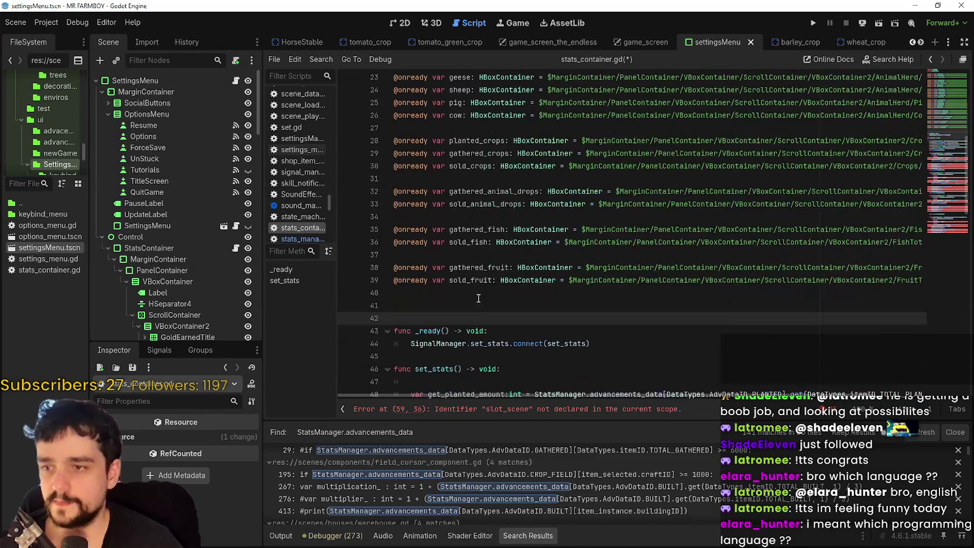
{"action": "scroll", "coordinate": [485, 263], "scroll_direction": "up", "scroll_amount": 7}
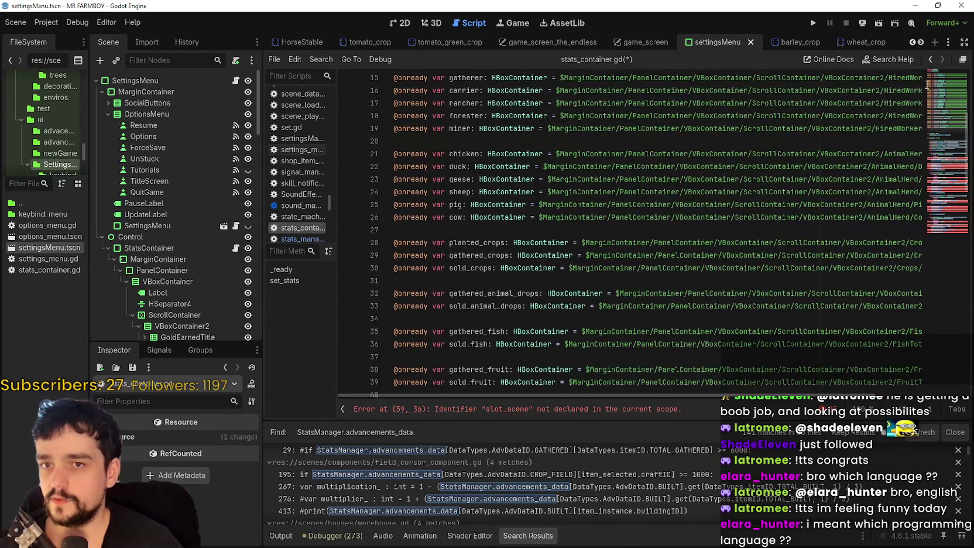
{"action": "mouse_move", "coordinate": [941, 69]}
{"action": "left_mouse_down"}
{"action": "mouse_move", "coordinate": [946, 169]}
{"action": "mouse_move", "coordinate": [946, 140]}
{"action": "left_mouse_up"}
{"action": "scroll", "coordinate": [633, 150], "scroll_direction": "down", "scroll_amount": 4}
{"action": "scroll", "coordinate": [464, 304], "scroll_direction": "down", "scroll_amount": 2}
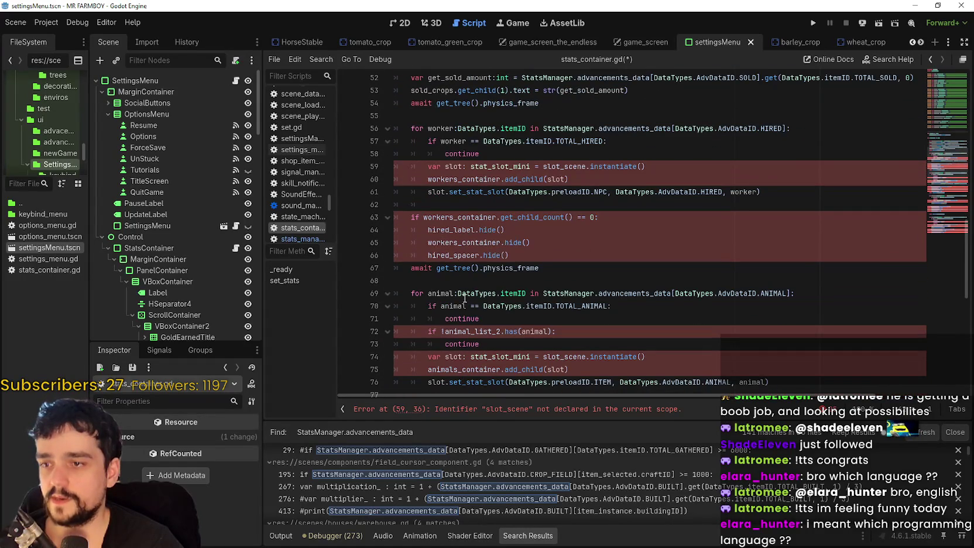
{"action": "scroll", "coordinate": [468, 234], "scroll_direction": "up", "scroll_amount": 6}
Delete the physics-frame await line and the extra blank line after sold_crops
{"action": "left_click", "coordinate": [537, 317]}
{"action": "key", "text": "shift+Home"}
{"action": "key", "text": "BackSpace"}
{"action": "left_click", "coordinate": [434, 331]}
{"action": "key", "text": "BackSpace"}
{"action": "scroll", "coordinate": [445, 312], "scroll_direction": "down", "scroll_amount": 2}
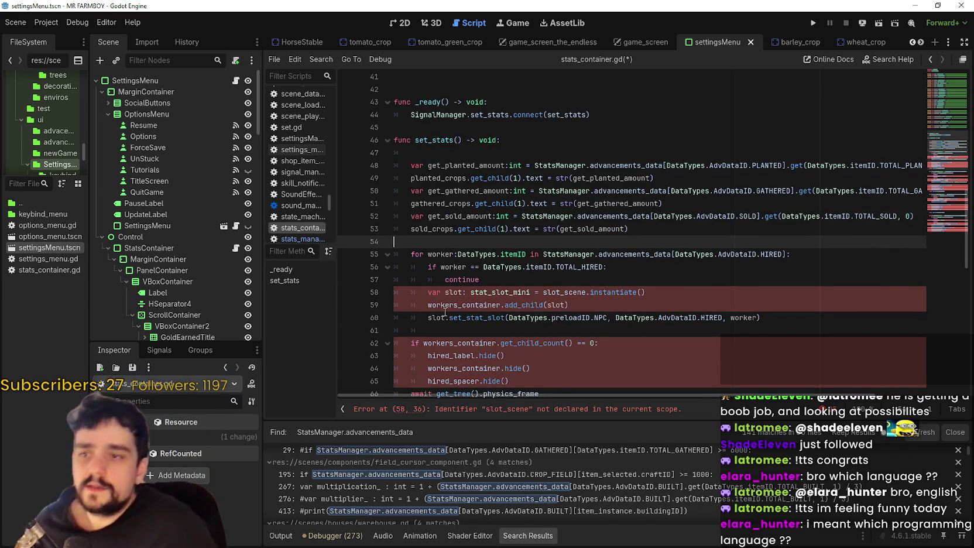
Add an indented blank line above the worker loop and remove the empty top line of set_stats
{"action": "key", "text": "Return"}
{"action": "key", "text": "Return"}
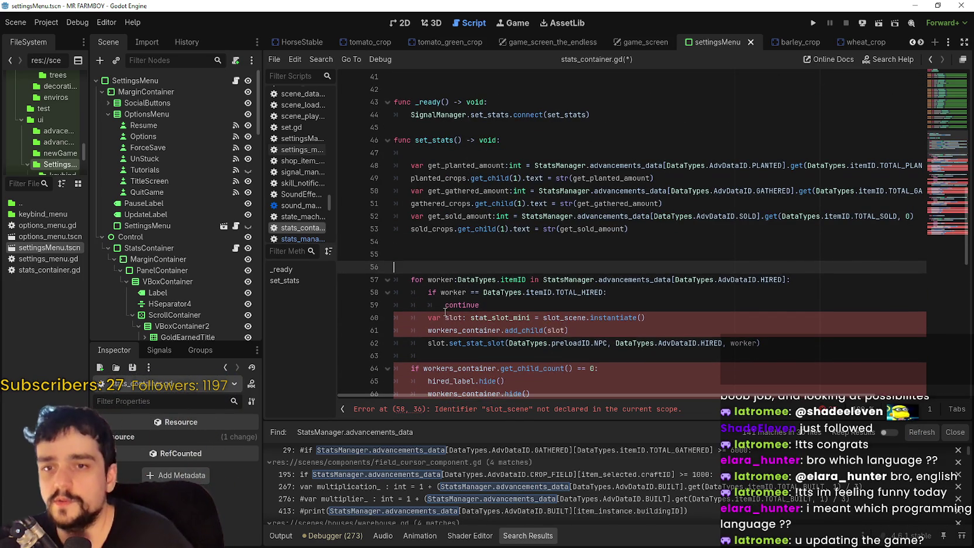
{"action": "left_click", "coordinate": [456, 254]}
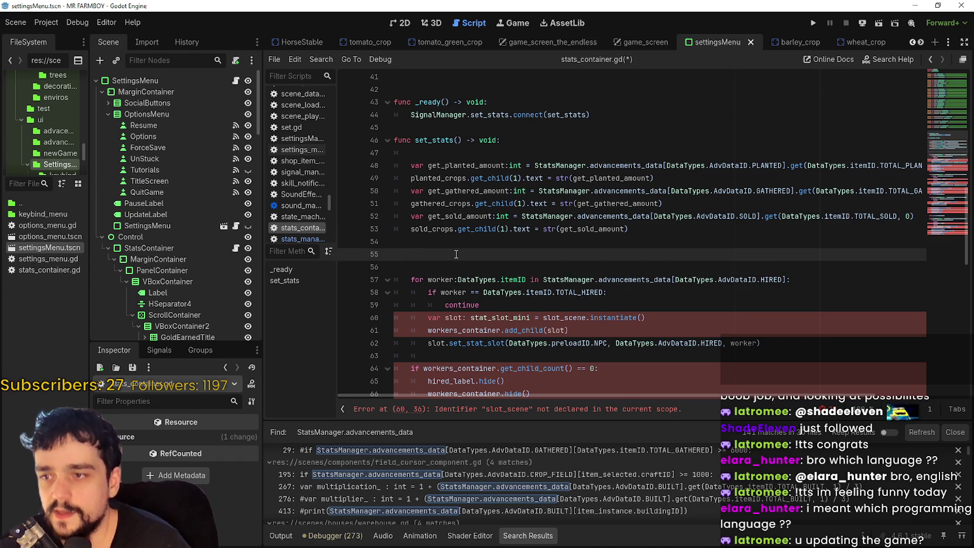
{"action": "left_click", "coordinate": [480, 154]}
{"action": "key", "text": "BackSpace"}
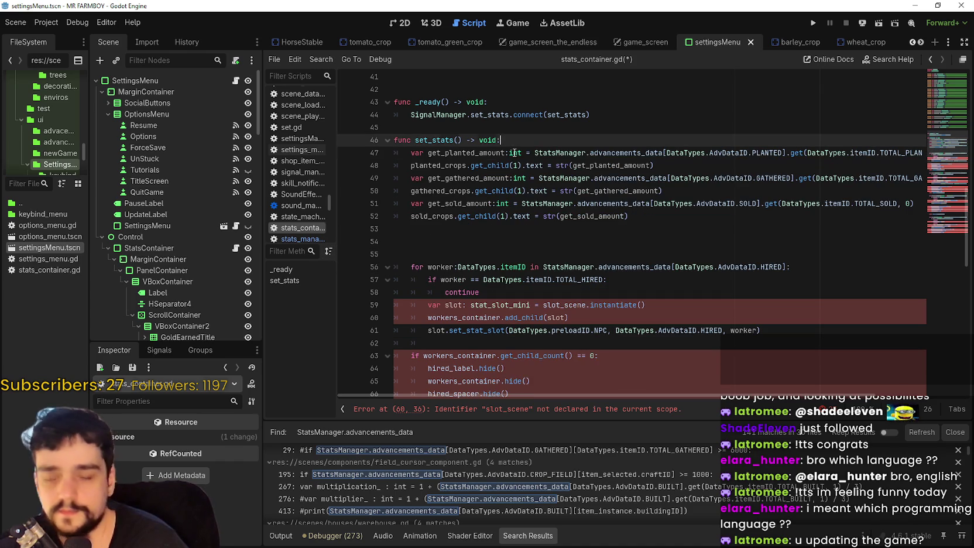
{"action": "left_click", "coordinate": [563, 252]}
{"action": "left_click", "coordinate": [547, 238]}
{"action": "key", "text": "Tab"}
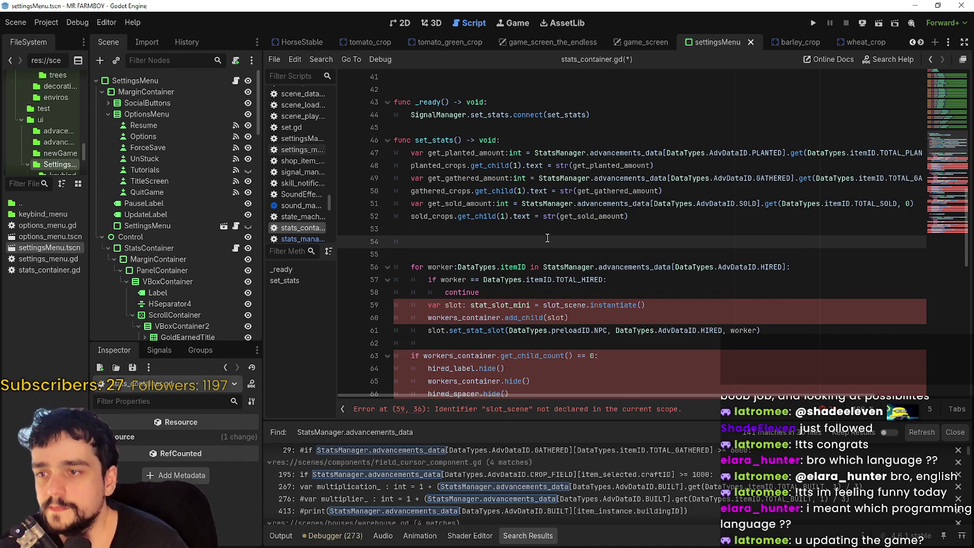
Return to blank line 54, then show the settingsMenu scene in the 2D view
{"action": "scroll", "coordinate": [507, 246], "scroll_direction": "down", "scroll_amount": 3}
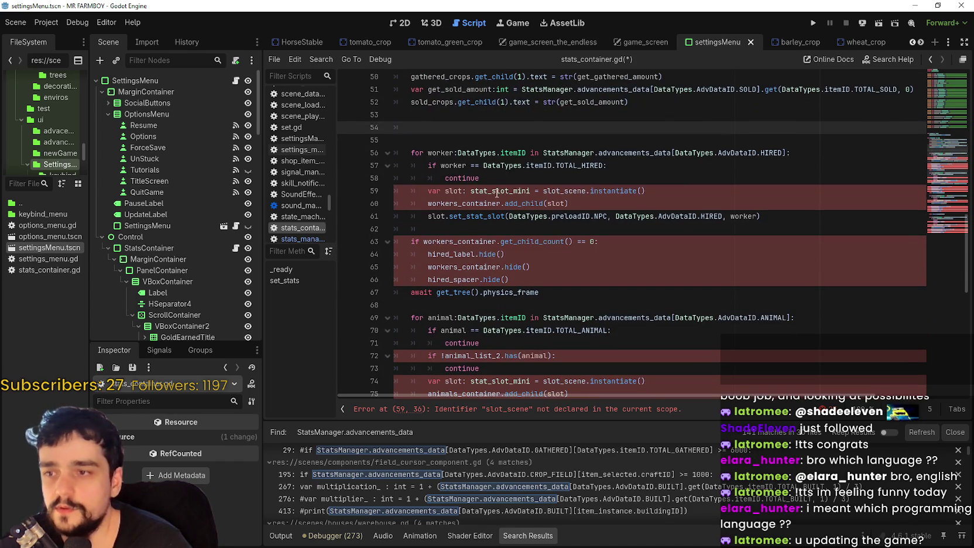
{"action": "scroll", "coordinate": [575, 269], "scroll_direction": "up", "scroll_amount": 6}
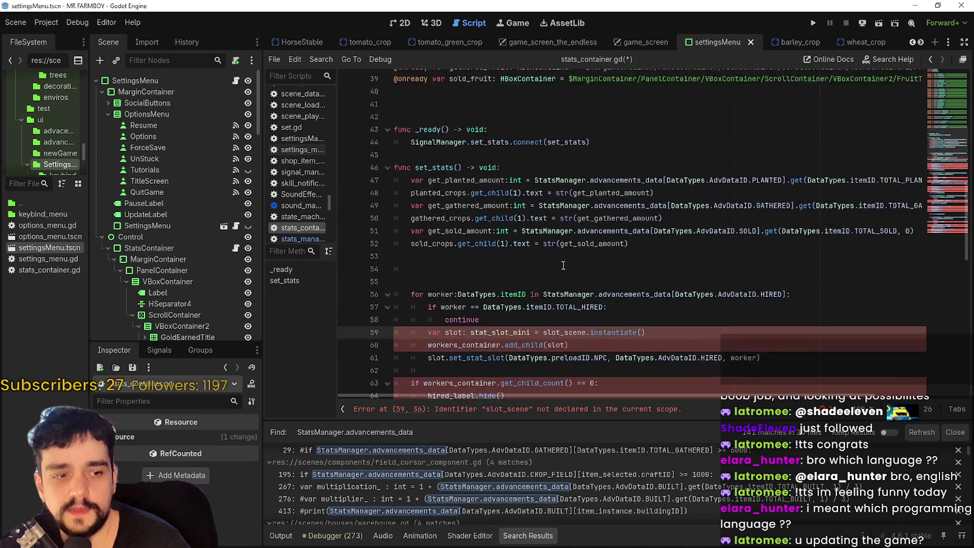
{"action": "scroll", "coordinate": [460, 277], "scroll_direction": "down", "scroll_amount": 2}
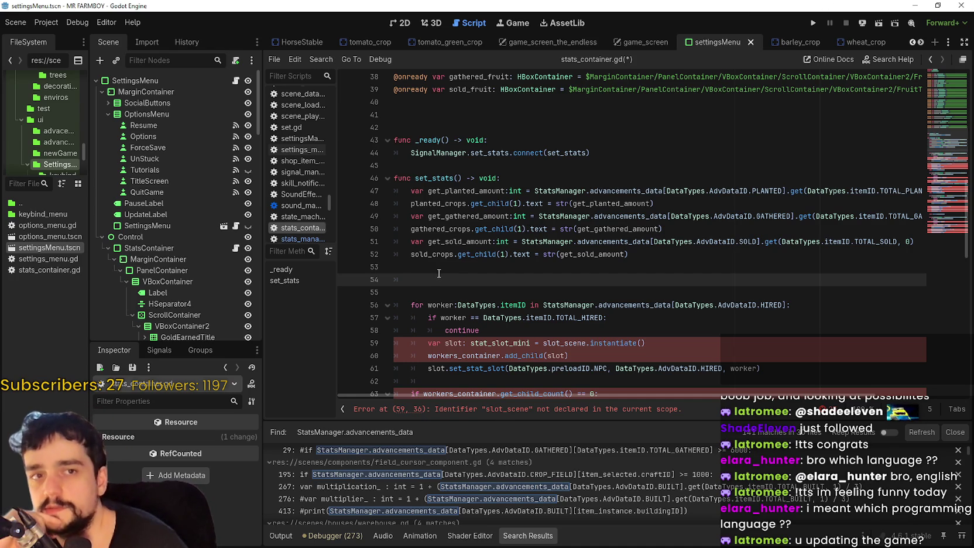
{"action": "left_click", "coordinate": [435, 269]}
{"action": "left_click", "coordinate": [430, 279]}
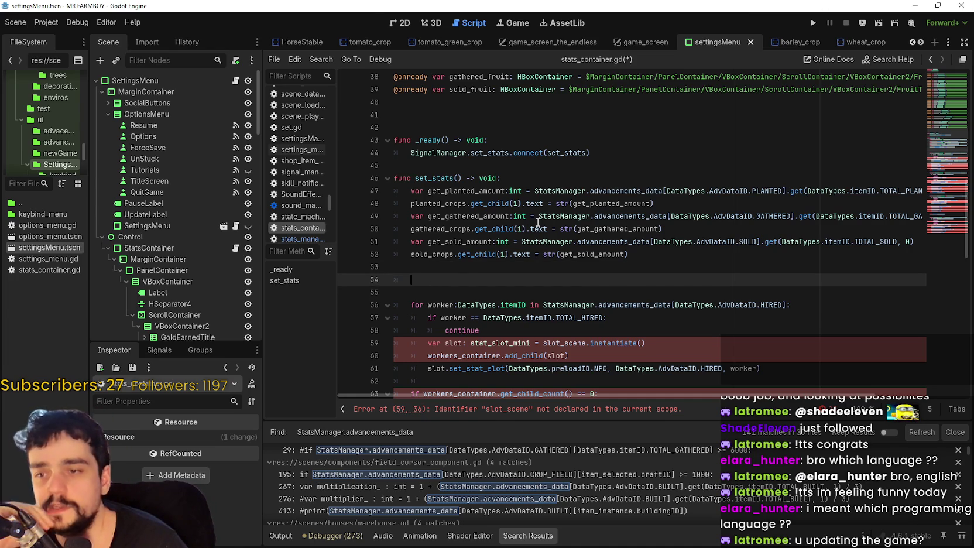
{"action": "left_click", "coordinate": [390, 24]}
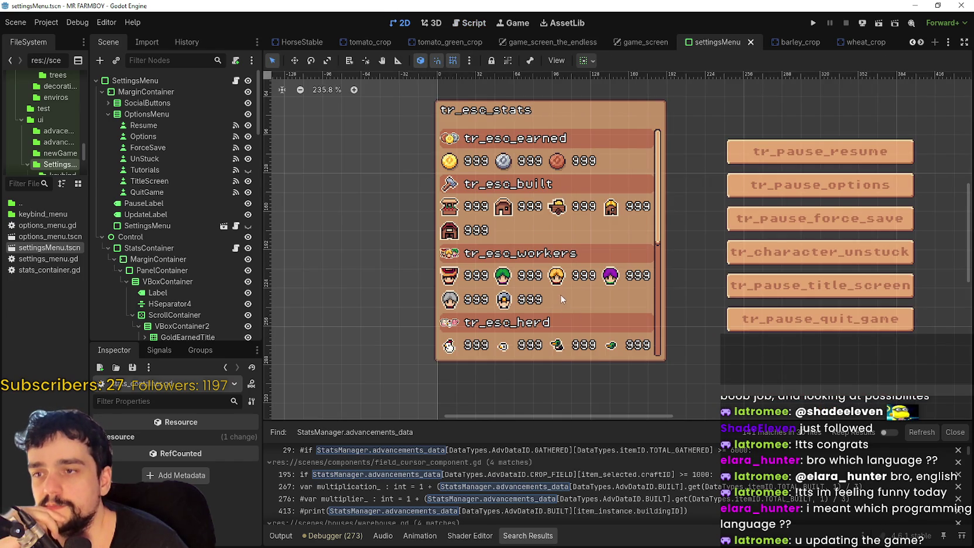
Zoom around the settingsMenu canvas to check the stats panel
{"action": "scroll", "coordinate": [632, 328], "scroll_direction": "up", "scroll_amount": 2}
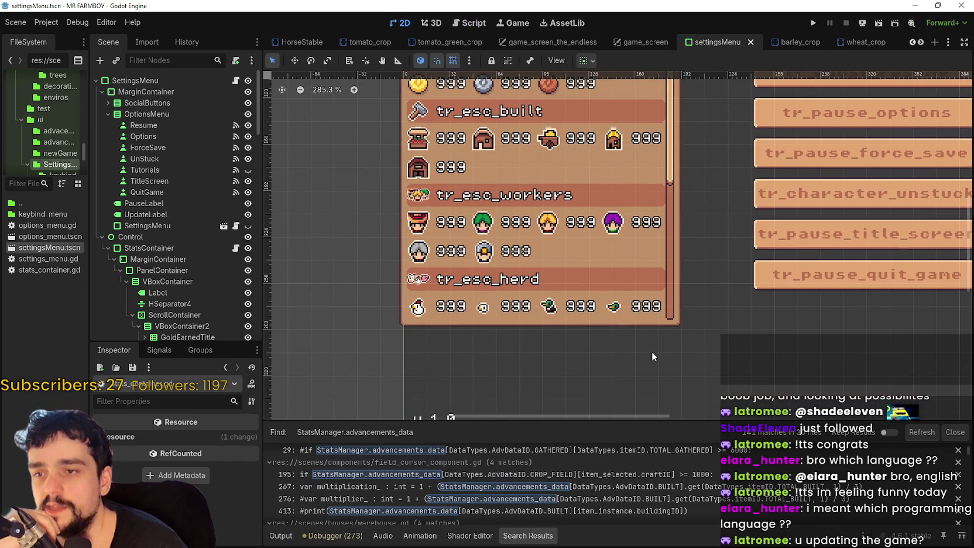
{"action": "scroll", "coordinate": [600, 319], "scroll_direction": "down", "scroll_amount": 7}
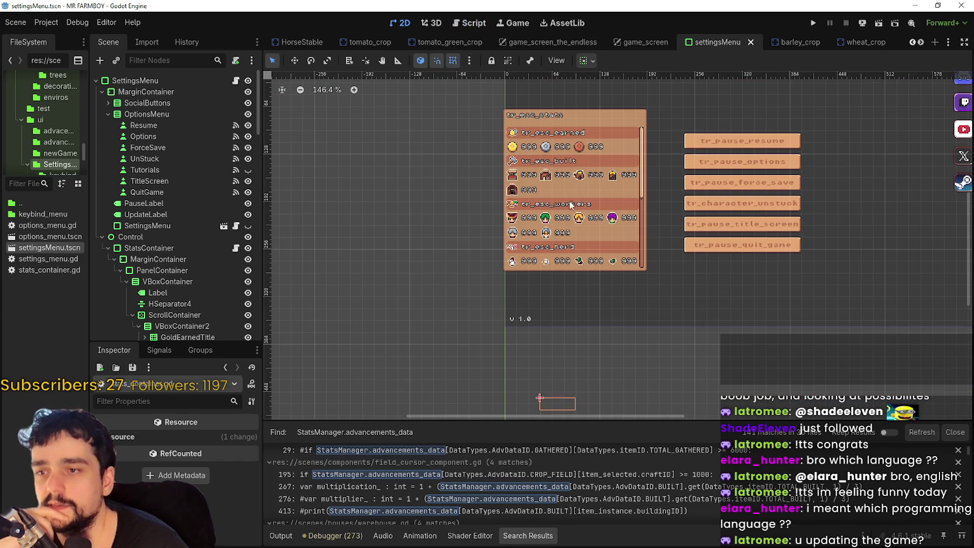
{"action": "scroll", "coordinate": [569, 289], "scroll_direction": "down", "scroll_amount": 2}
{"action": "scroll", "coordinate": [470, 355], "scroll_direction": "down", "scroll_amount": 3}
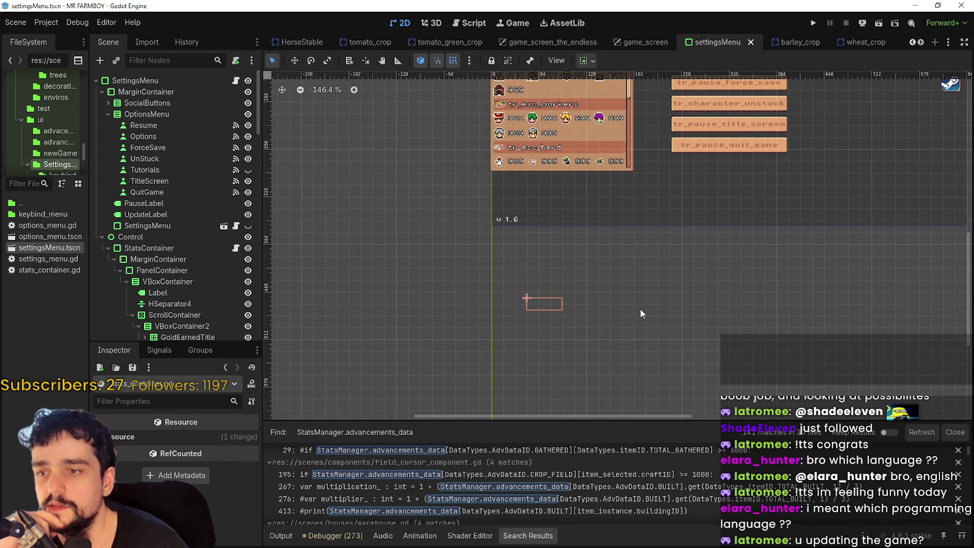
{"action": "scroll", "coordinate": [528, 211], "scroll_direction": "up", "scroll_amount": 1}
{"action": "scroll", "coordinate": [587, 256], "scroll_direction": "down", "scroll_amount": 2}
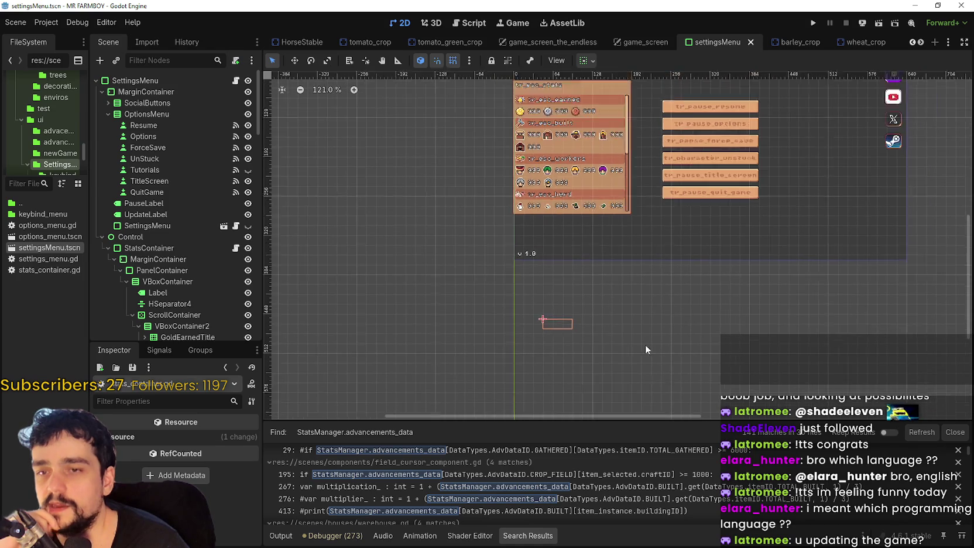
{"action": "scroll", "coordinate": [650, 352], "scroll_direction": "up", "scroll_amount": 3}
{"action": "scroll", "coordinate": [608, 205], "scroll_direction": "up", "scroll_amount": 4}
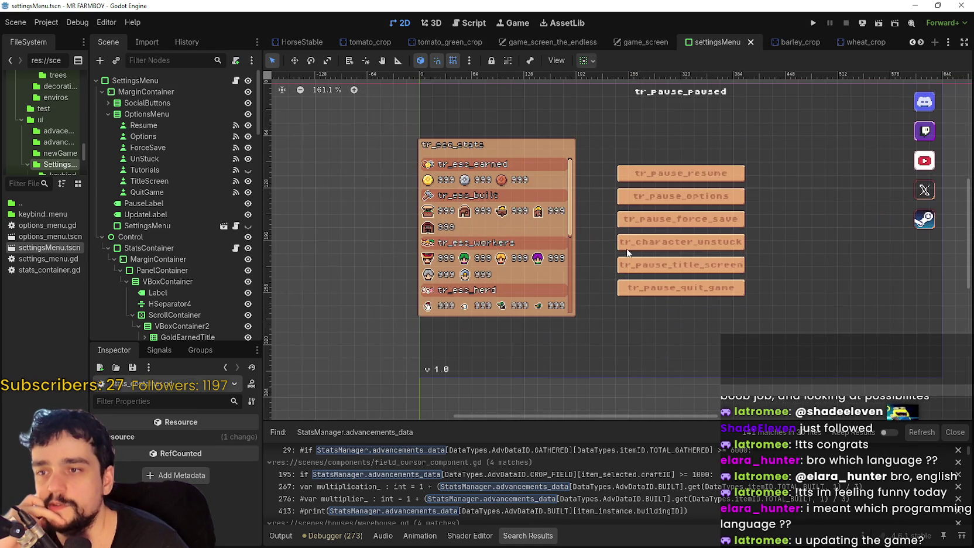
Reopen stats_container.gd from StatsContainer's script icon and scroll through it
{"action": "left_click", "coordinate": [236, 248]}
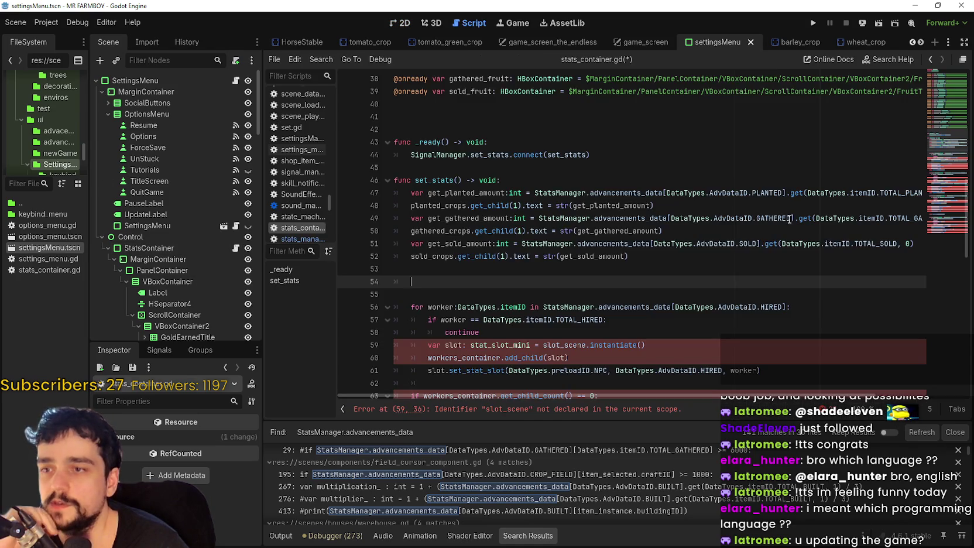
{"action": "scroll", "coordinate": [514, 304], "scroll_direction": "down", "scroll_amount": 6}
{"action": "scroll", "coordinate": [524, 270], "scroll_direction": "up", "scroll_amount": 7}
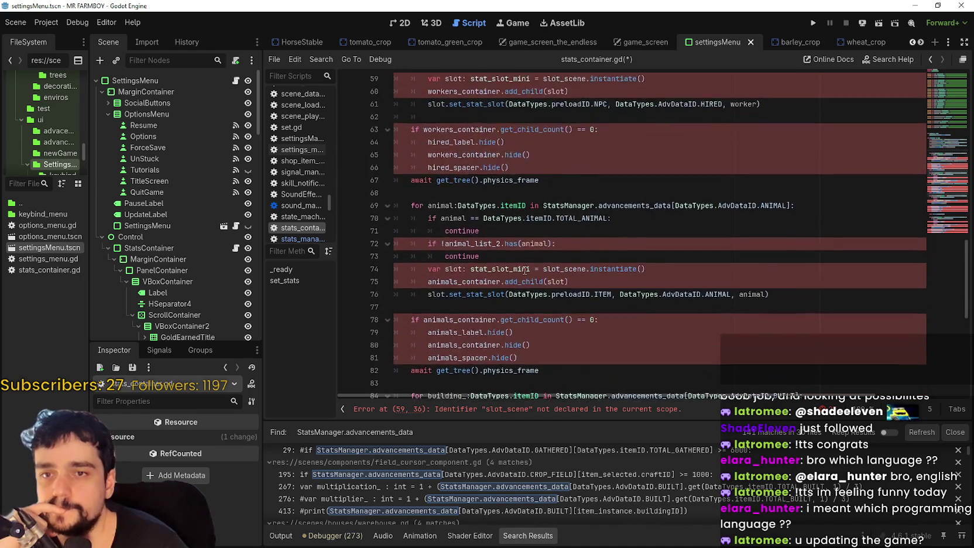
{"action": "scroll", "coordinate": [524, 270], "scroll_direction": "down", "scroll_amount": 3}
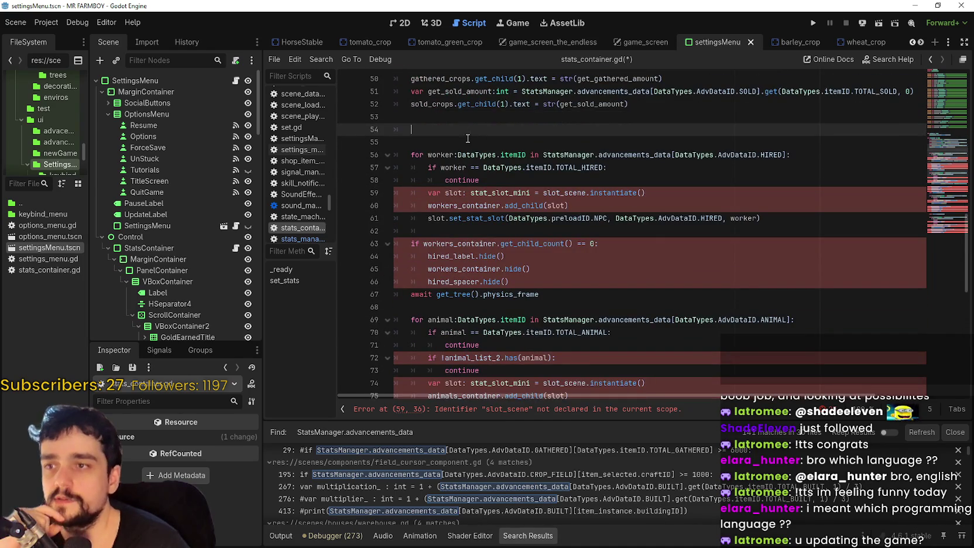
{"action": "scroll", "coordinate": [525, 233], "scroll_direction": "up", "scroll_amount": 4}
{"action": "scroll", "coordinate": [526, 233], "scroll_direction": "down", "scroll_amount": 5}
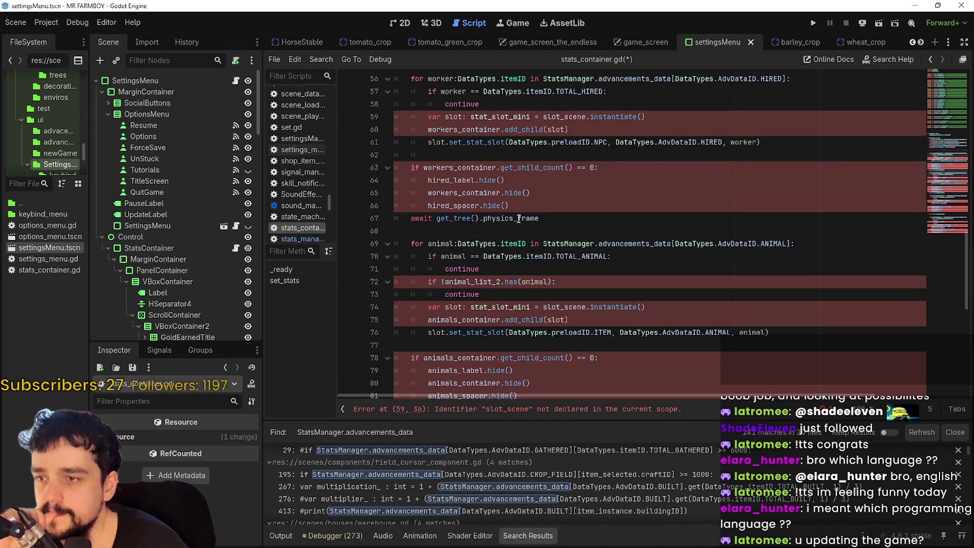
Add a '#CROPS TOTAL' comment on a new line at the top of set_stats()
{"action": "scroll", "coordinate": [518, 219], "scroll_direction": "up", "scroll_amount": 1}
{"action": "scroll", "coordinate": [527, 212], "scroll_direction": "down", "scroll_amount": 8}
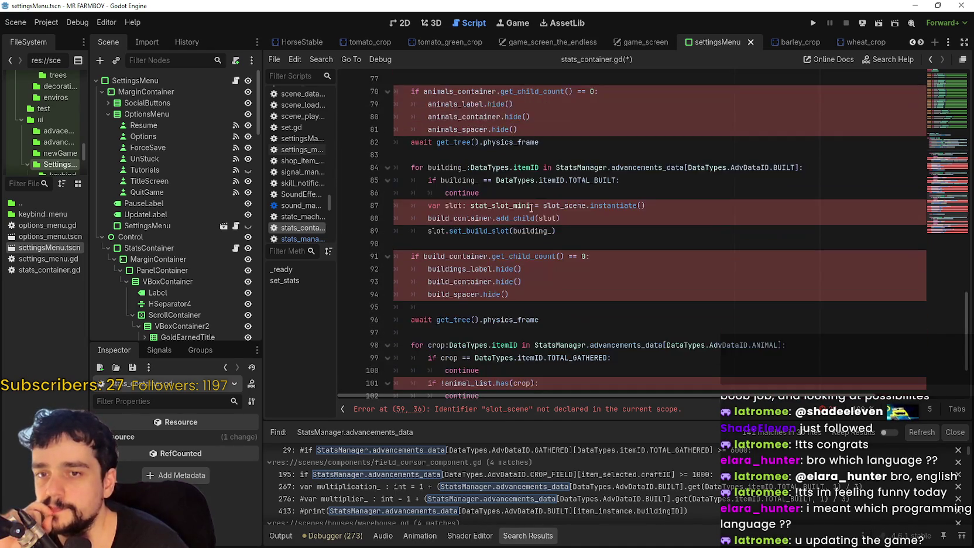
{"action": "scroll", "coordinate": [530, 208], "scroll_direction": "down", "scroll_amount": 3}
{"action": "left_click_drag", "start_coordinate": [569, 374], "coordinate": [423, 154]}
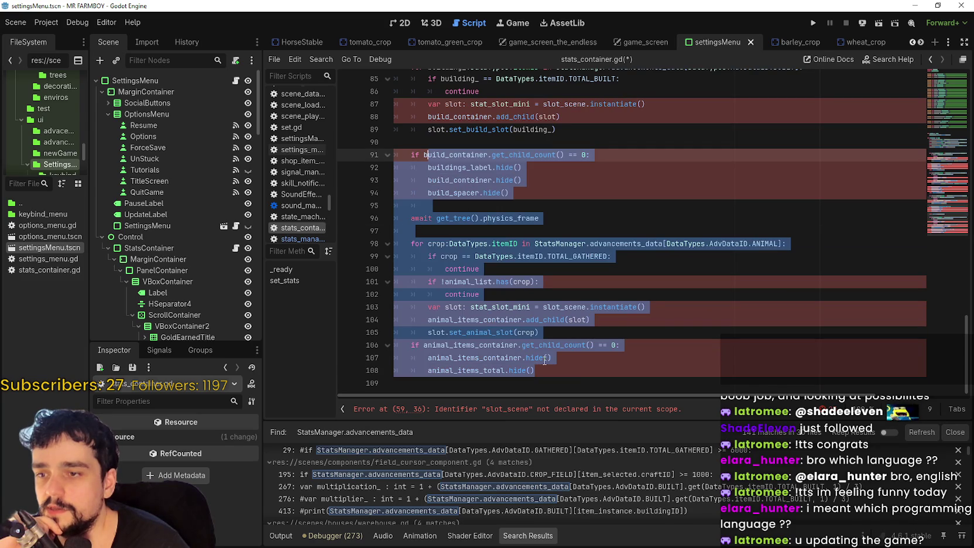
{"action": "scroll", "coordinate": [549, 350], "scroll_direction": "up", "scroll_amount": 15}
{"action": "left_click", "coordinate": [509, 256]}
{"action": "left_click", "coordinate": [512, 266]}
{"action": "left_click", "coordinate": [659, 257]}
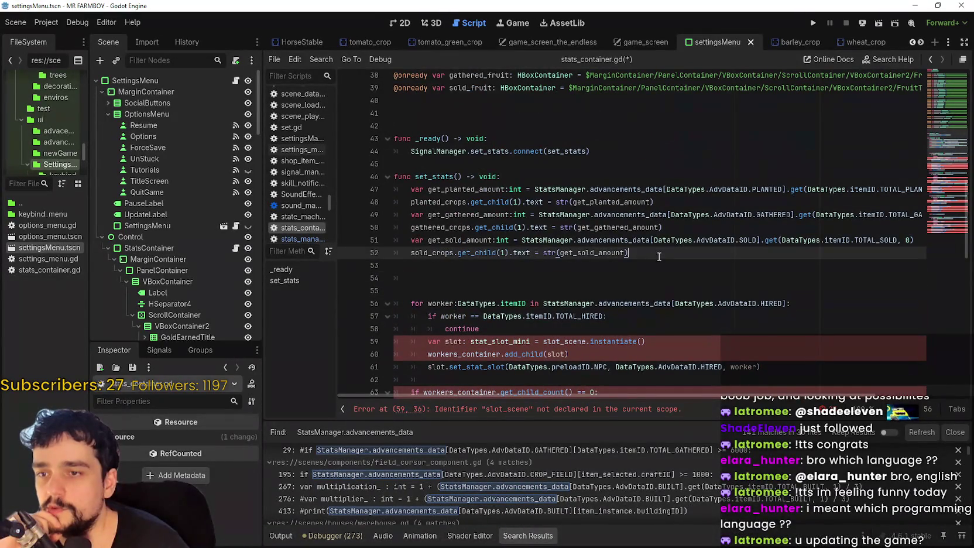
{"action": "left_click", "coordinate": [539, 174]}
{"action": "key", "text": "Return"}
{"action": "key", "text": "Return"}
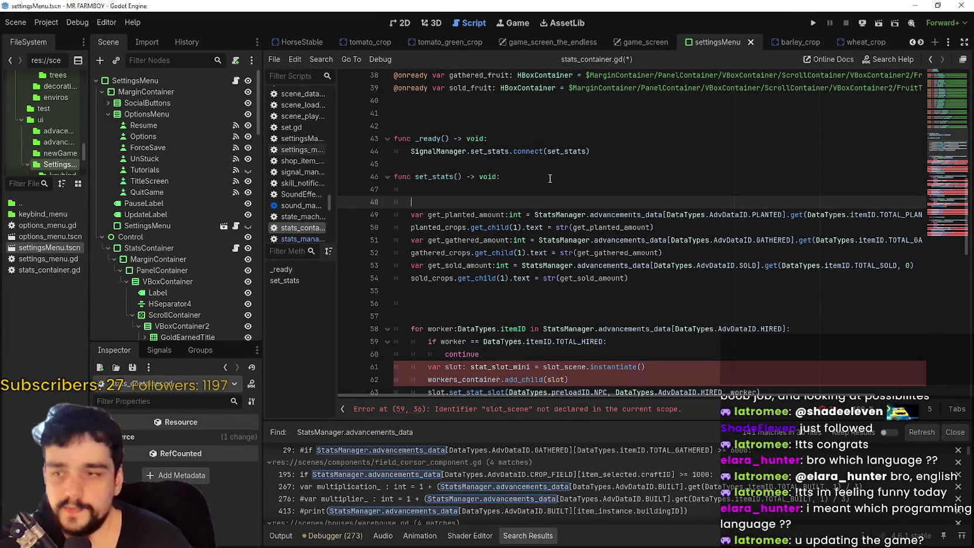
{"action": "type", "text": "#C"}
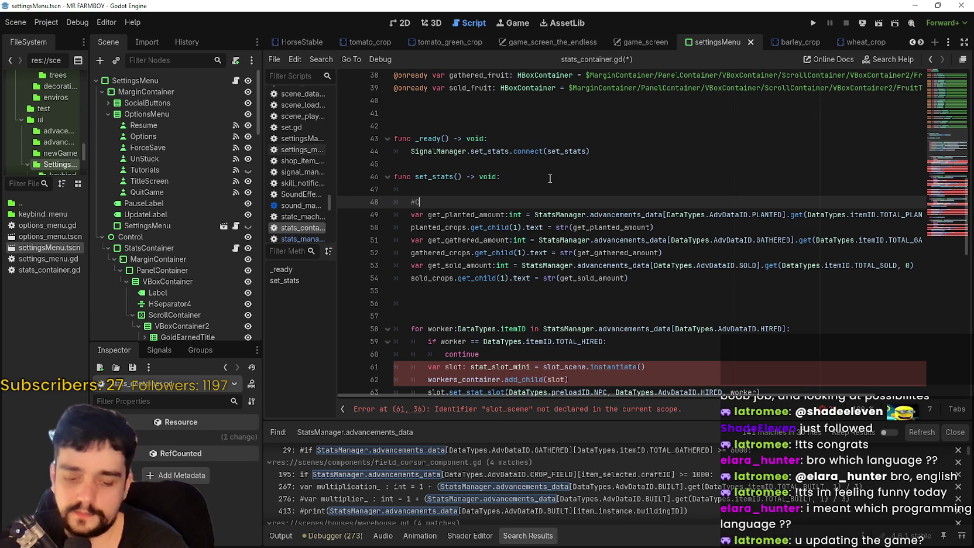
{"action": "type", "text": "ROPS TOTAL"}
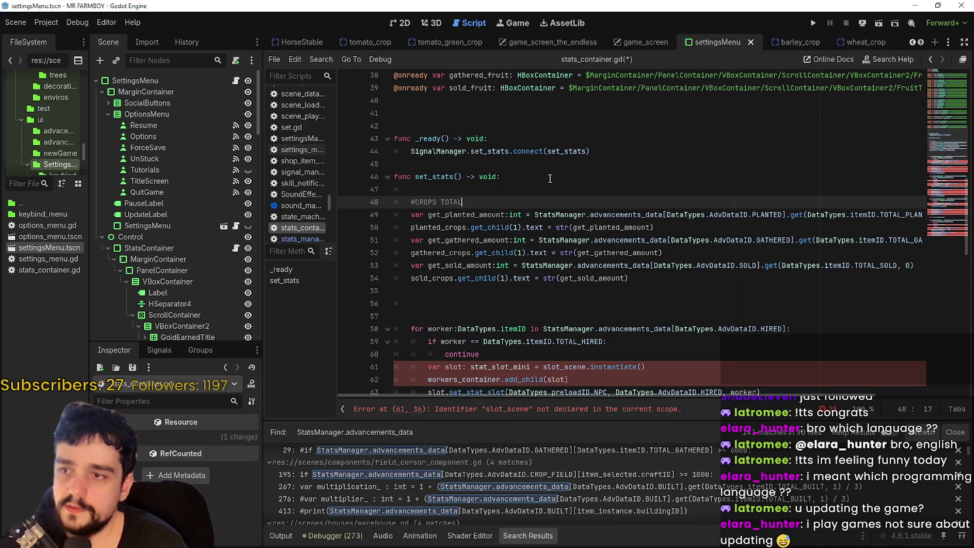
Check the new #CROPS TOTAL comment and return to the end of the set_stats() declaration
{"action": "left_click_drag", "start_coordinate": [553, 189], "coordinate": [554, 198]}
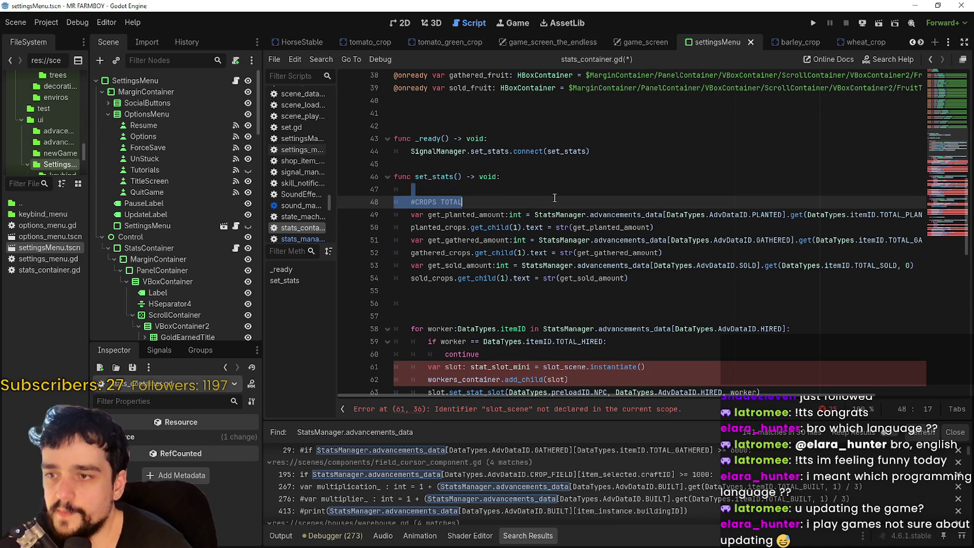
{"action": "left_click", "coordinate": [559, 193]}
{"action": "scroll", "coordinate": [106, 324], "scroll_direction": "down", "scroll_amount": 5}
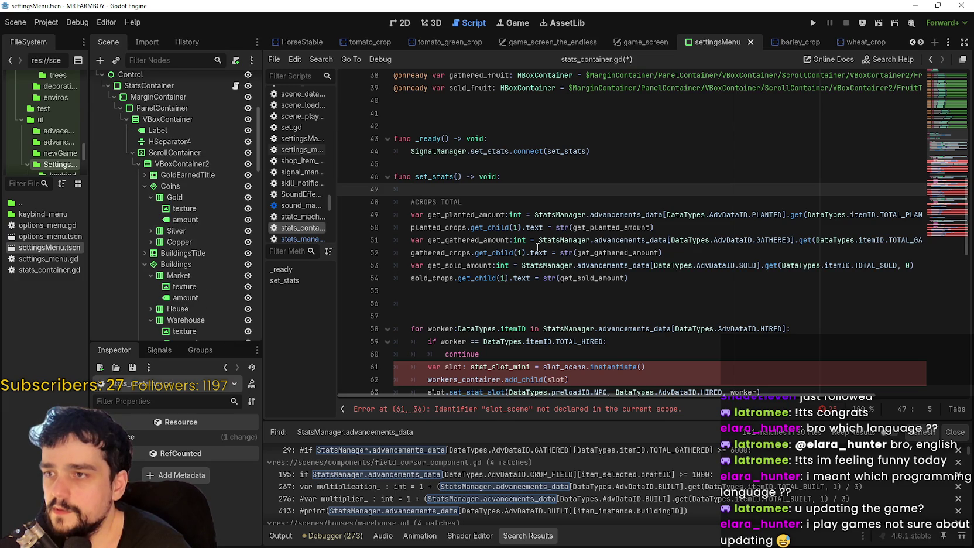
{"action": "left_click", "coordinate": [532, 173]}
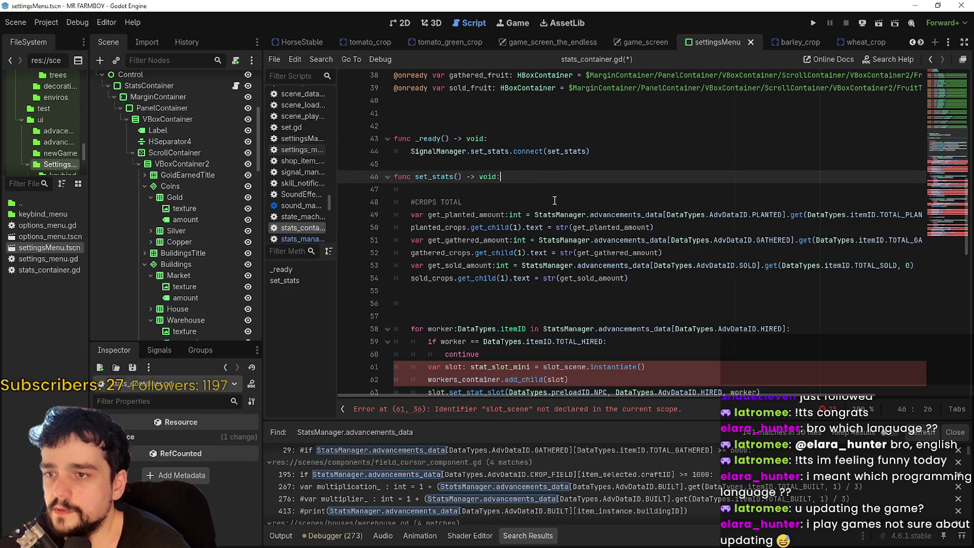
Insert a '#COINS EARNED TOTAL' comment with a blank line beneath it at the start of set_stats()
{"action": "key", "text": "Return"}
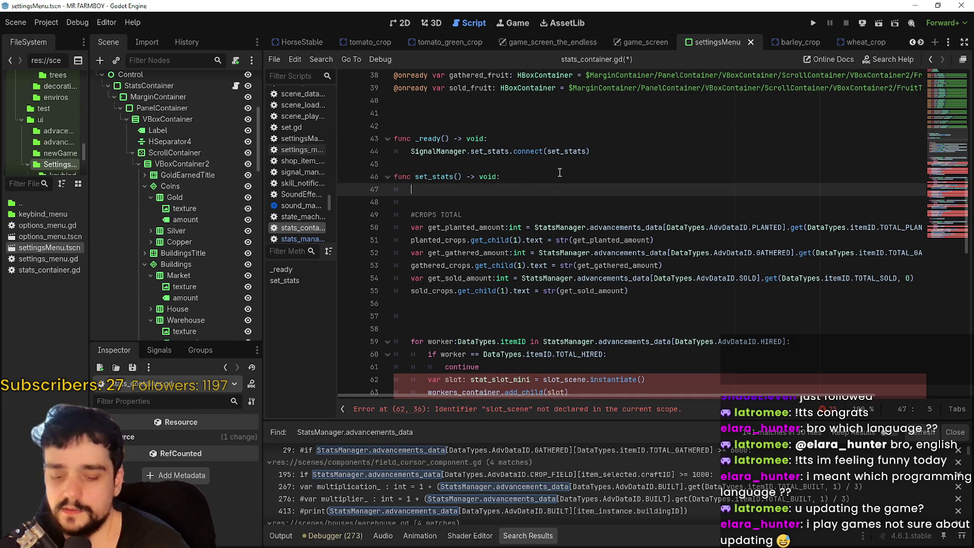
{"action": "type", "text": "#COINS EARNED TOTAL"}
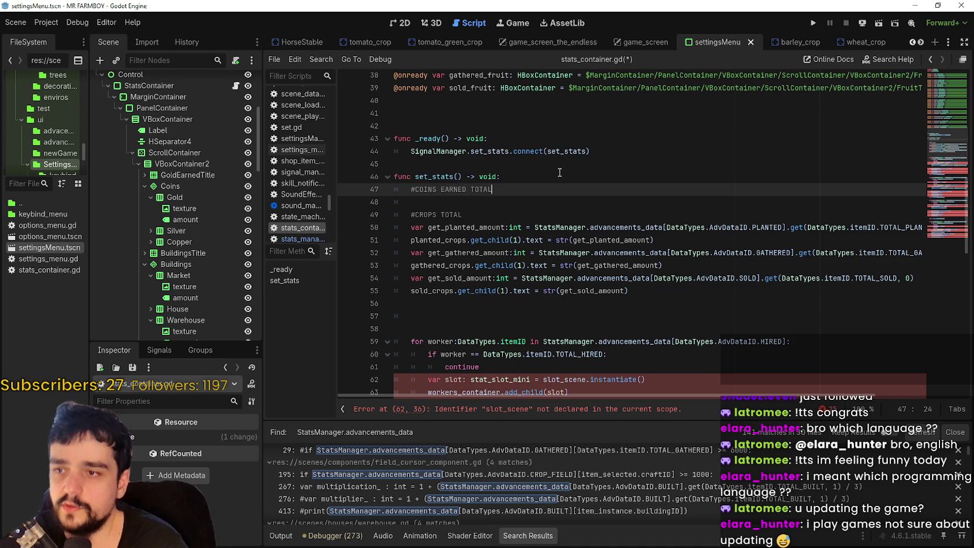
{"action": "key", "text": "Return"}
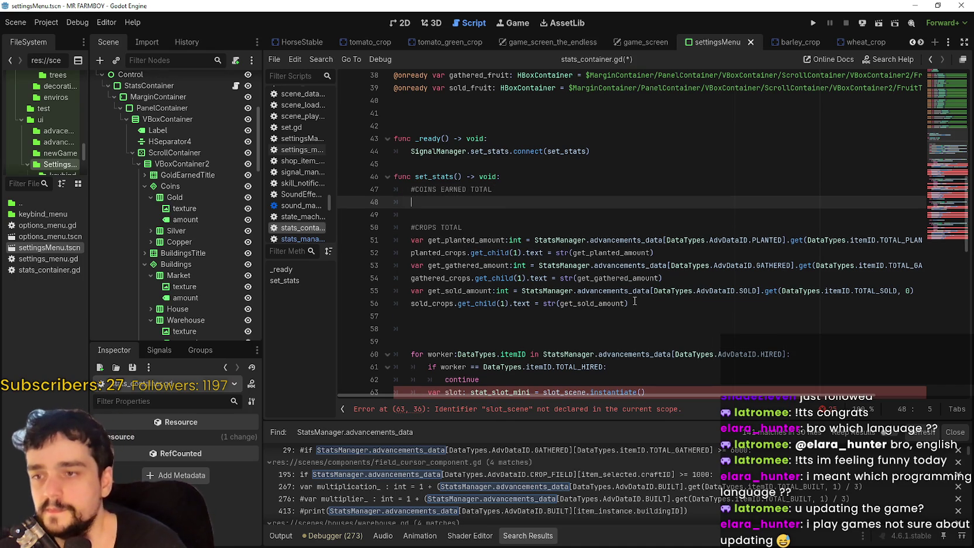
{"action": "left_click_drag", "start_coordinate": [651, 319], "coordinate": [605, 243]}
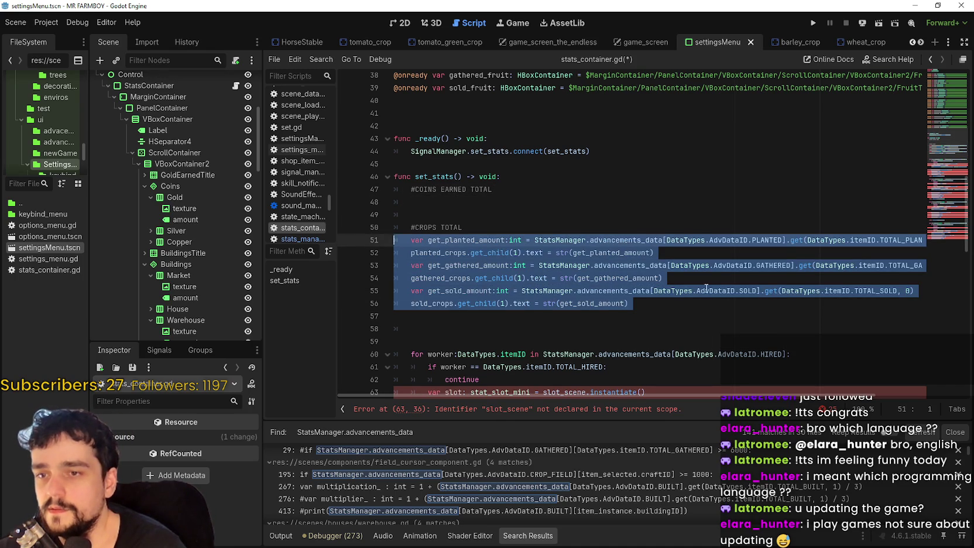
{"action": "left_click", "coordinate": [705, 291]}
{"action": "scroll", "coordinate": [605, 248], "scroll_direction": "down", "scroll_amount": 4}
{"action": "scroll", "coordinate": [548, 240], "scroll_direction": "up", "scroll_amount": 4}
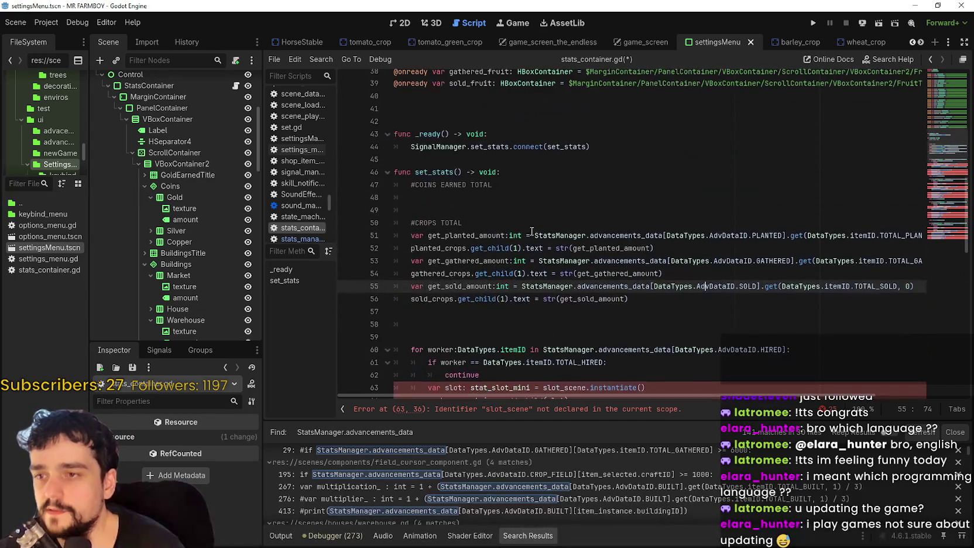
{"action": "left_click", "coordinate": [494, 197]}
Look over the animal and crop slot code, then reposition GitHub Desktop and bring Steam forward
{"action": "scroll", "coordinate": [620, 281], "scroll_direction": "down", "scroll_amount": 8}
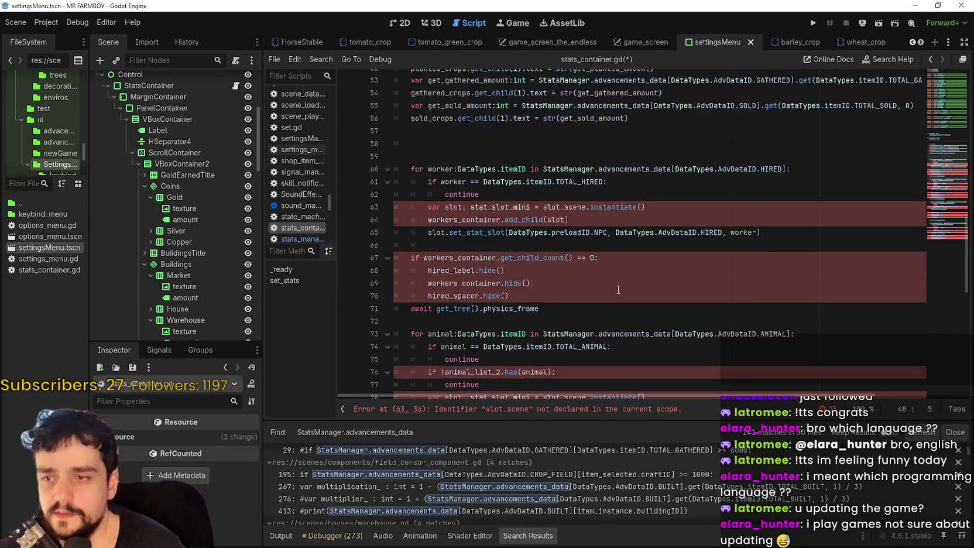
{"action": "left_click", "coordinate": [621, 280]}
{"action": "scroll", "coordinate": [623, 279], "scroll_direction": "down", "scroll_amount": 8}
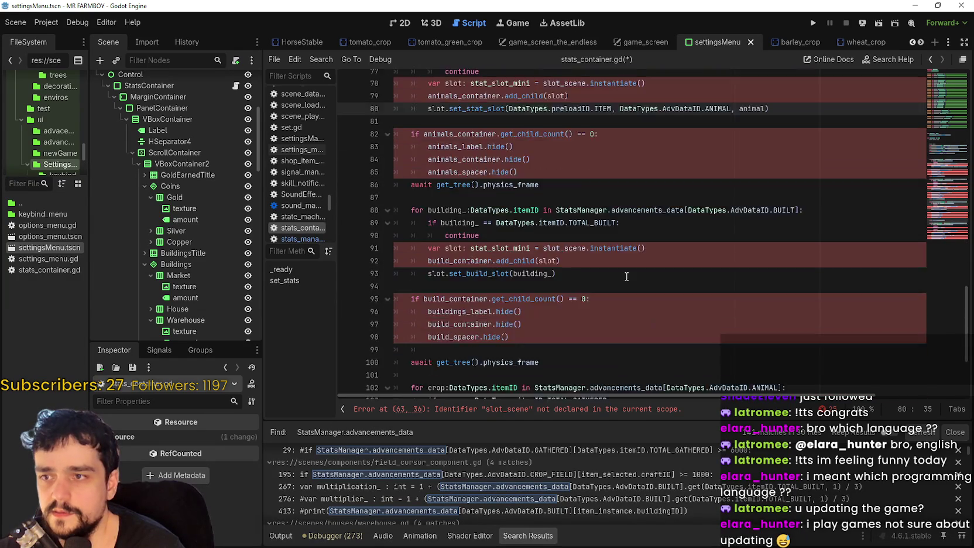
{"action": "left_click", "coordinate": [525, 358]}
{"action": "left_click", "coordinate": [553, 332]}
{"action": "left_click", "coordinate": [562, 307]}
{"action": "scroll", "coordinate": [705, 280], "scroll_direction": "up", "scroll_amount": 7}
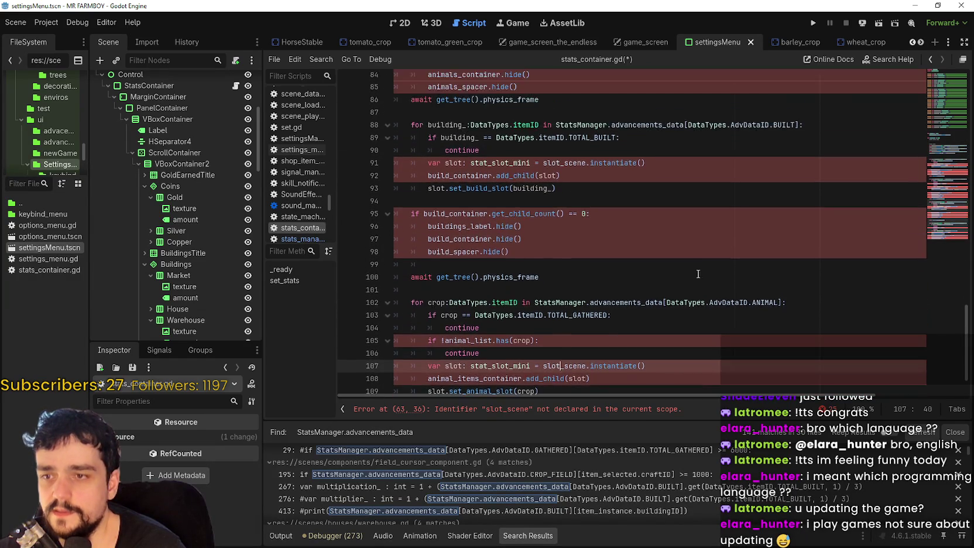
{"action": "scroll", "coordinate": [690, 275], "scroll_direction": "up", "scroll_amount": 7}
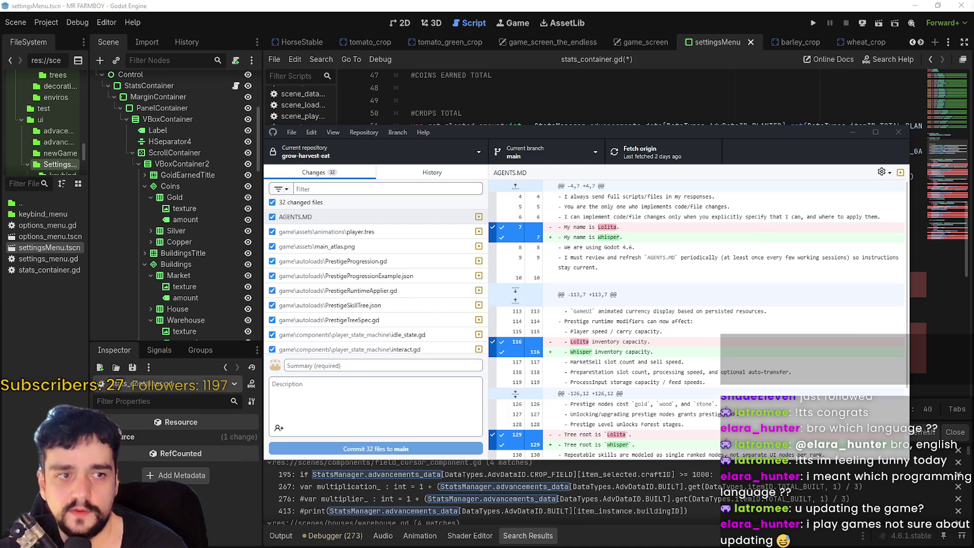
{"action": "left_click_drag", "start_coordinate": [494, 131], "coordinate": [469, 120]}
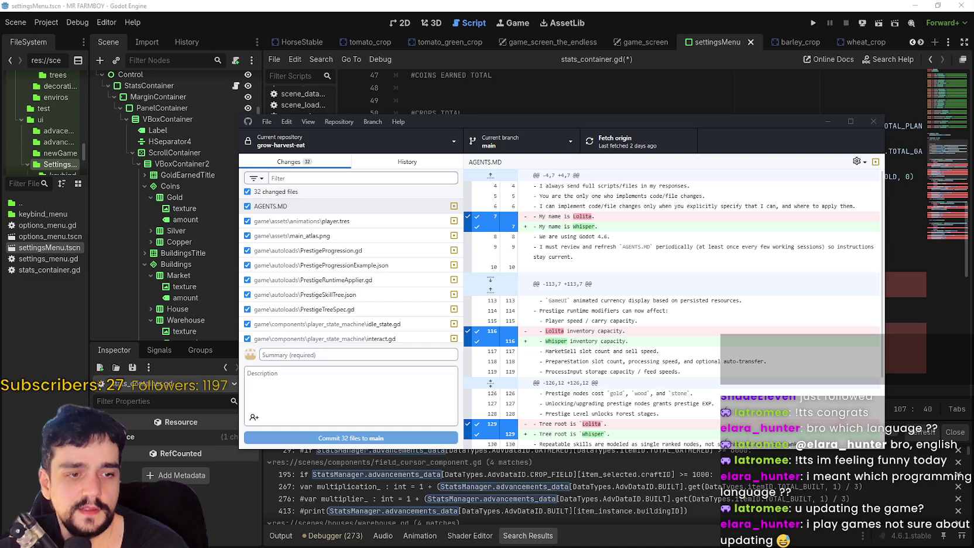
{"action": "key", "text": "alt+Tab"}
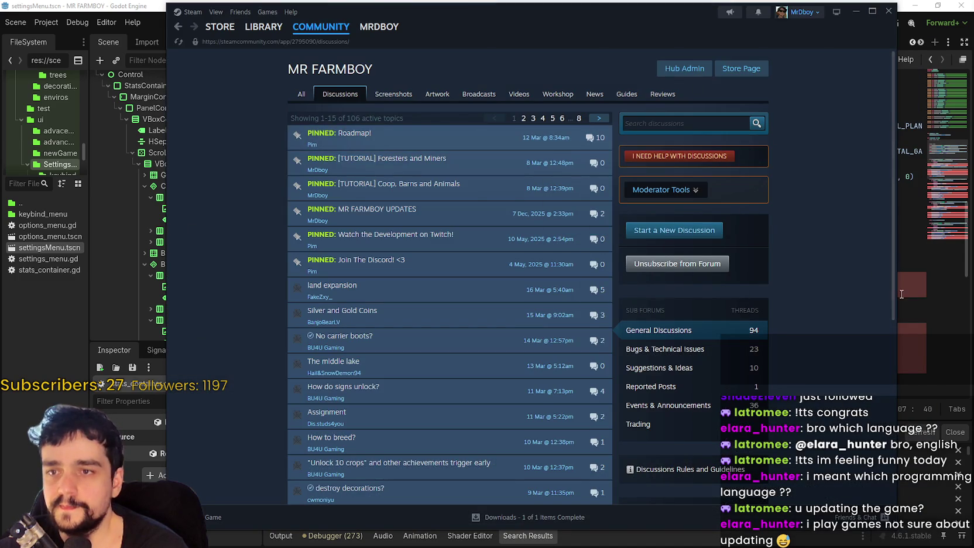
Open the MR FARMBOY store page and browse its gallery screenshots and page content
{"action": "left_click", "coordinate": [761, 68]}
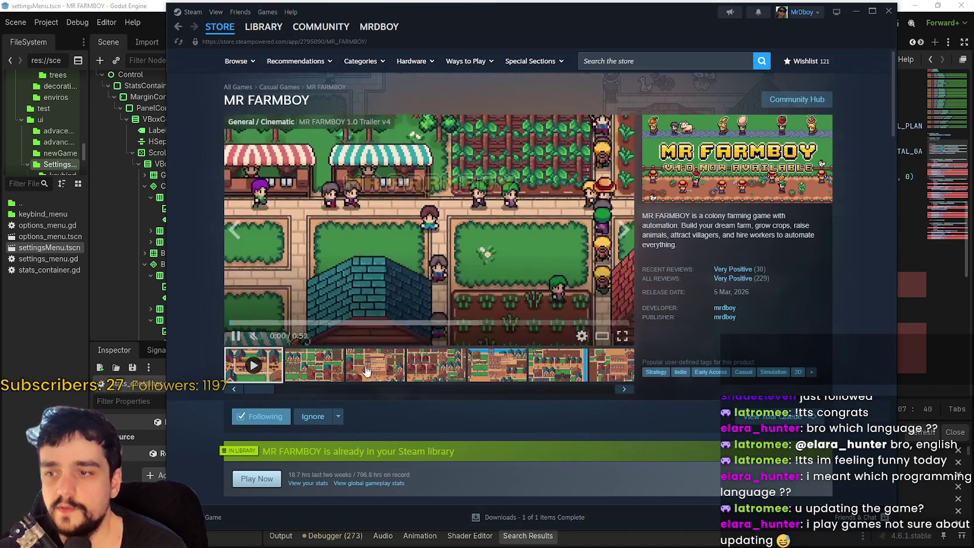
{"action": "left_click", "coordinate": [573, 365]}
{"action": "left_click", "coordinate": [598, 369]}
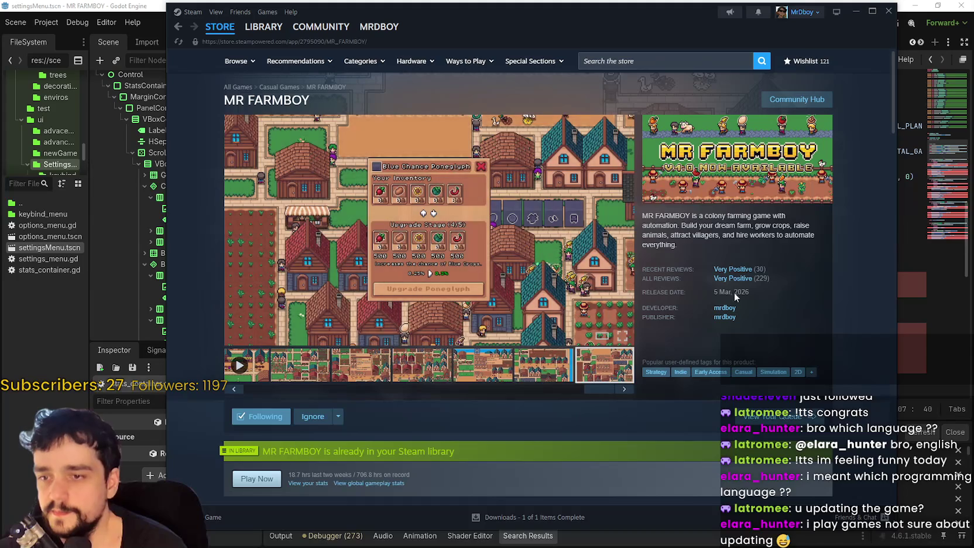
{"action": "scroll", "coordinate": [468, 380], "scroll_direction": "down", "scroll_amount": 2}
{"action": "scroll", "coordinate": [467, 381], "scroll_direction": "down", "scroll_amount": 15}
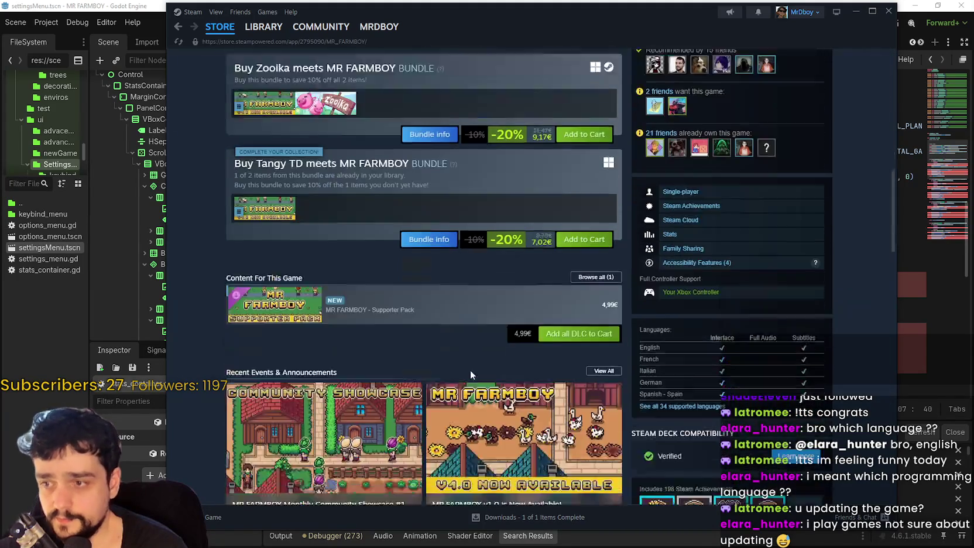
{"action": "scroll", "coordinate": [791, 348], "scroll_direction": "down", "scroll_amount": 10}
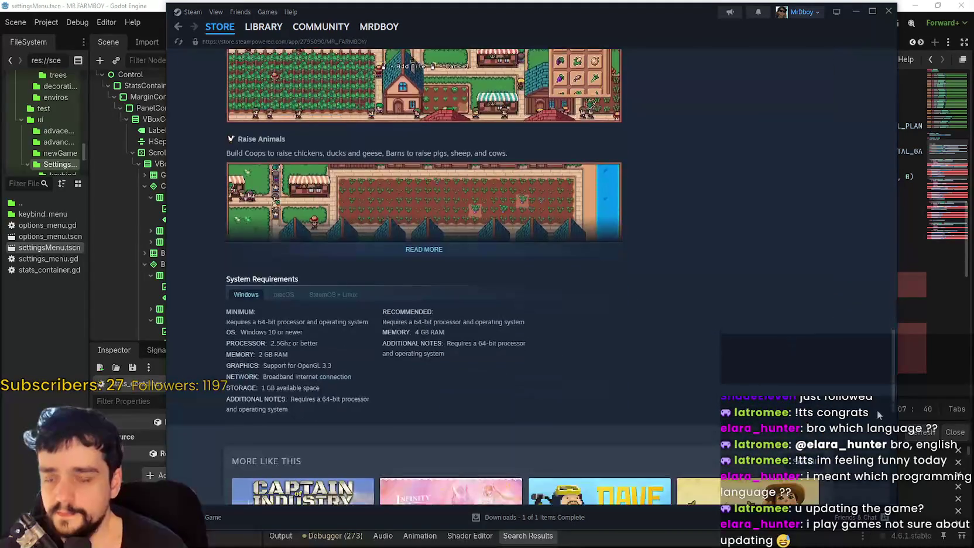
{"action": "scroll", "coordinate": [887, 290], "scroll_direction": "up", "scroll_amount": 8}
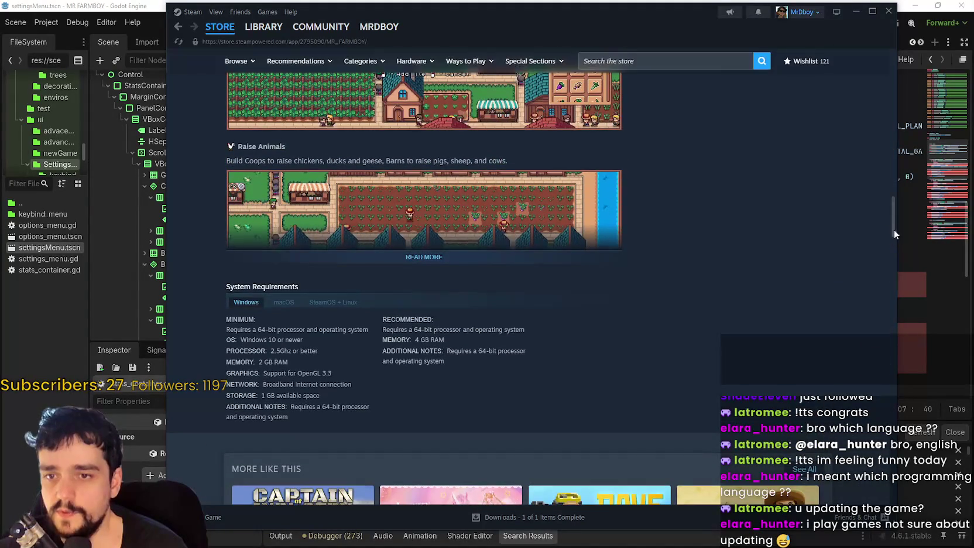
{"action": "left_click_drag", "start_coordinate": [894, 234], "coordinate": [893, 65]}
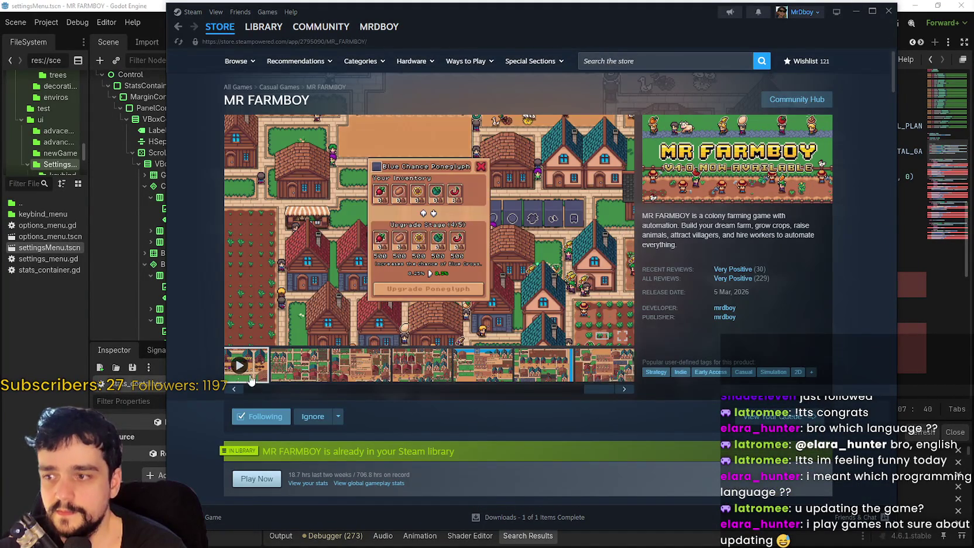
Play the MR FARMBOY trailer, then minimize Steam
{"action": "left_click", "coordinate": [242, 369]}
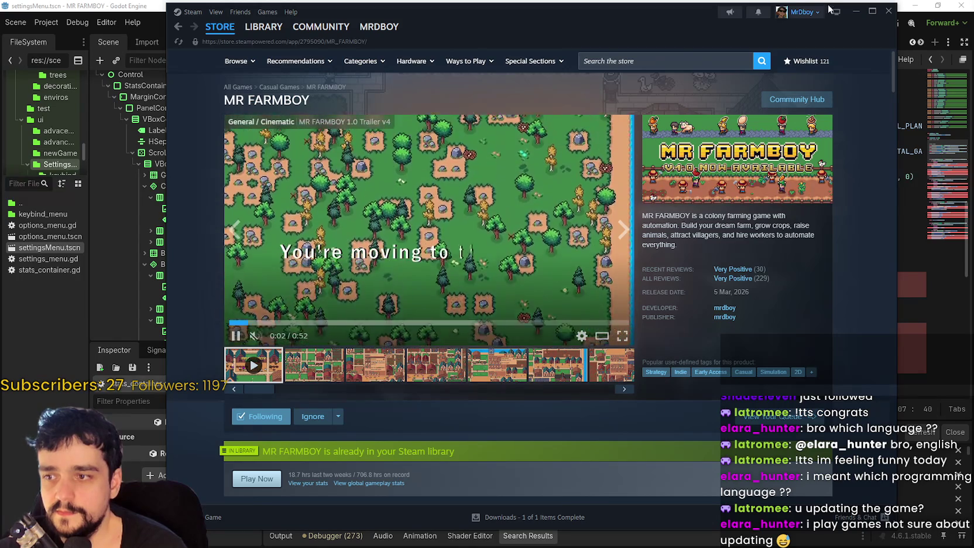
{"action": "left_click_drag", "start_coordinate": [761, 13], "coordinate": [772, 10]}
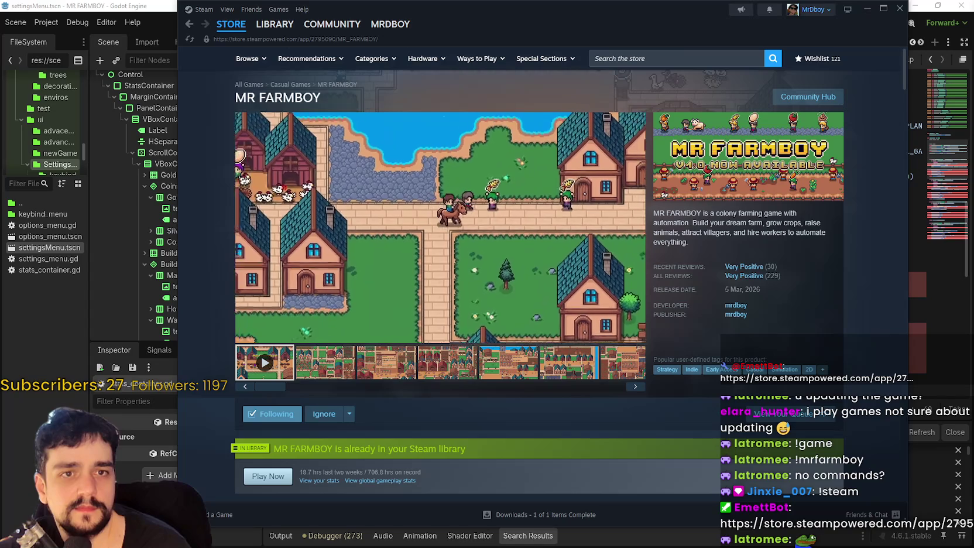
{"action": "mouse_move", "coordinate": [571, 290]}
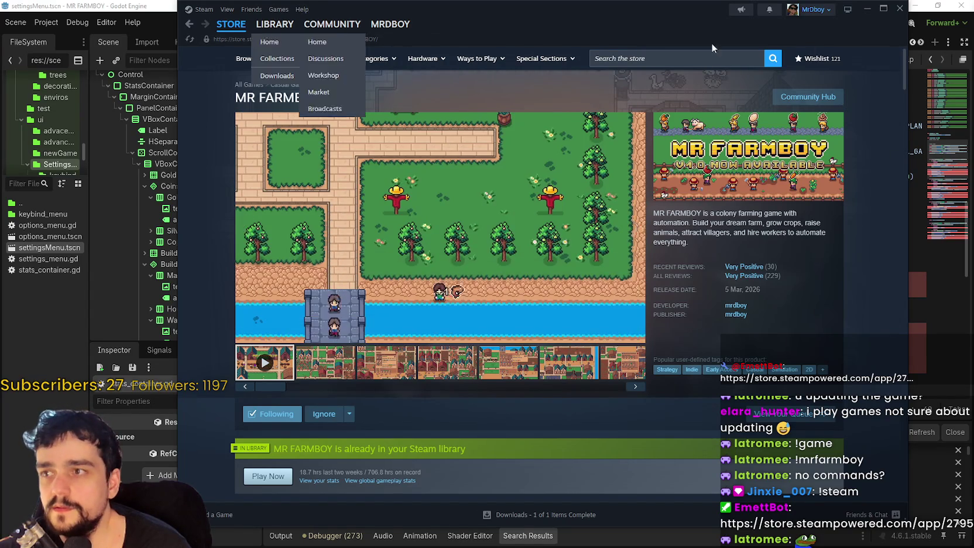
{"action": "left_click", "coordinate": [867, 9]}
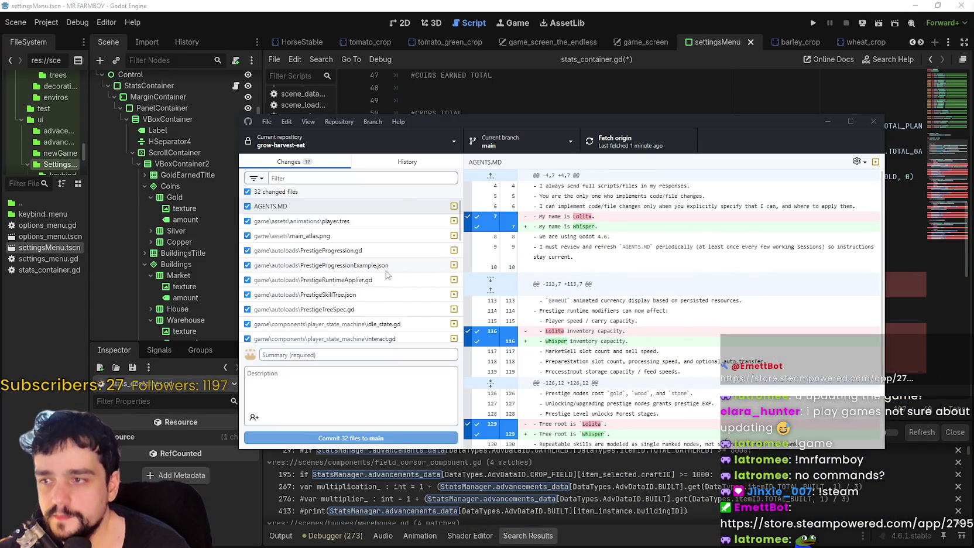
Switch GitHub Desktop to the mr-farmboy-v5.RC repository
{"action": "left_click", "coordinate": [358, 221]}
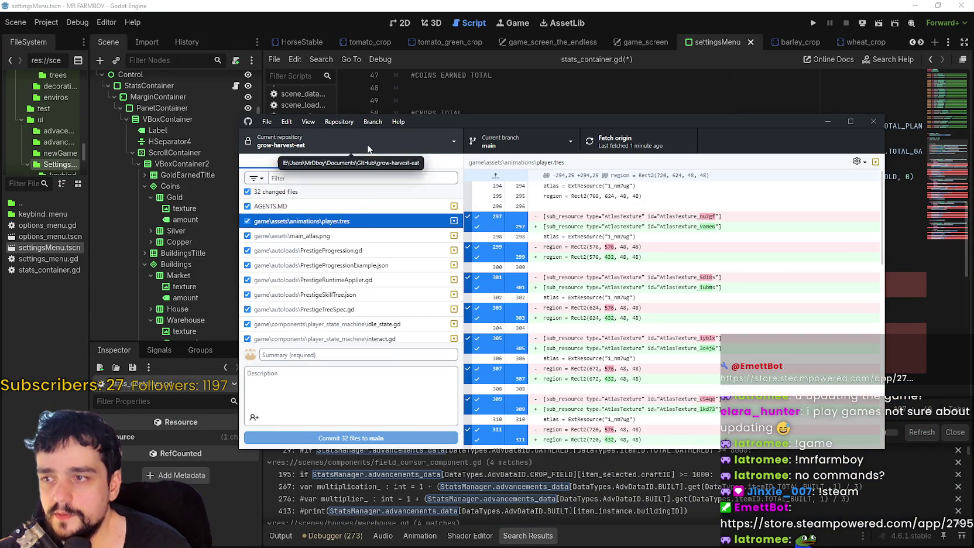
{"action": "left_click", "coordinate": [368, 148]}
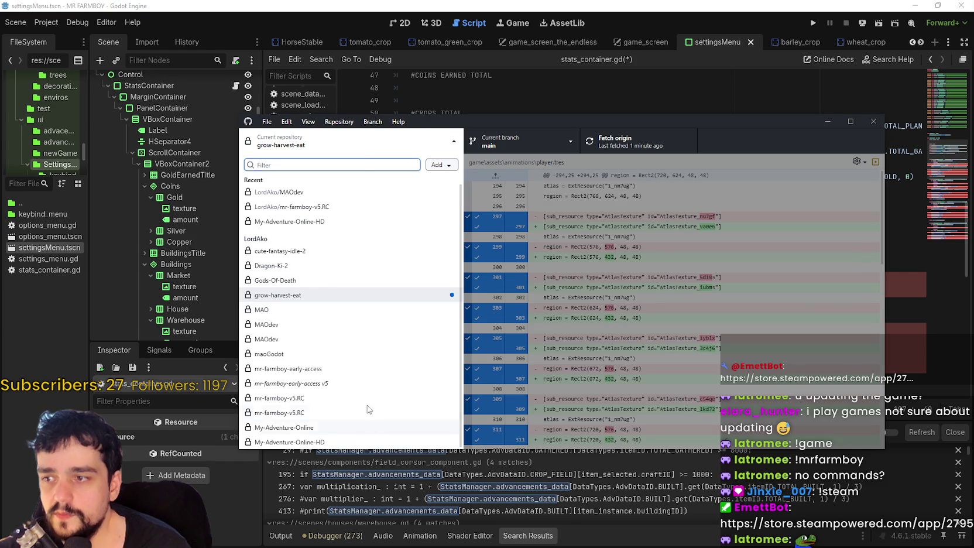
{"action": "left_click", "coordinate": [279, 412]}
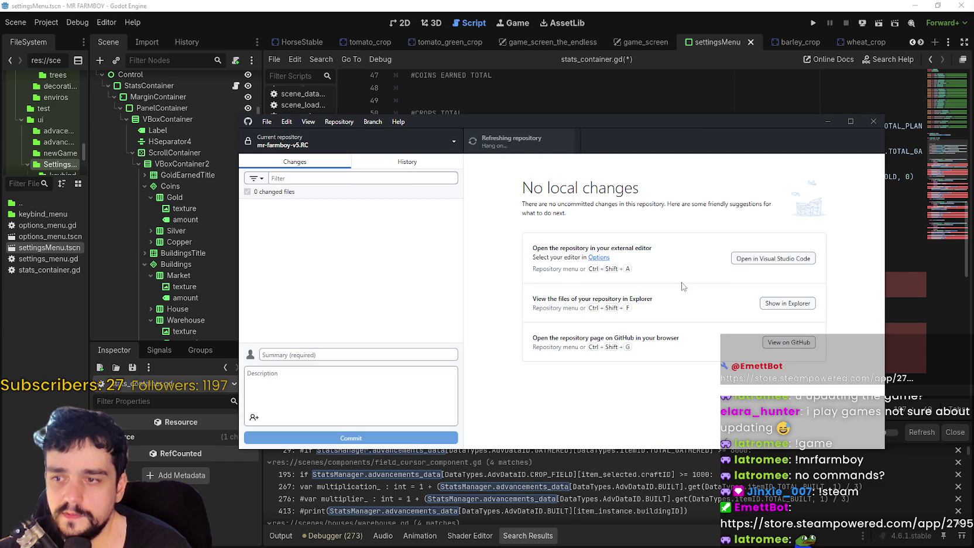
{"action": "left_click_drag", "start_coordinate": [605, 117], "coordinate": [642, 119]}
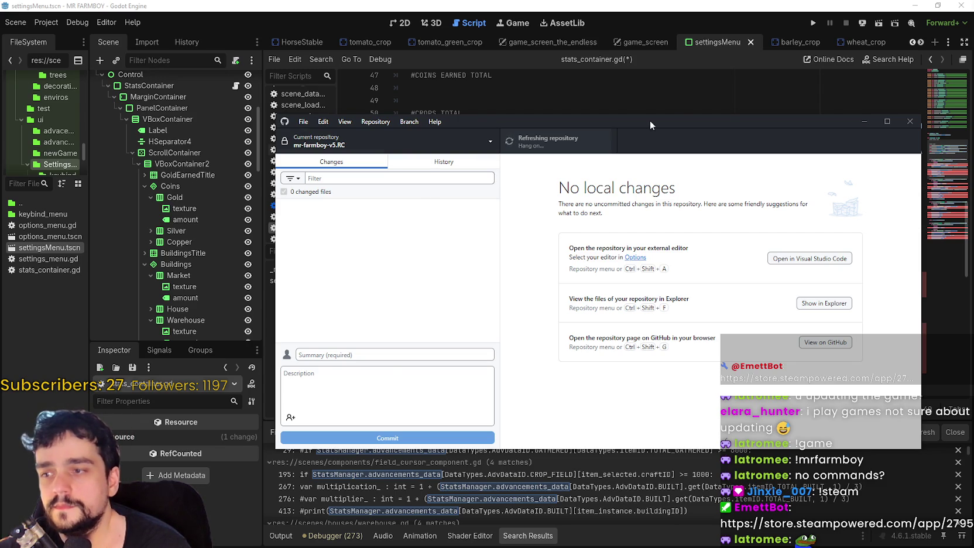
{"action": "left_click_drag", "start_coordinate": [673, 118], "coordinate": [628, 104]}
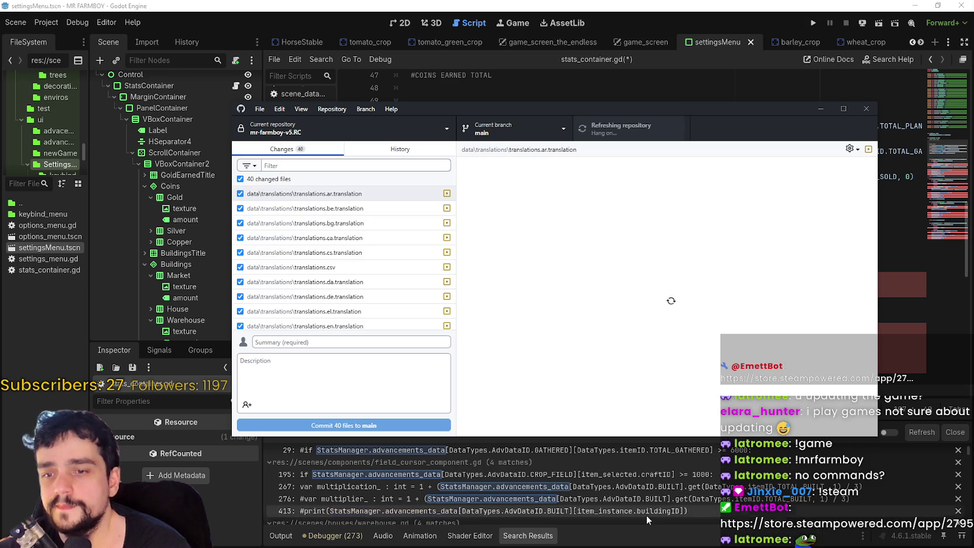
{"action": "scroll", "coordinate": [646, 516], "scroll_direction": "down", "scroll_amount": 3}
{"action": "scroll", "coordinate": [378, 245], "scroll_direction": "down", "scroll_amount": 10}
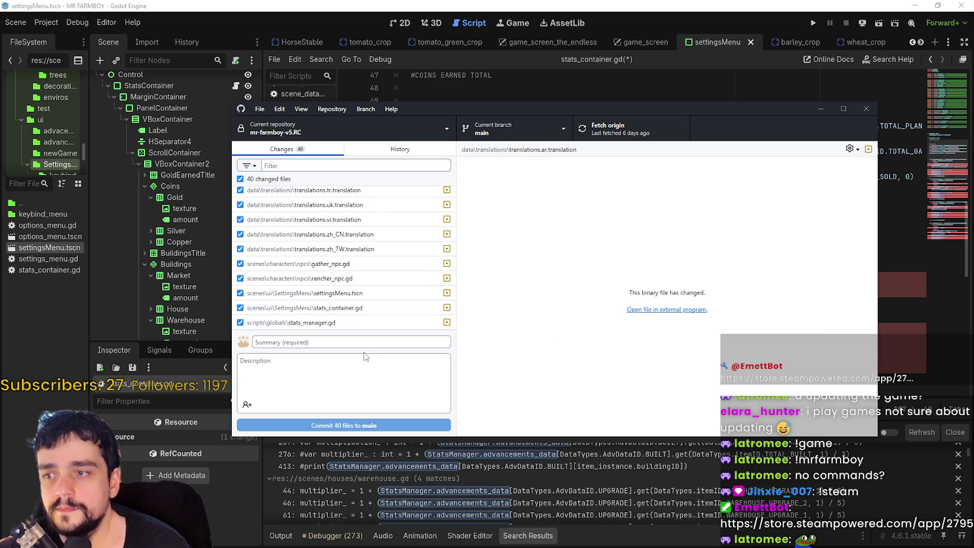
Read through the stats_container.gd diff in a widened window, then return to Godot
{"action": "left_click", "coordinate": [348, 306]}
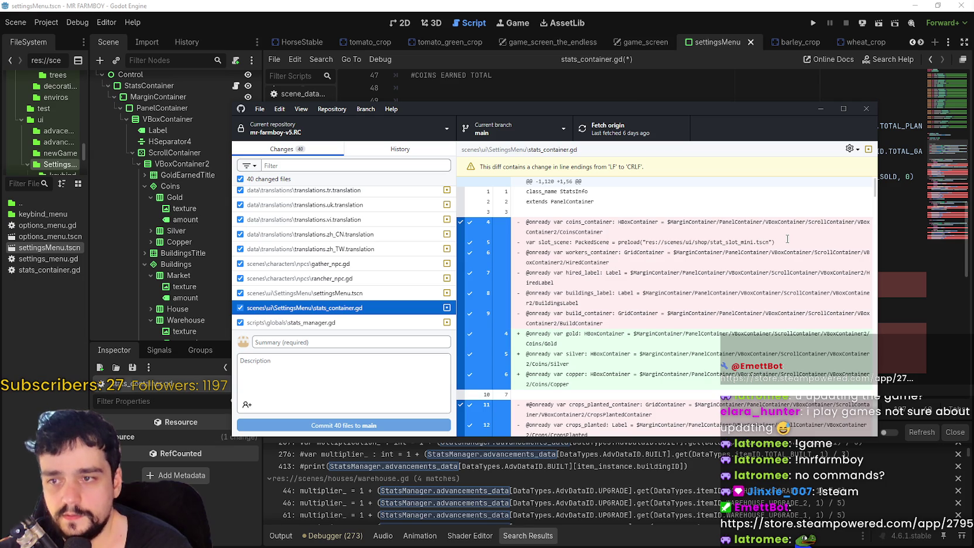
{"action": "left_click_drag", "start_coordinate": [876, 267], "coordinate": [938, 262]}
{"action": "scroll", "coordinate": [536, 357], "scroll_direction": "down", "scroll_amount": 6}
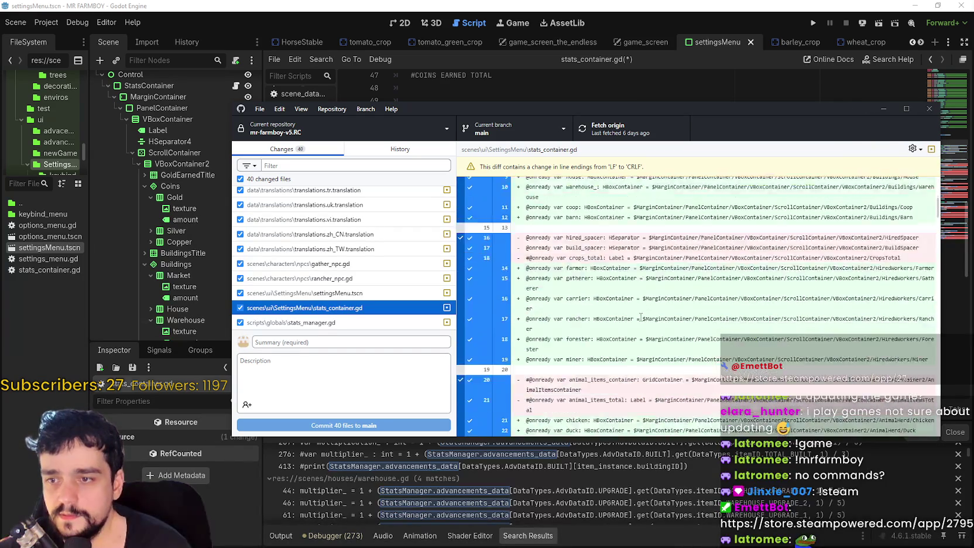
{"action": "scroll", "coordinate": [537, 356], "scroll_direction": "down", "scroll_amount": 6}
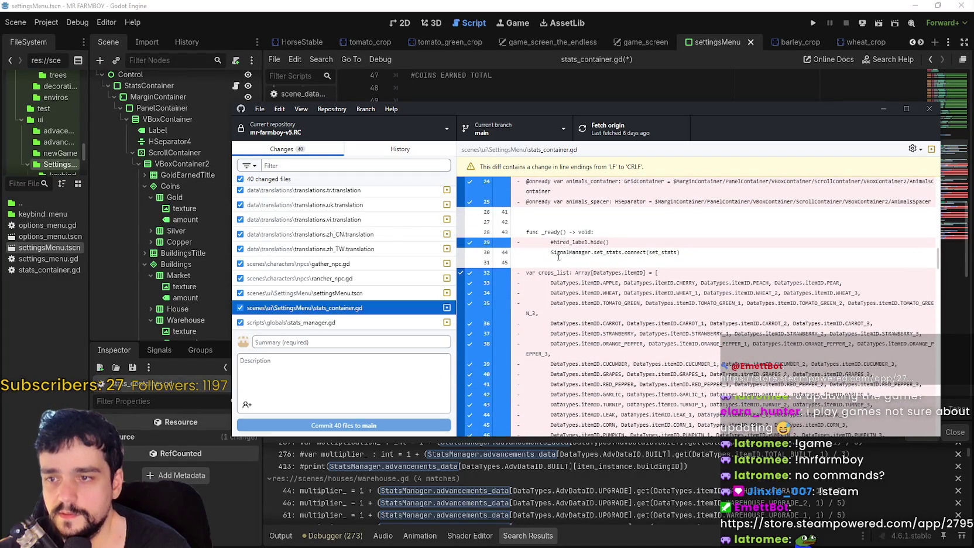
{"action": "scroll", "coordinate": [559, 257], "scroll_direction": "down", "scroll_amount": 6}
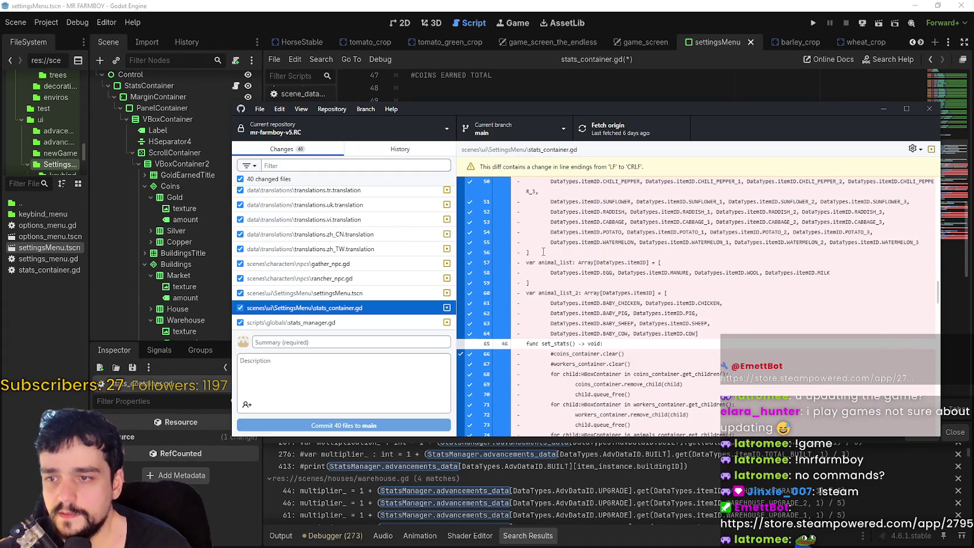
{"action": "scroll", "coordinate": [550, 259], "scroll_direction": "down", "scroll_amount": 1}
{"action": "scroll", "coordinate": [543, 230], "scroll_direction": "down", "scroll_amount": 2}
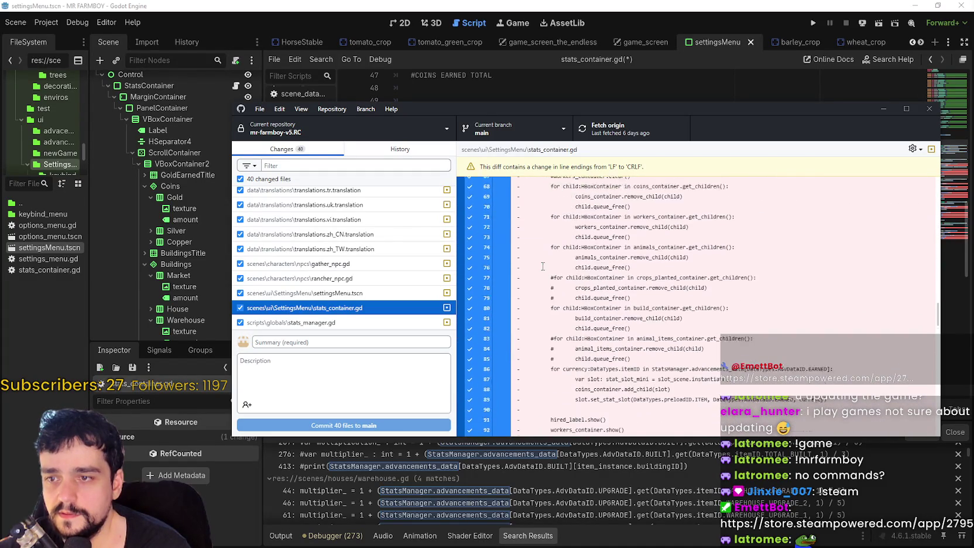
{"action": "scroll", "coordinate": [553, 240], "scroll_direction": "down", "scroll_amount": 2}
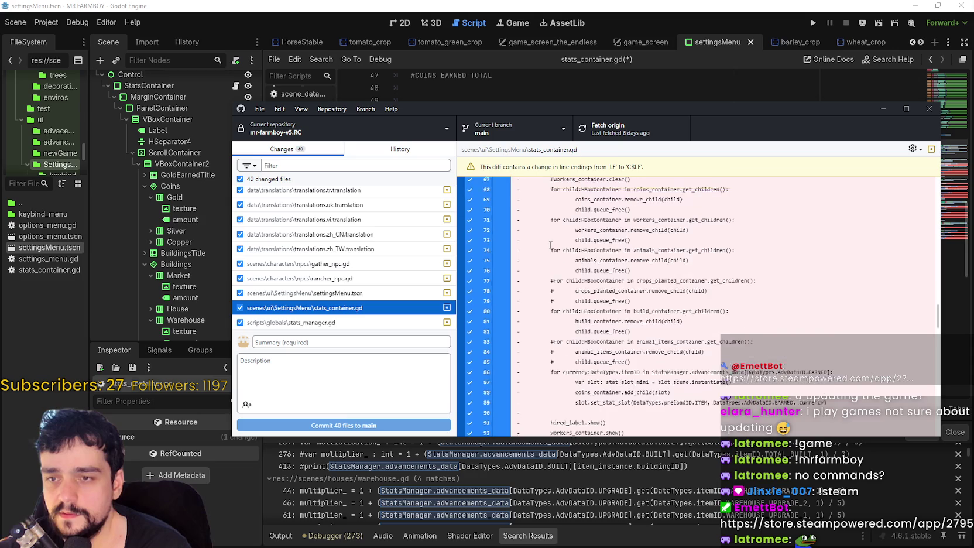
{"action": "scroll", "coordinate": [600, 229], "scroll_direction": "down", "scroll_amount": 3}
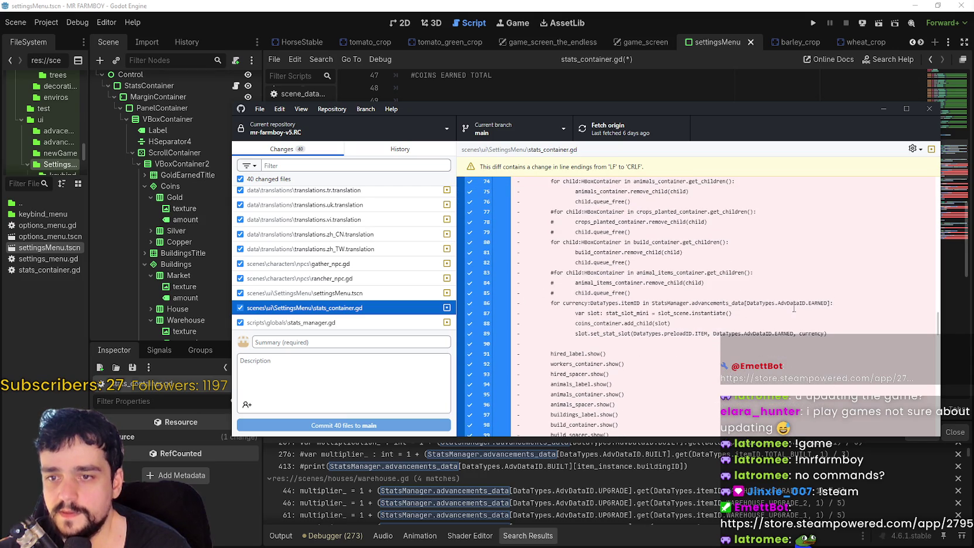
{"action": "key", "text": "alt+Tab"}
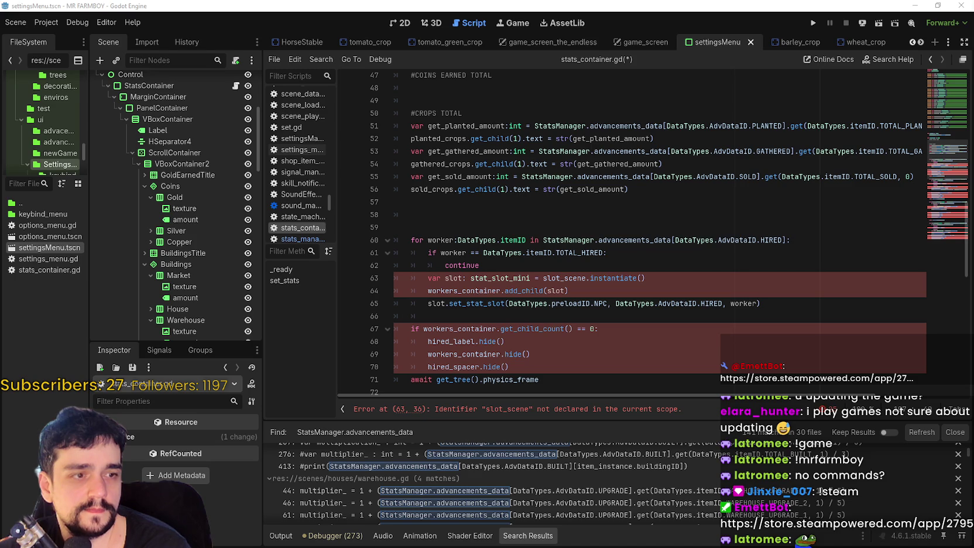
Duplicate the planted amount lines 51–52 onto empty line 48
{"action": "left_click", "coordinate": [493, 265]}
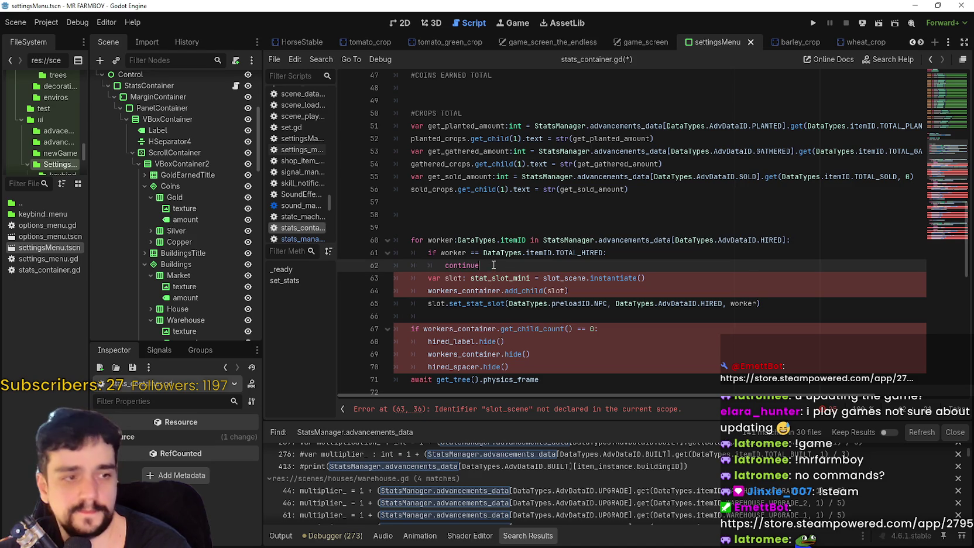
{"action": "scroll", "coordinate": [493, 265], "scroll_direction": "down", "scroll_amount": 2}
{"action": "scroll", "coordinate": [492, 195], "scroll_direction": "up", "scroll_amount": 5}
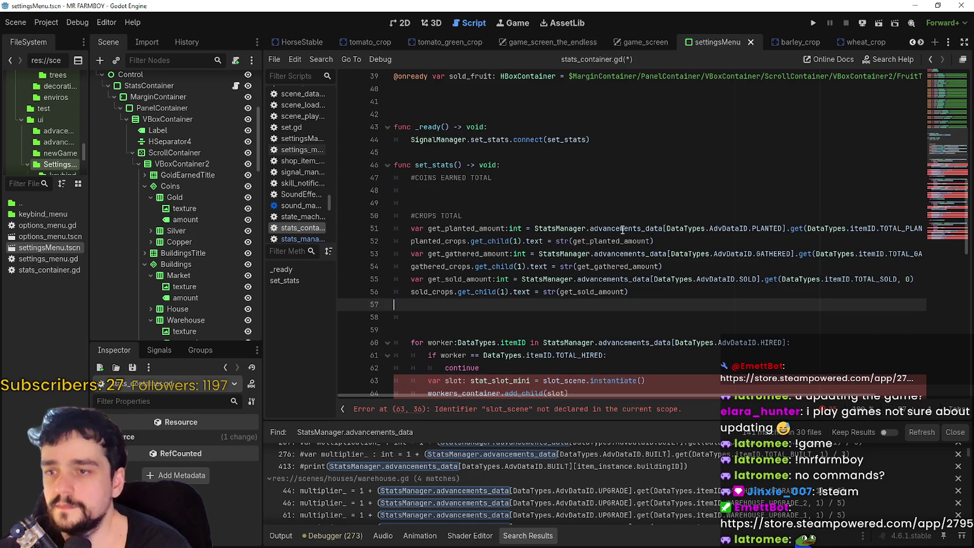
{"action": "left_click_drag", "start_coordinate": [664, 236], "coordinate": [376, 228]}
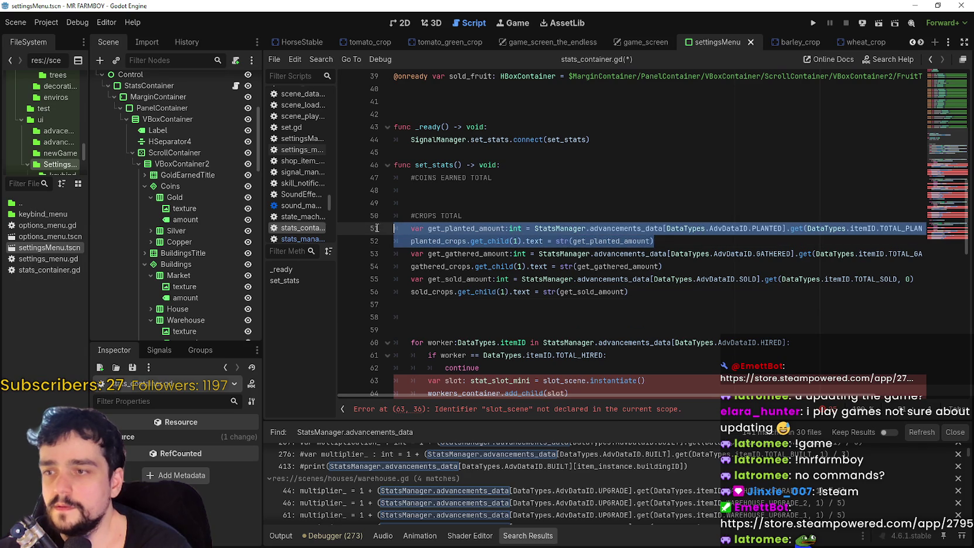
{"action": "key", "text": "ctrl+c"}
{"action": "left_click", "coordinate": [476, 191]}
{"action": "key", "text": "ctrl+v"}
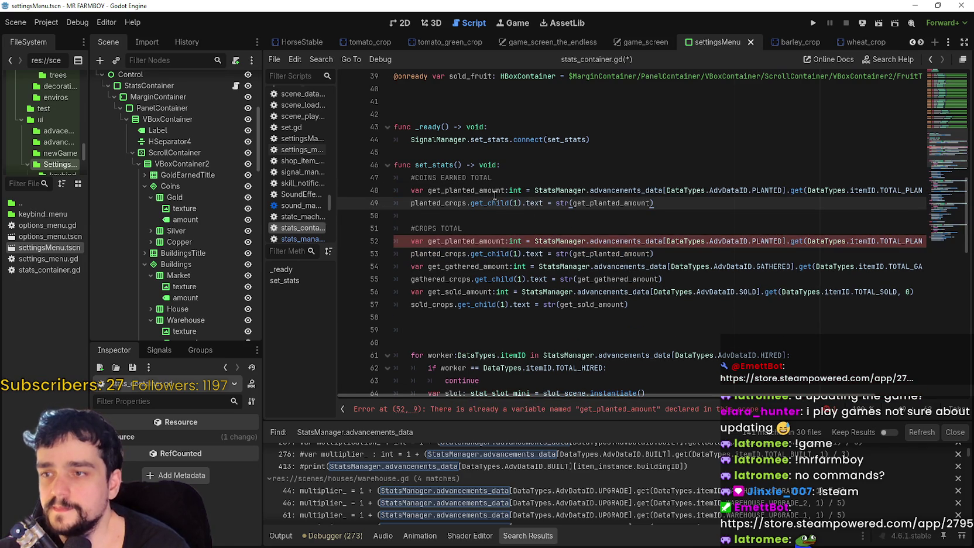
Turn the copied line 48 into get_gold_amount holding the EARNED GOLD total
{"action": "left_click", "coordinate": [493, 192]}
{"action": "left_click_drag", "start_coordinate": [475, 191], "coordinate": [441, 191]}
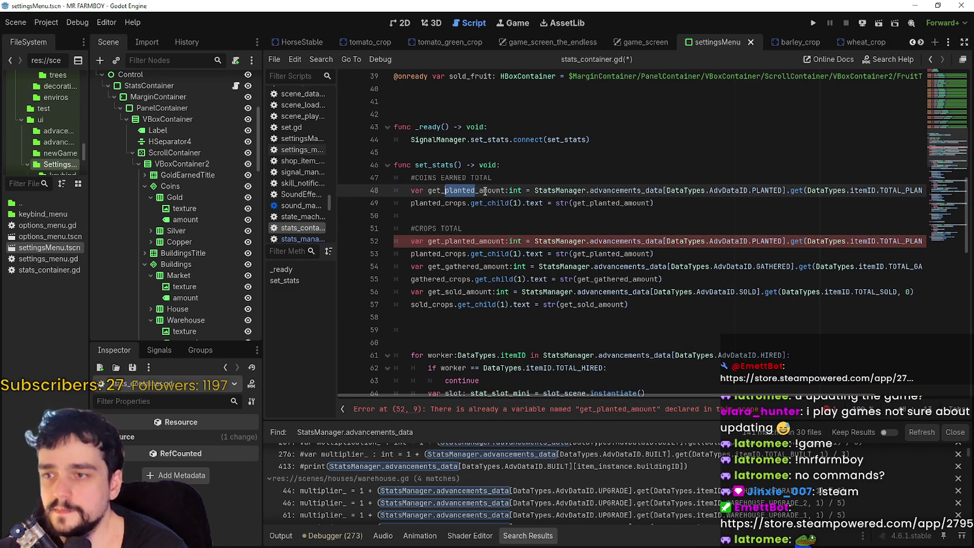
{"action": "type", "text": "gold"}
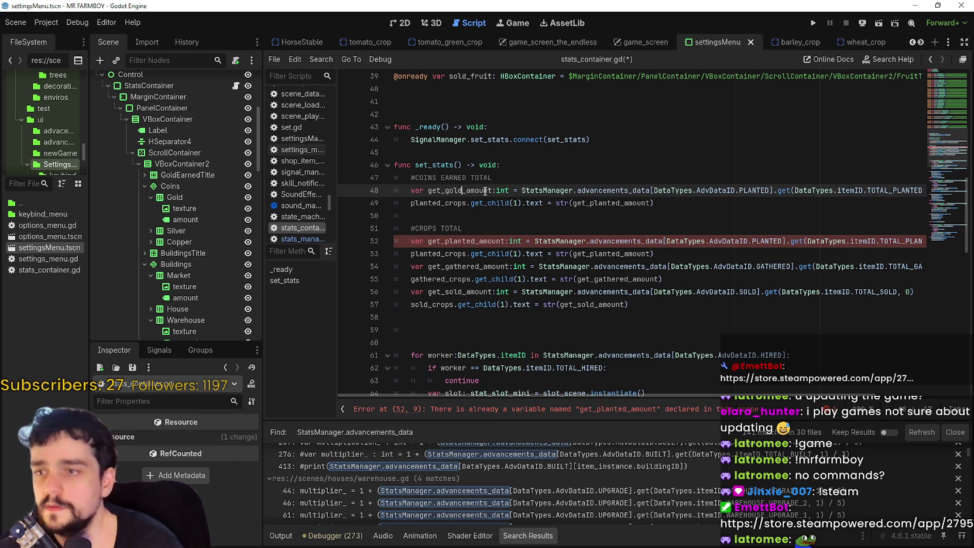
{"action": "double_click", "coordinate": [748, 191]}
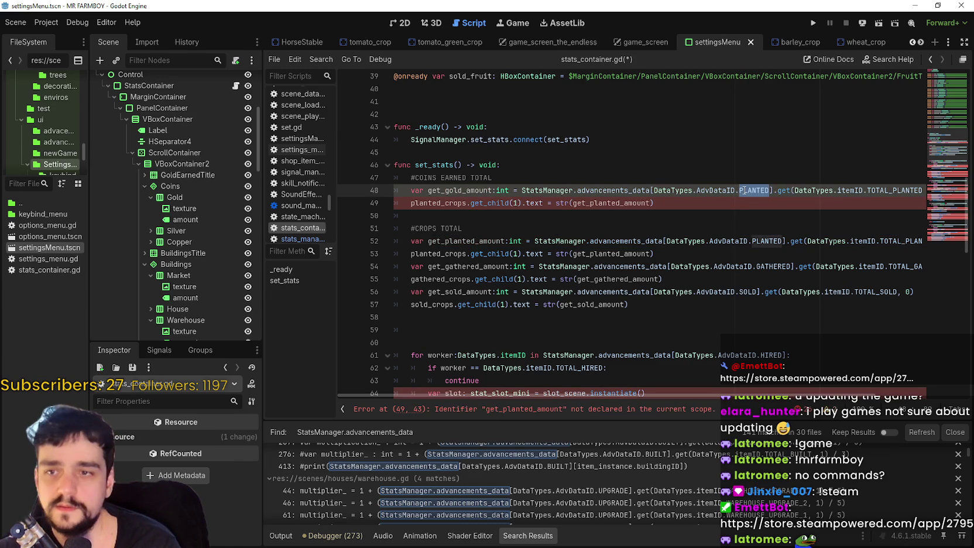
{"action": "type", "text": "EARNED"}
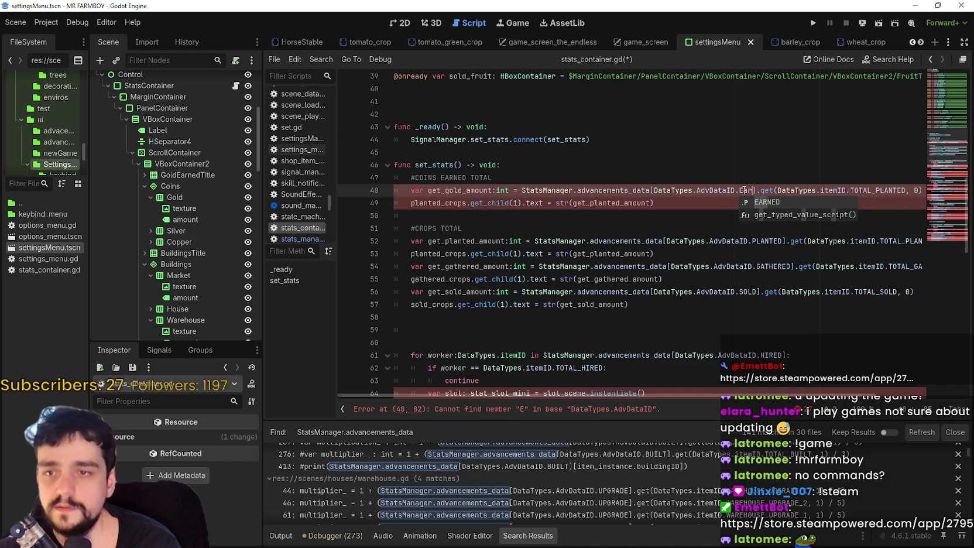
{"action": "double_click", "coordinate": [866, 190]}
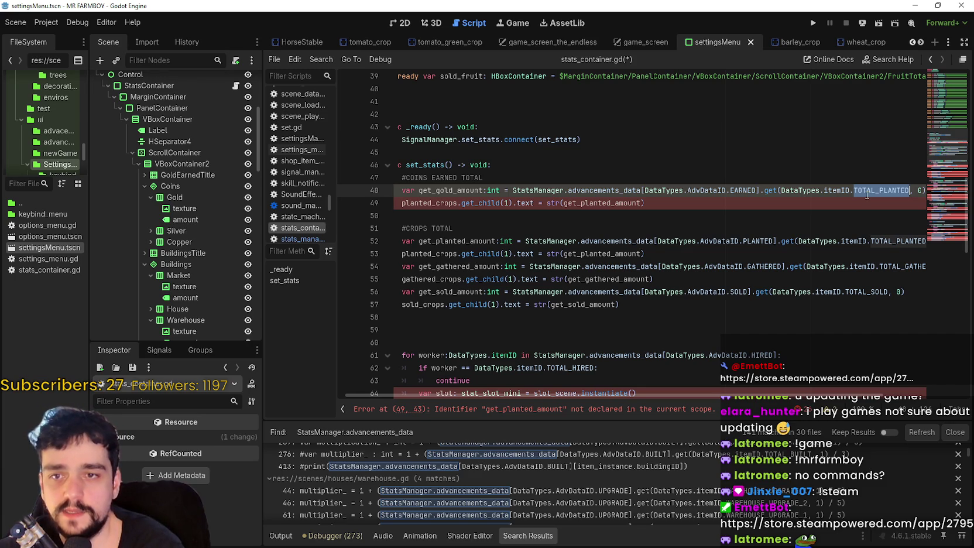
{"action": "type", "text": "GOLD"}
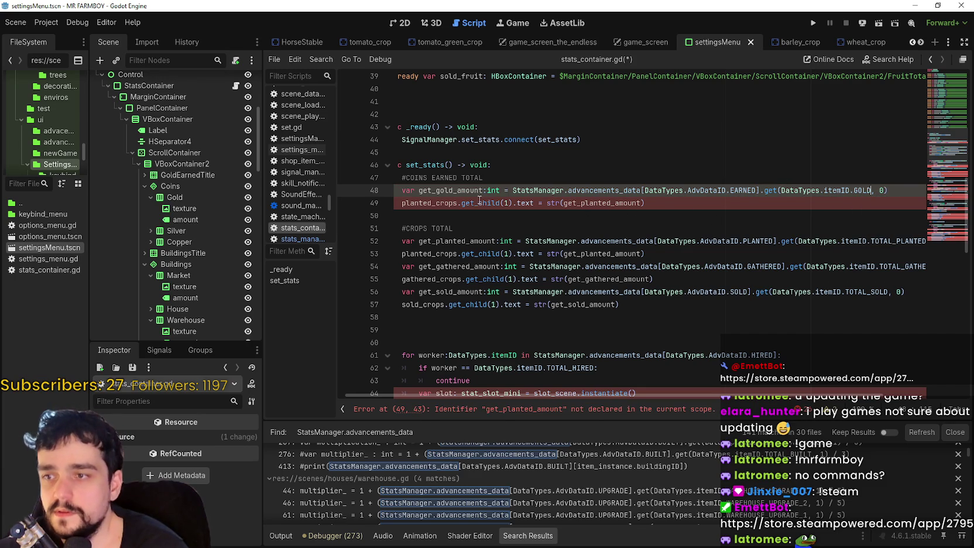
{"action": "left_click_drag", "start_coordinate": [480, 201], "coordinate": [398, 193]}
Replace planted_crops on line 49 with the gold label variable
{"action": "left_click", "coordinate": [436, 203]}
{"action": "double_click", "coordinate": [436, 203]}
{"action": "mouse_move", "coordinate": [474, 208]}
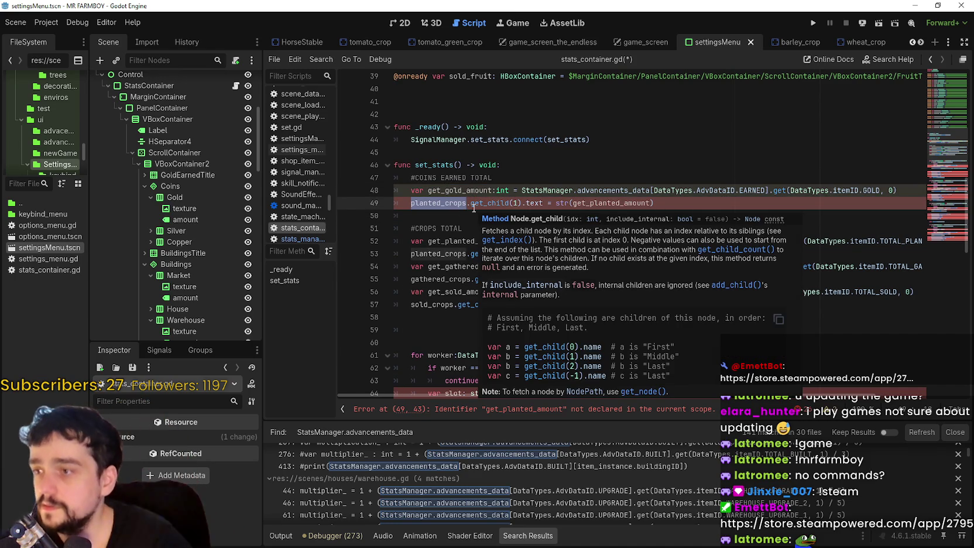
{"action": "scroll", "coordinate": [477, 207], "scroll_direction": "up", "scroll_amount": 7}
{"action": "scroll", "coordinate": [483, 206], "scroll_direction": "up", "scroll_amount": 6}
{"action": "left_click", "coordinate": [463, 119]}
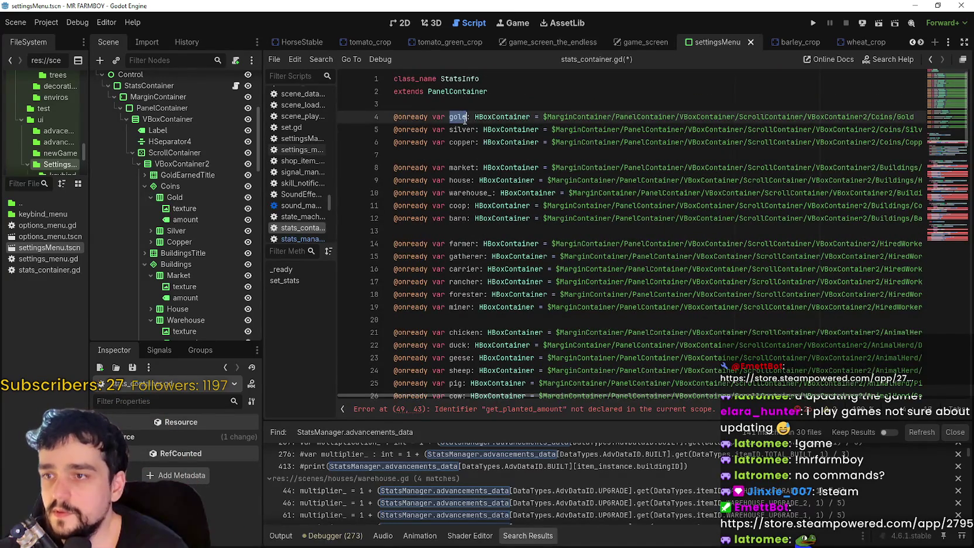
{"action": "scroll", "coordinate": [456, 176], "scroll_direction": "down", "scroll_amount": 12}
{"action": "left_click", "coordinate": [452, 218]}
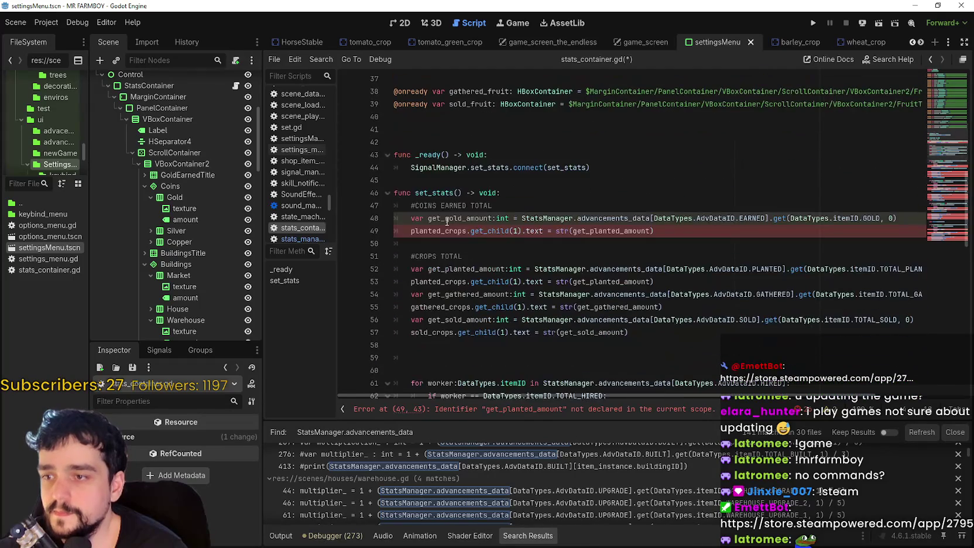
{"action": "double_click", "coordinate": [439, 231]}
{"action": "type", "text": "gold"}
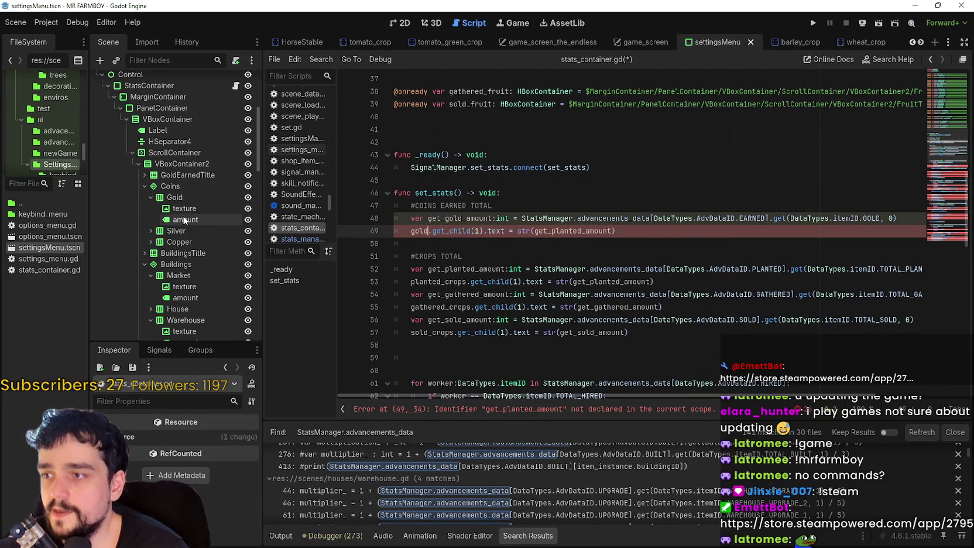
Replace get_planted_amount on line 49 with get_gold_amount
{"action": "left_click", "coordinate": [185, 221]}
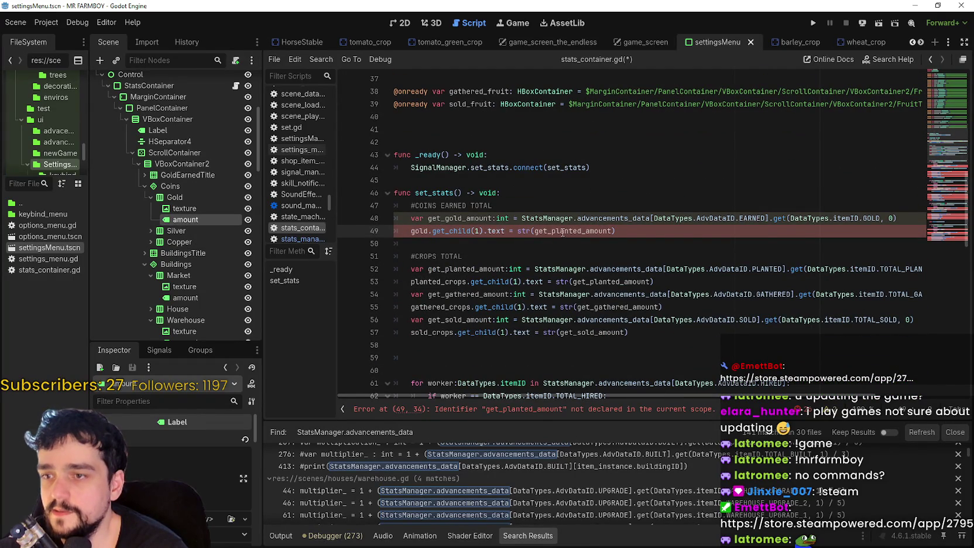
{"action": "double_click", "coordinate": [431, 218]}
{"action": "key", "text": "ctrl+c"}
{"action": "double_click", "coordinate": [583, 231]}
{"action": "key", "text": "ctrl+v"}
{"action": "left_click", "coordinate": [476, 230]}
{"action": "left_click", "coordinate": [462, 246]}
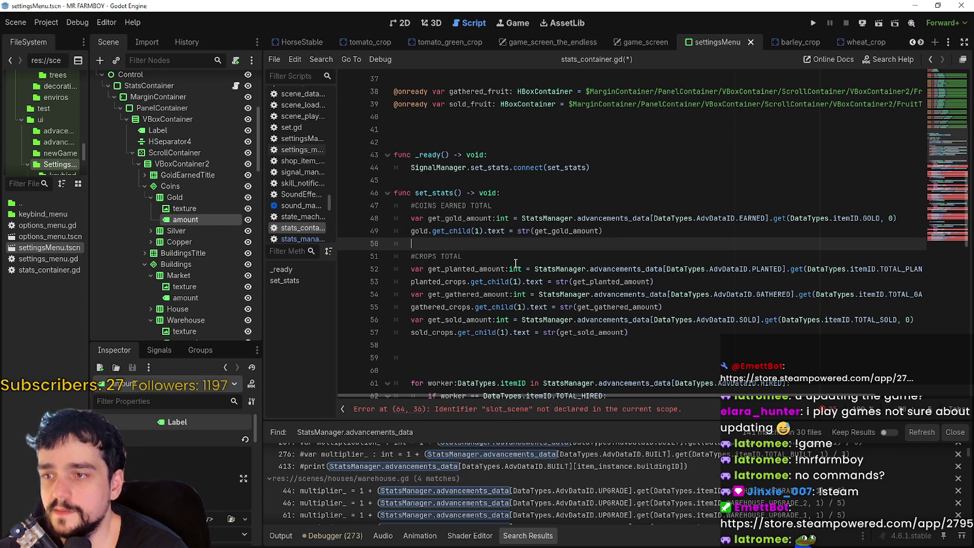
{"action": "scroll", "coordinate": [515, 263], "scroll_direction": "down", "scroll_amount": 2}
Duplicate the gold total lines and rename the copy to SILVER and get_silver_amount
{"action": "left_click_drag", "start_coordinate": [613, 158], "coordinate": [395, 143]}
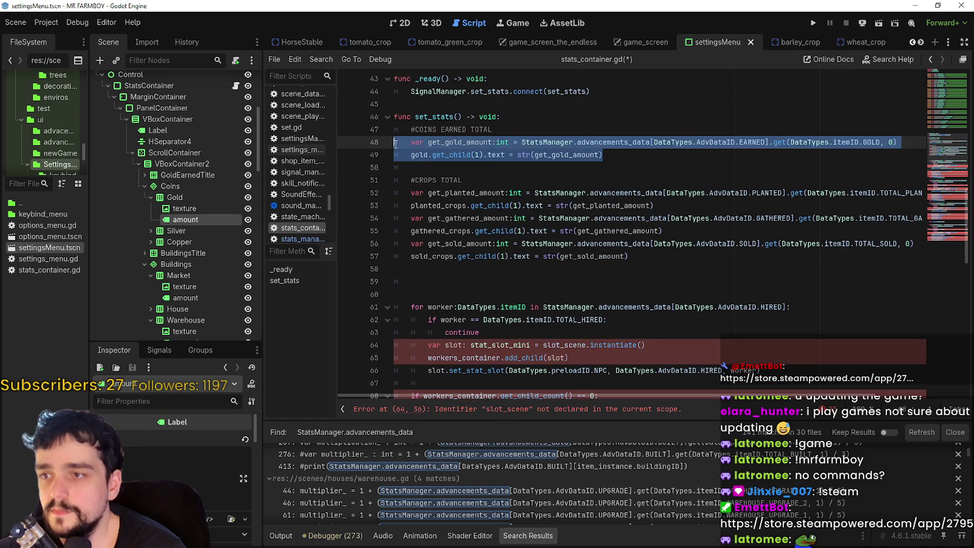
{"action": "key", "text": "ctrl+c"}
{"action": "left_click", "coordinate": [415, 170]}
{"action": "key", "text": "ctrl+v"}
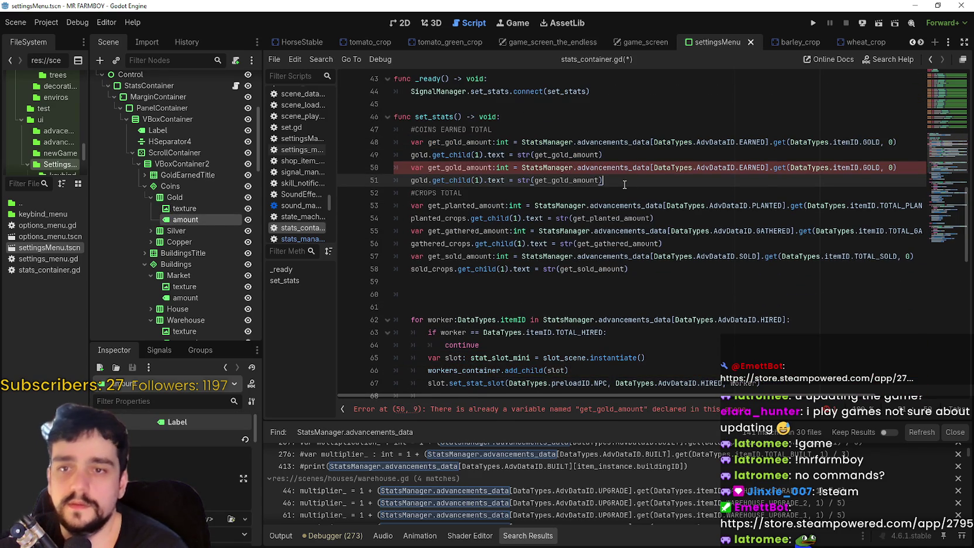
{"action": "left_click", "coordinate": [624, 185]}
{"action": "double_click", "coordinate": [872, 167]}
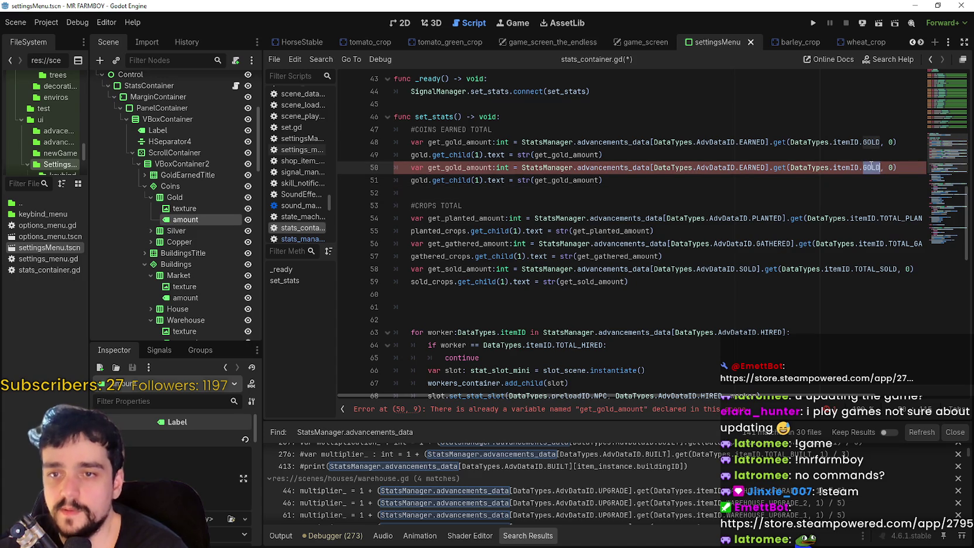
{"action": "type", "text": "SIL"}
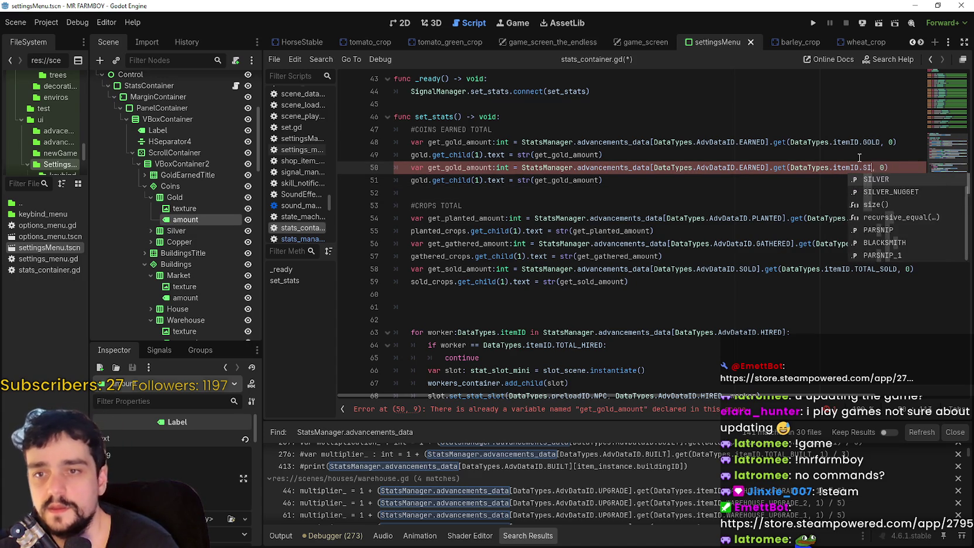
{"action": "key", "text": "Return"}
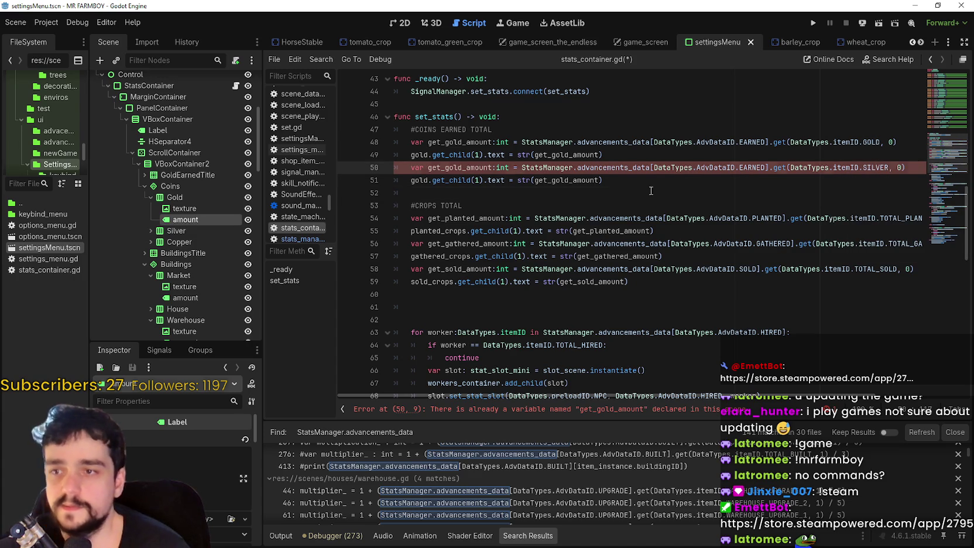
{"action": "left_click", "coordinate": [535, 178]}
{"action": "left_click_drag", "start_coordinate": [463, 167], "coordinate": [448, 167]}
{"action": "type", "text": "s"}
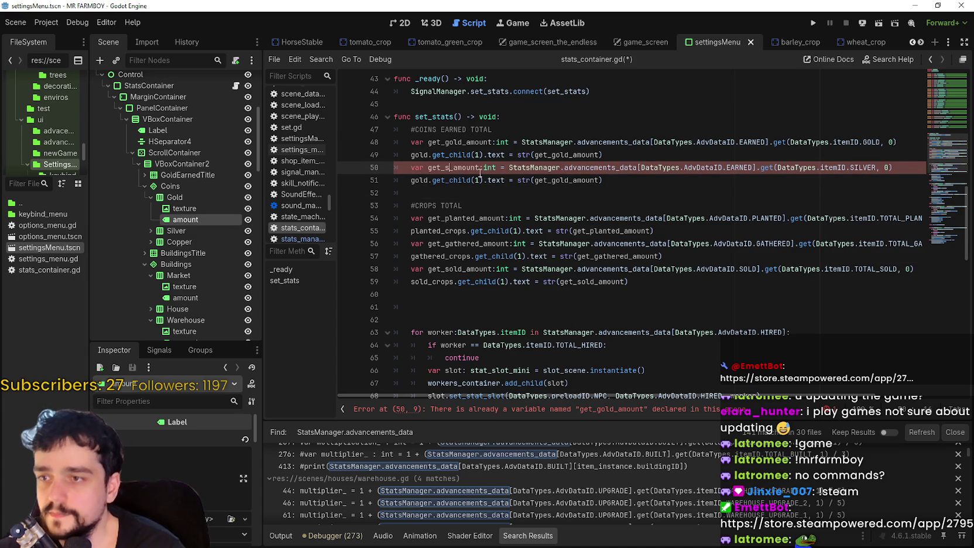
{"action": "type", "text": "ilver"}
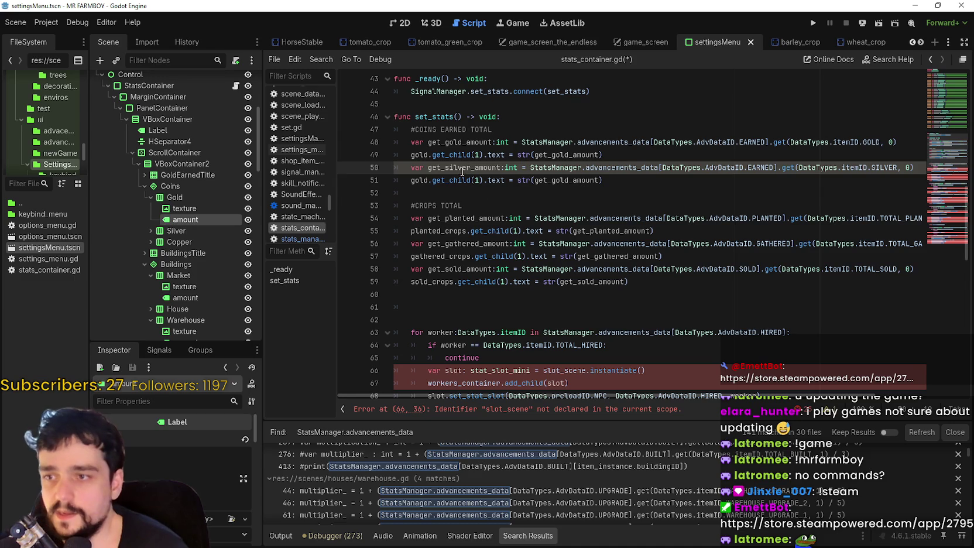
{"action": "left_click", "coordinate": [457, 168]}
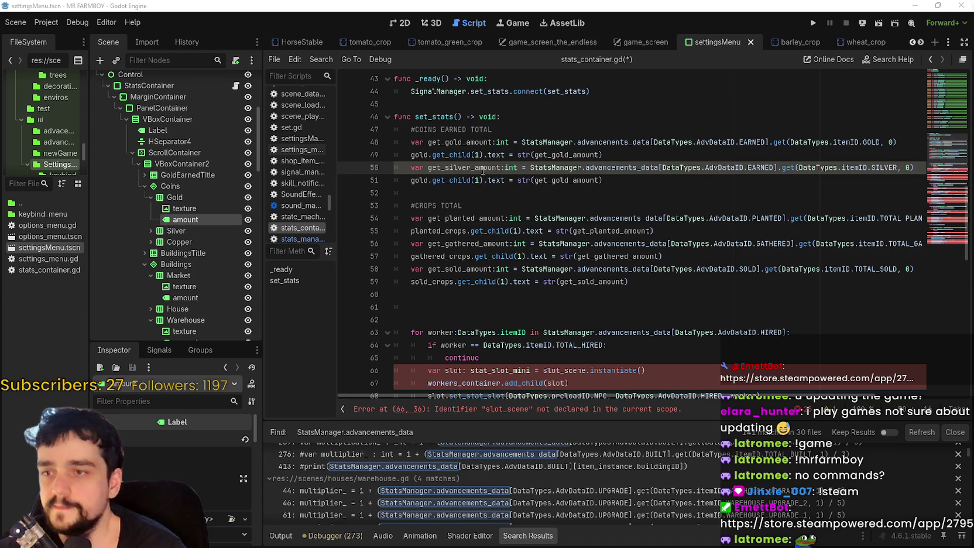
Finish the silver pair so its second line uses silver and get_silver_amount
{"action": "left_click", "coordinate": [450, 190]}
{"action": "mouse_move", "coordinate": [658, 185]}
{"action": "left_mouse_down"}
{"action": "mouse_move", "coordinate": [410, 156]}
{"action": "mouse_move", "coordinate": [391, 169]}
{"action": "mouse_move", "coordinate": [386, 158]}
{"action": "mouse_move", "coordinate": [388, 167]}
{"action": "left_mouse_up"}
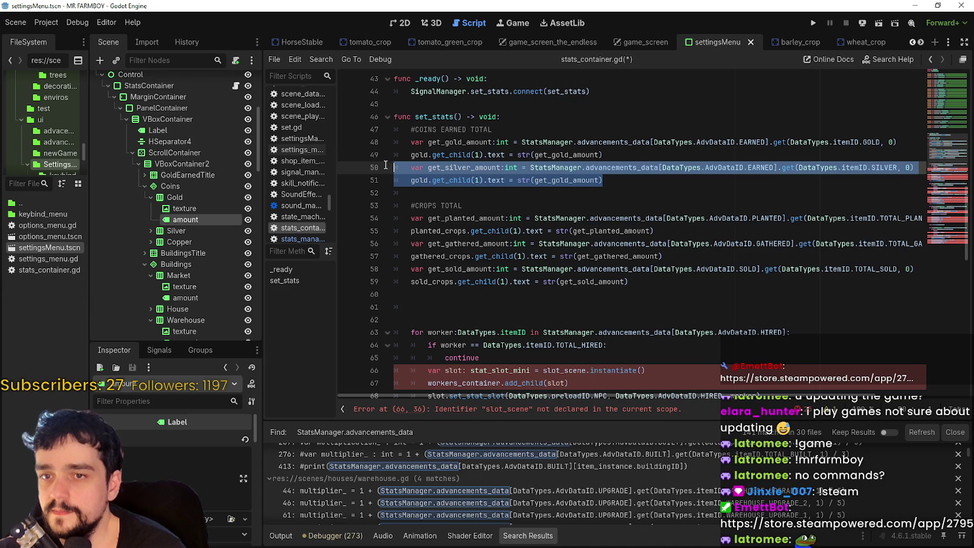
{"action": "left_click_drag", "start_coordinate": [261, 203], "coordinate": [226, 203]}
{"action": "left_click", "coordinate": [560, 181]}
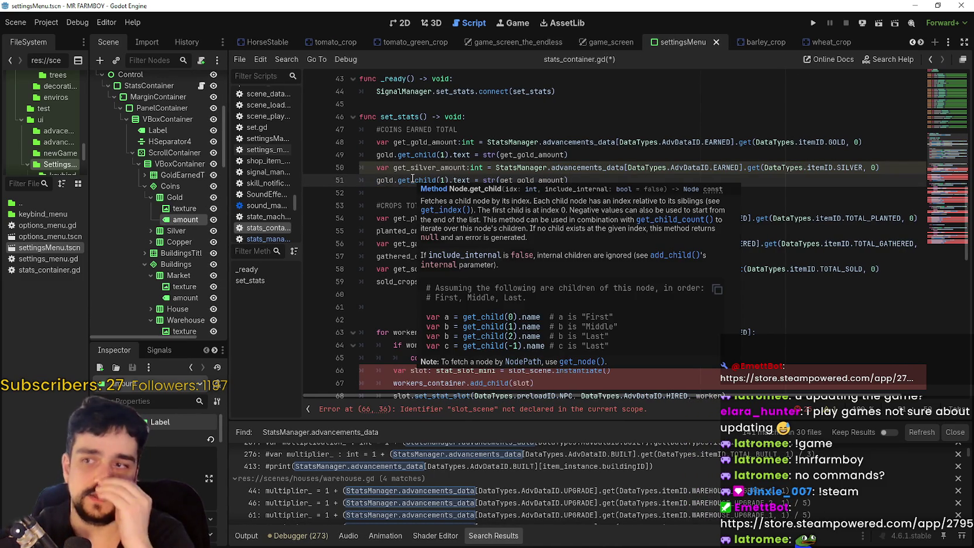
{"action": "left_click_drag", "start_coordinate": [376, 168], "coordinate": [763, 168]}
{"action": "left_click_drag", "start_coordinate": [828, 172], "coordinate": [897, 164]}
{"action": "left_click", "coordinate": [571, 180]}
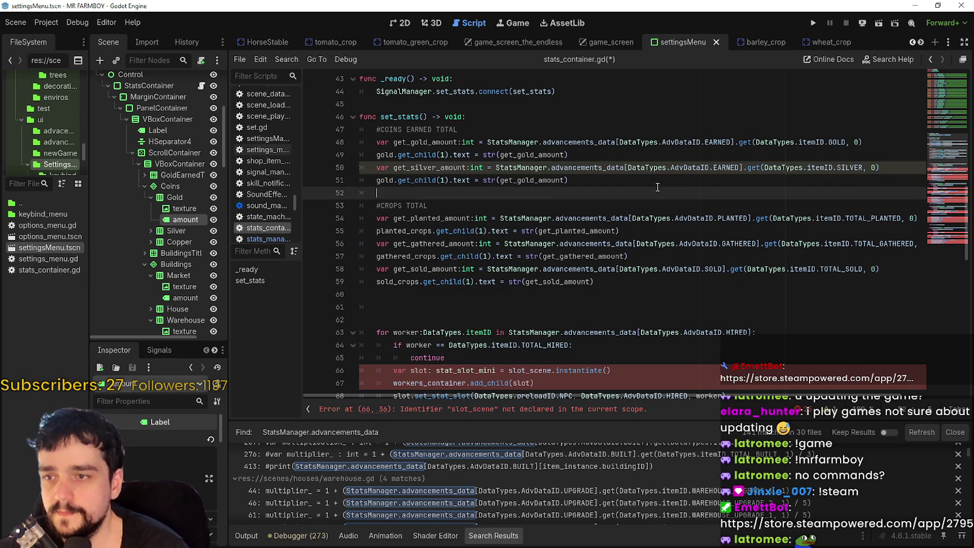
{"action": "left_click_drag", "start_coordinate": [576, 178], "coordinate": [376, 168]}
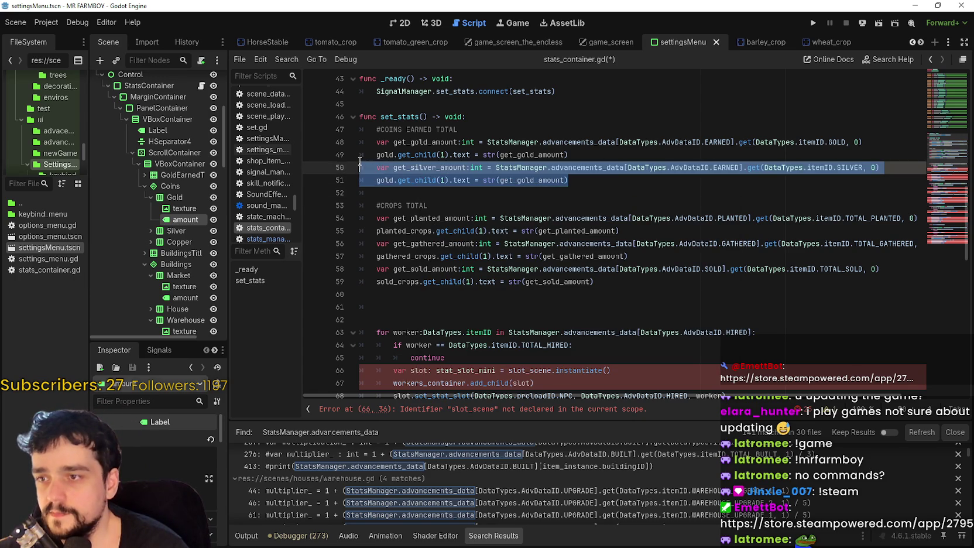
{"action": "left_click", "coordinate": [425, 169]}
{"action": "double_click", "coordinate": [391, 179]}
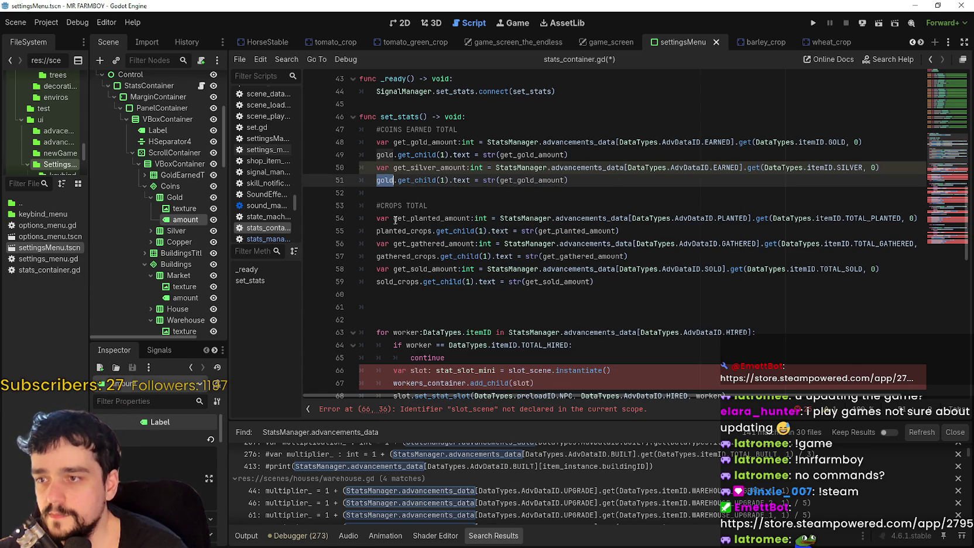
{"action": "type", "text": "silver"}
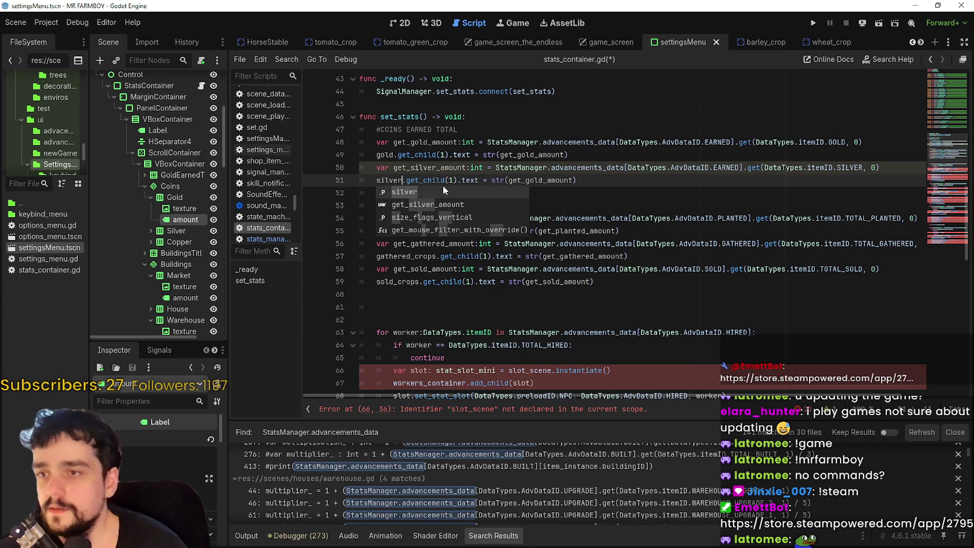
{"action": "left_click", "coordinate": [419, 168]}
{"action": "double_click", "coordinate": [419, 168]}
{"action": "key", "text": "ctrl+c"}
{"action": "double_click", "coordinate": [542, 179]}
{"action": "key", "text": "ctrl+v"}
Copy the silver lines below and rename them to copper and the COPPER item id
{"action": "mouse_move", "coordinate": [614, 182]}
{"action": "left_mouse_down"}
{"action": "mouse_move", "coordinate": [585, 168]}
{"action": "mouse_move", "coordinate": [585, 154]}
{"action": "left_mouse_up"}
{"action": "left_click", "coordinate": [386, 192]}
{"action": "key", "text": "ctrl+v"}
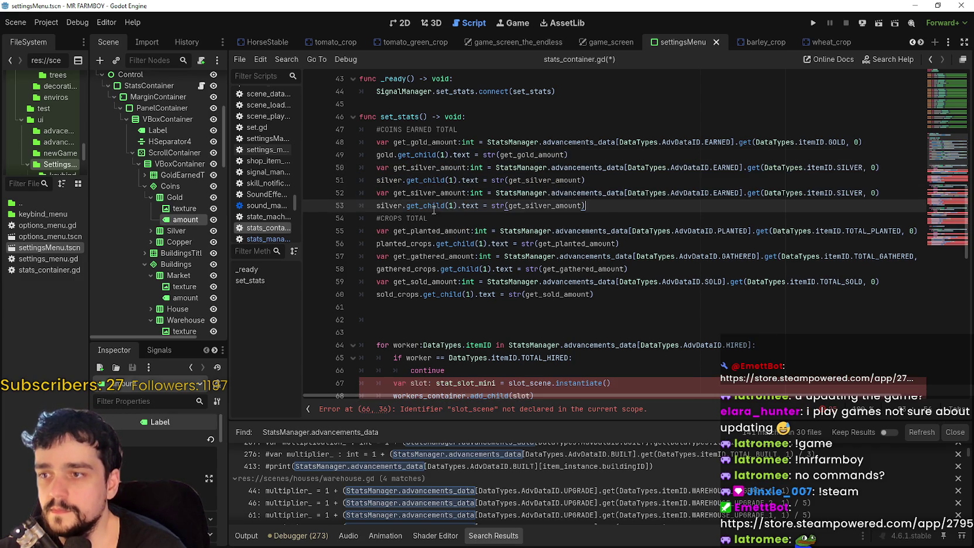
{"action": "key", "text": "Return"}
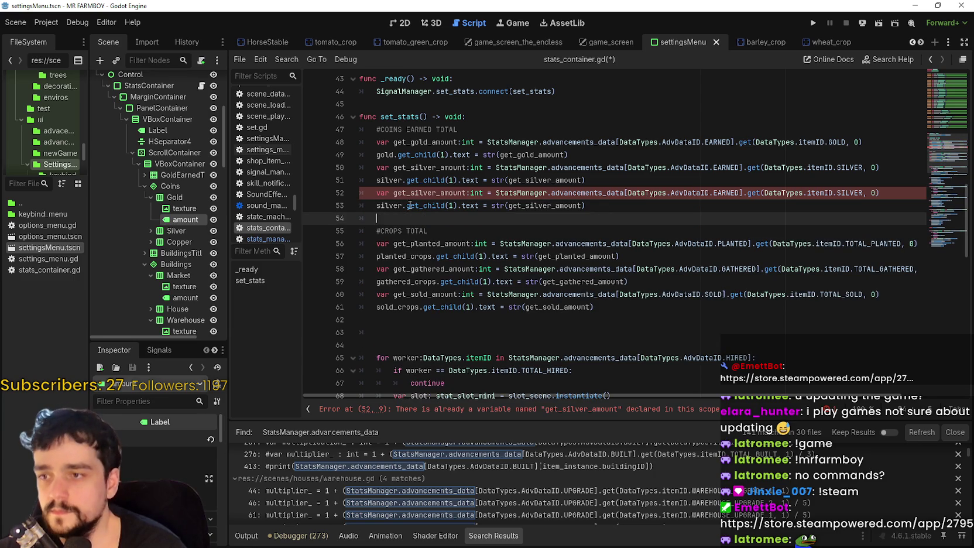
{"action": "left_click_drag", "start_coordinate": [436, 195], "coordinate": [411, 195]}
{"action": "type", "text": "copper"}
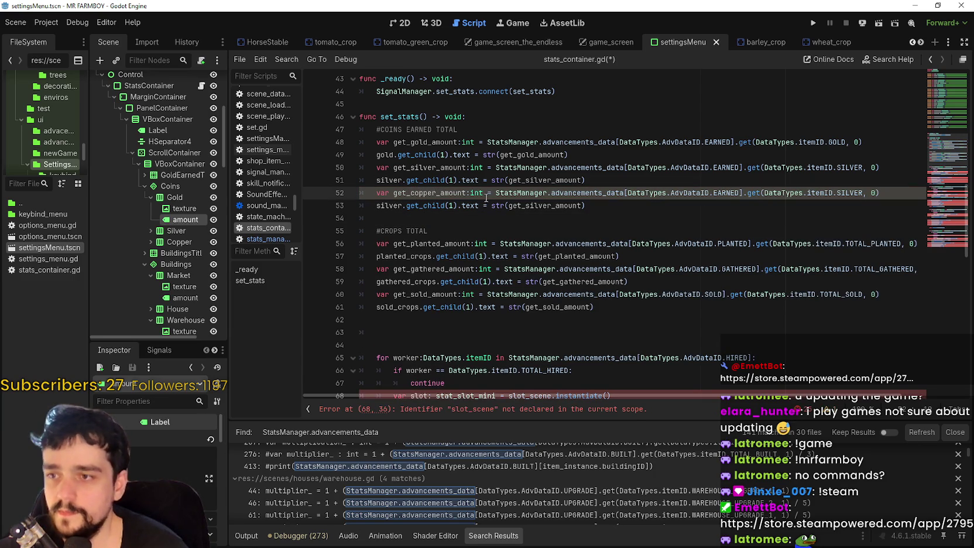
{"action": "double_click", "coordinate": [726, 193]}
{"action": "left_click", "coordinate": [864, 192]}
{"action": "double_click", "coordinate": [853, 193]}
{"action": "type", "text": "COPP"}
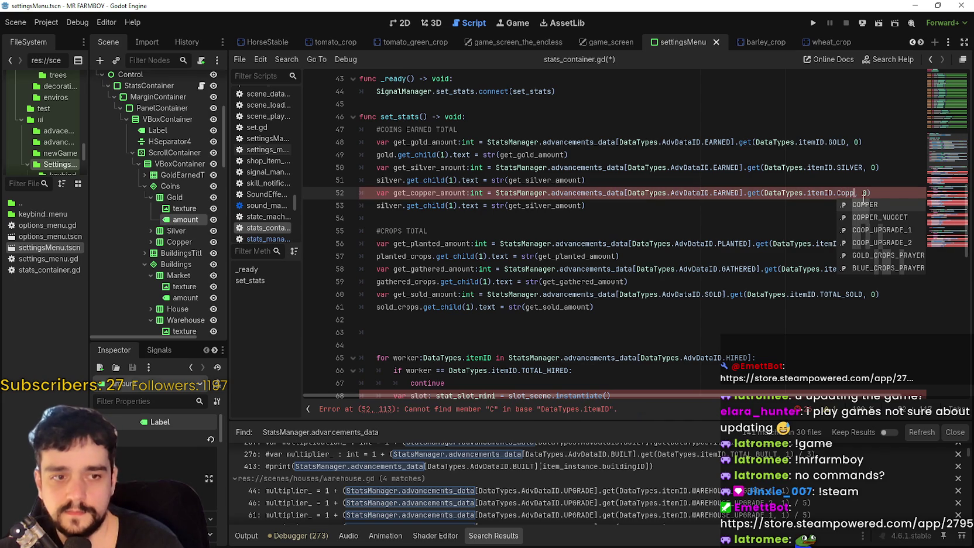
{"action": "key", "text": "Return"}
{"action": "left_click", "coordinate": [468, 218]}
Point the copper total line at get_copper_amount and save the script
{"action": "double_click", "coordinate": [431, 192]}
{"action": "double_click", "coordinate": [545, 206]}
{"action": "left_click", "coordinate": [530, 206]}
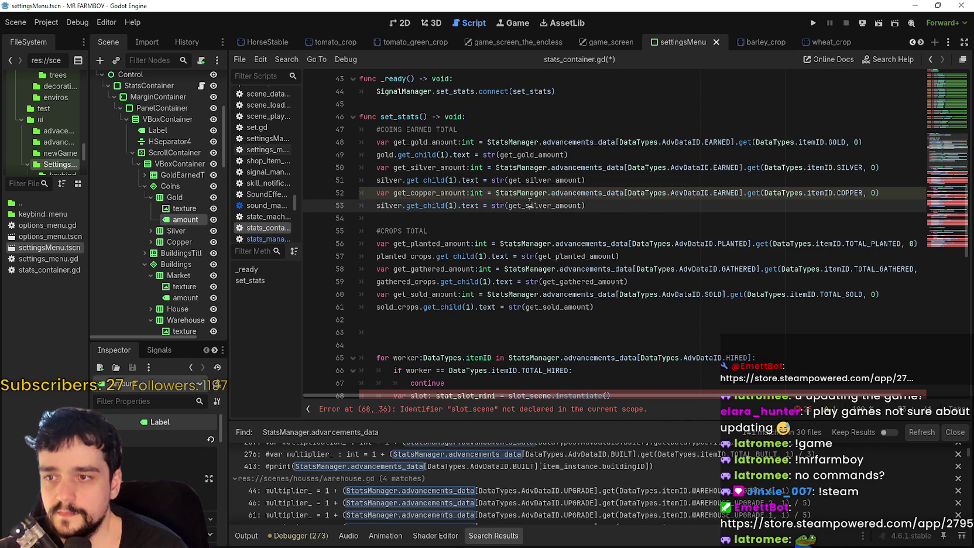
{"action": "double_click", "coordinate": [527, 206]}
{"action": "key", "text": "ctrl+v"}
{"action": "left_click", "coordinate": [477, 218]}
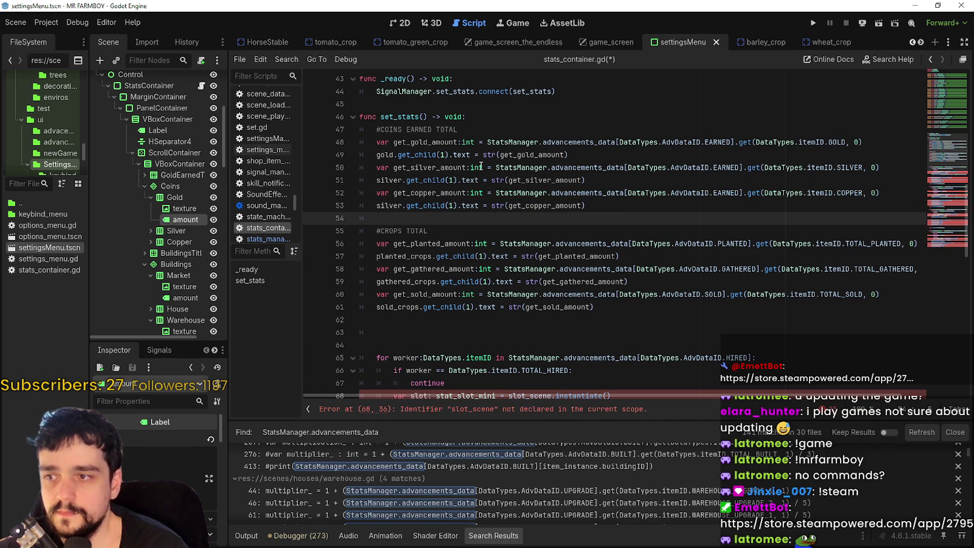
{"action": "key", "text": "Return"}
{"action": "key", "text": "ctrl+s"}
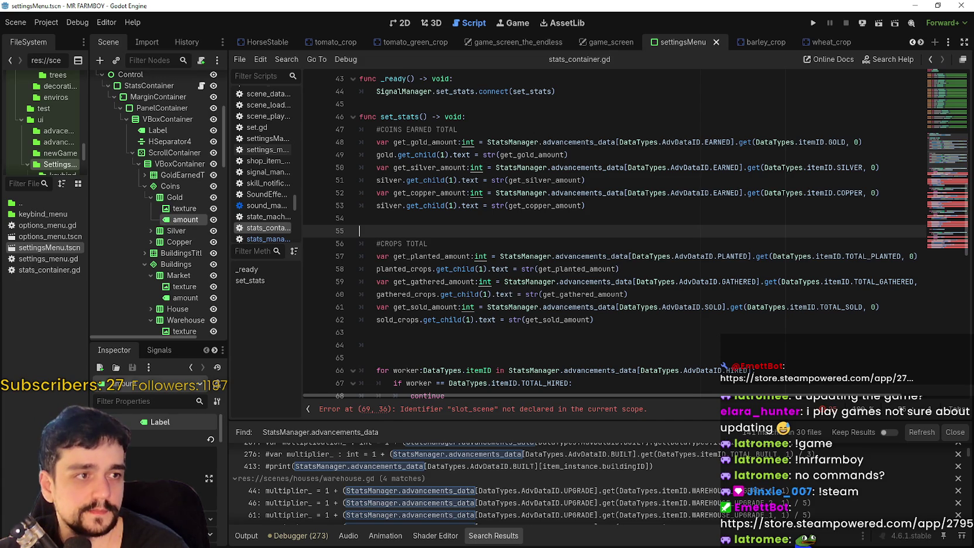
{"action": "scroll", "coordinate": [174, 223], "scroll_direction": "down", "scroll_amount": 3}
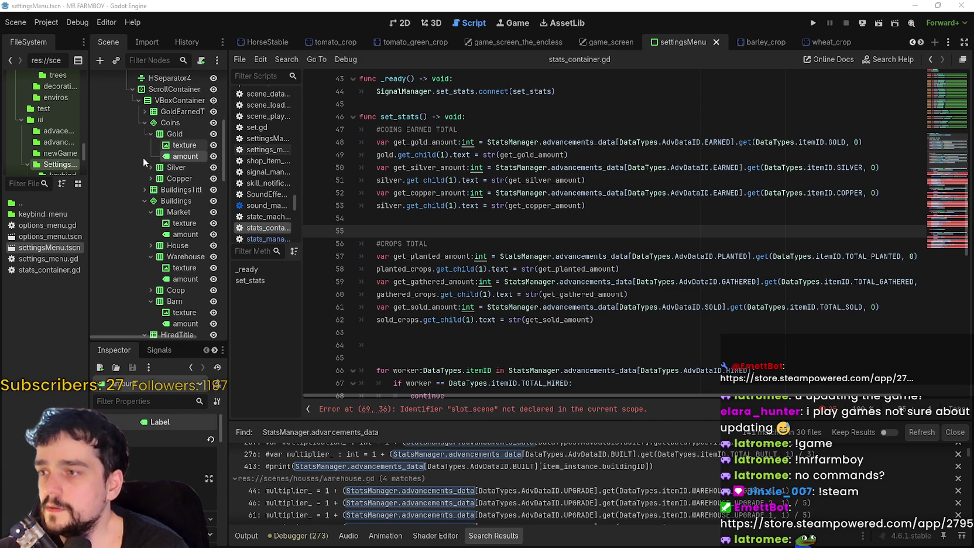
{"action": "left_click", "coordinate": [478, 220]}
{"action": "left_click", "coordinate": [481, 202]}
Paste a copy of the copper lines under a new #BUILDSINGS TOTAL comment
{"action": "mouse_move", "coordinate": [481, 200]}
{"action": "left_mouse_down"}
{"action": "mouse_move", "coordinate": [356, 198]}
{"action": "mouse_move", "coordinate": [397, 221]}
{"action": "mouse_move", "coordinate": [455, 226]}
{"action": "left_mouse_up"}
{"action": "left_click", "coordinate": [397, 220]}
{"action": "key", "text": "Return"}
{"action": "key", "text": "ctrl+v"}
{"action": "left_click", "coordinate": [439, 218]}
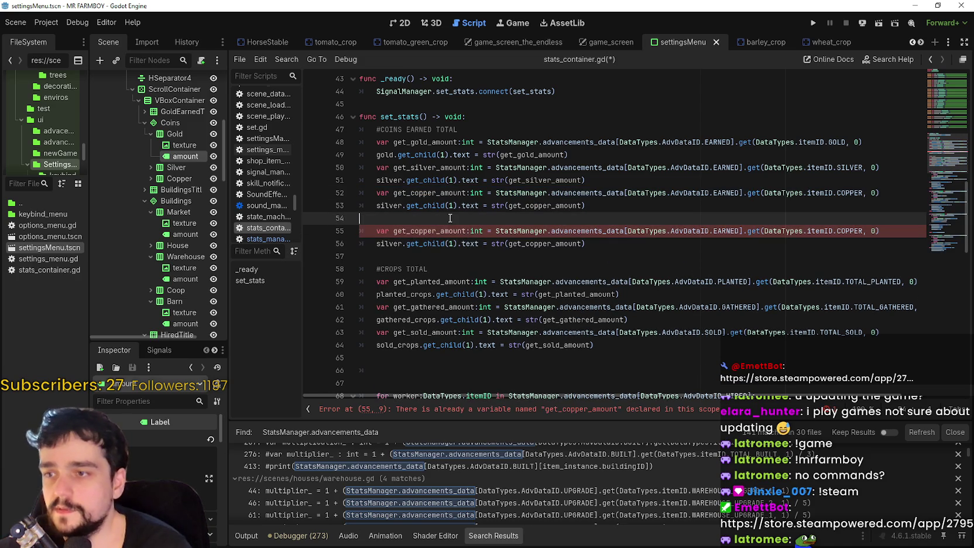
{"action": "key", "text": "Return"}
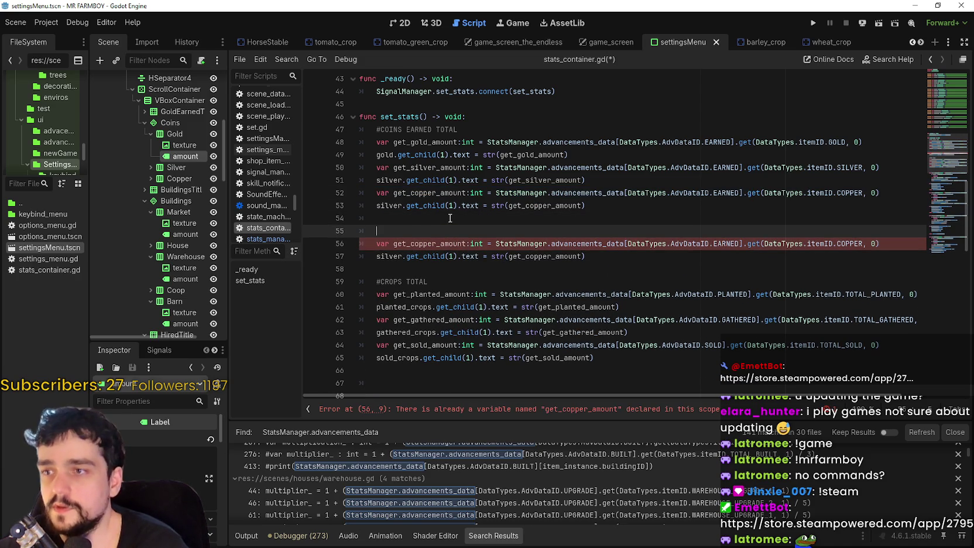
{"action": "type", "text": "#BUILDSINGS TOTAL"}
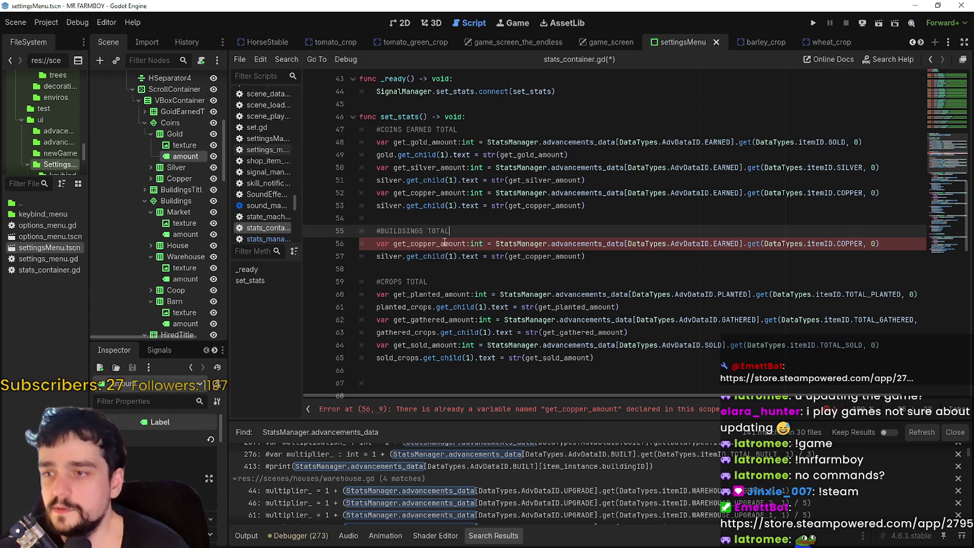
Rename the copied copper variable to get_market_amount
{"action": "left_click", "coordinate": [443, 243]}
{"action": "key", "text": "shift+Left"}
{"action": "key", "text": "shift+Left"}
{"action": "key", "text": "shift+Left"}
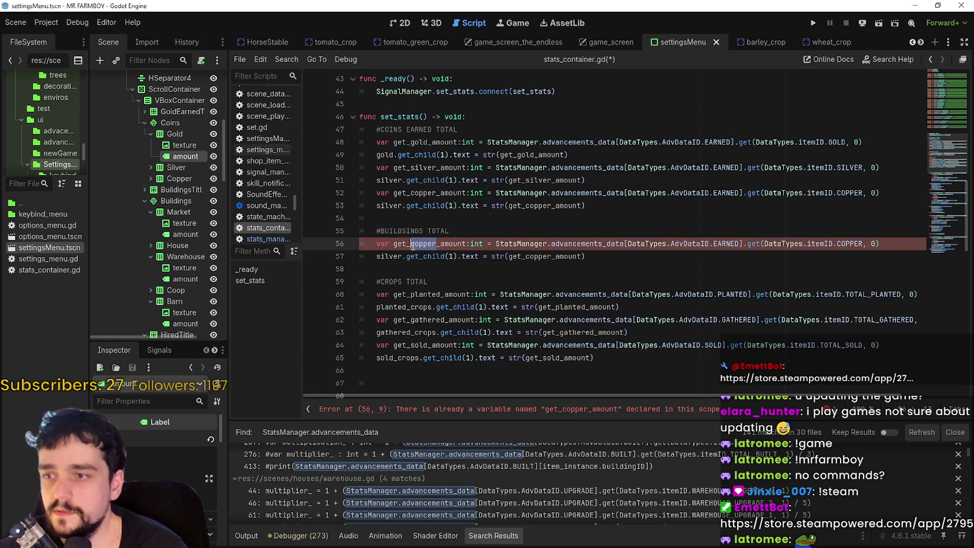
{"action": "type", "text": "market"}
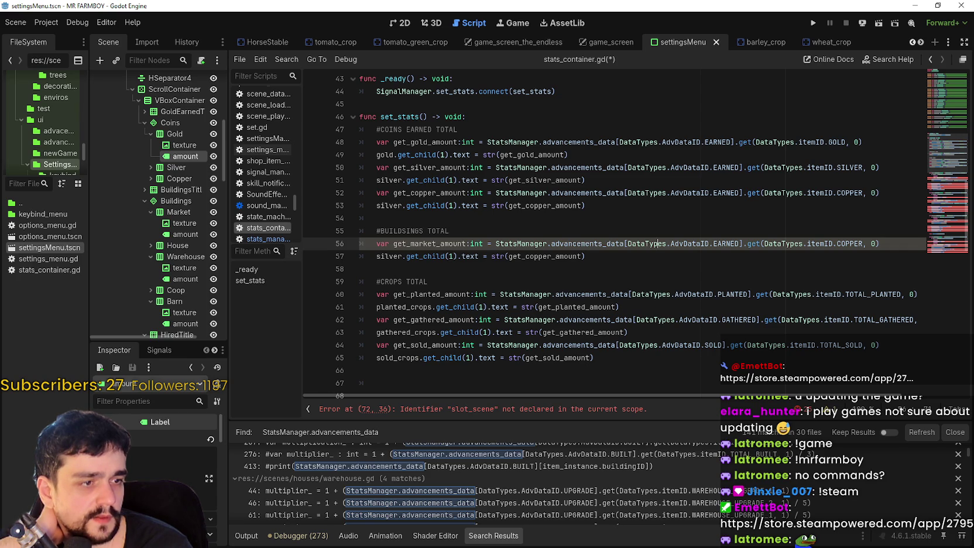
{"action": "key", "text": "alt+Tab"}
Scroll through the stats_container.gd diff, including the COINS EARNED TOTAL section
{"action": "scroll", "coordinate": [714, 339], "scroll_direction": "down", "scroll_amount": 3}
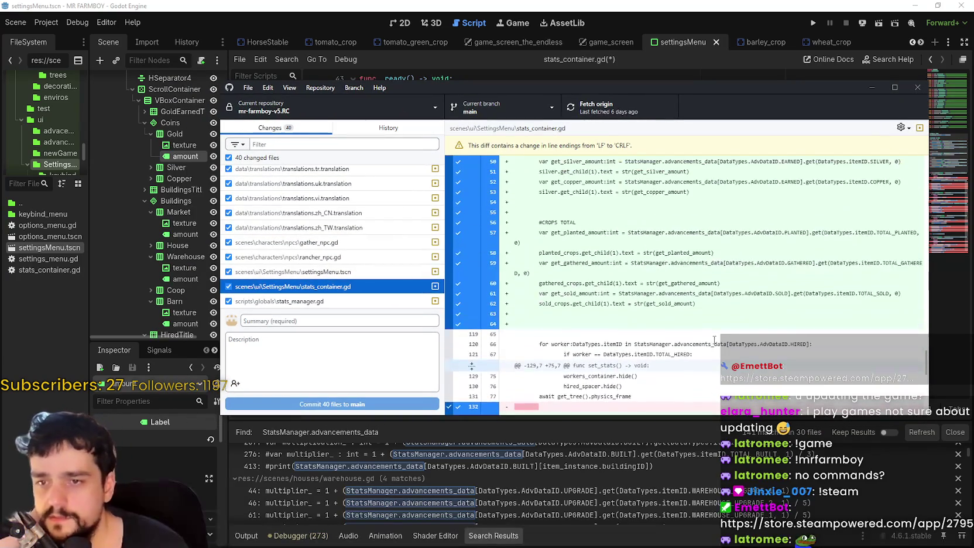
{"action": "scroll", "coordinate": [714, 339], "scroll_direction": "down", "scroll_amount": 10}
{"action": "scroll", "coordinate": [686, 334], "scroll_direction": "down", "scroll_amount": 3}
{"action": "scroll", "coordinate": [770, 288], "scroll_direction": "up", "scroll_amount": 3}
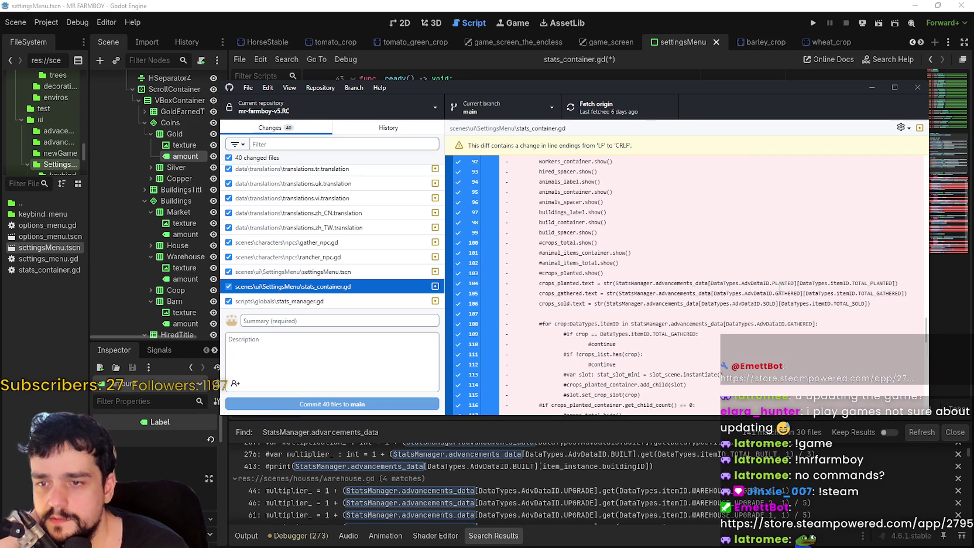
{"action": "scroll", "coordinate": [751, 286], "scroll_direction": "up", "scroll_amount": 5}
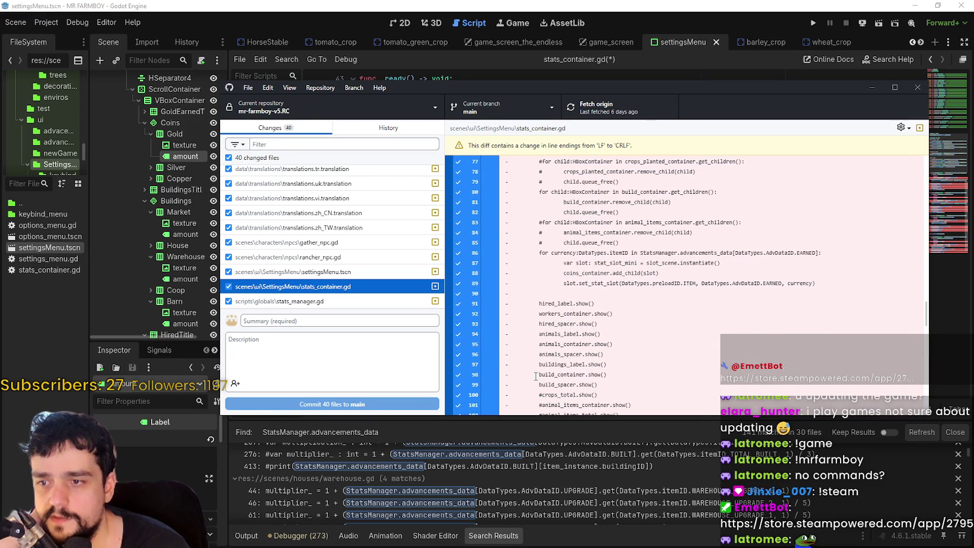
{"action": "scroll", "coordinate": [619, 380], "scroll_direction": "up", "scroll_amount": 3}
{"action": "scroll", "coordinate": [614, 369], "scroll_direction": "down", "scroll_amount": 3}
{"action": "scroll", "coordinate": [612, 359], "scroll_direction": "down", "scroll_amount": 6}
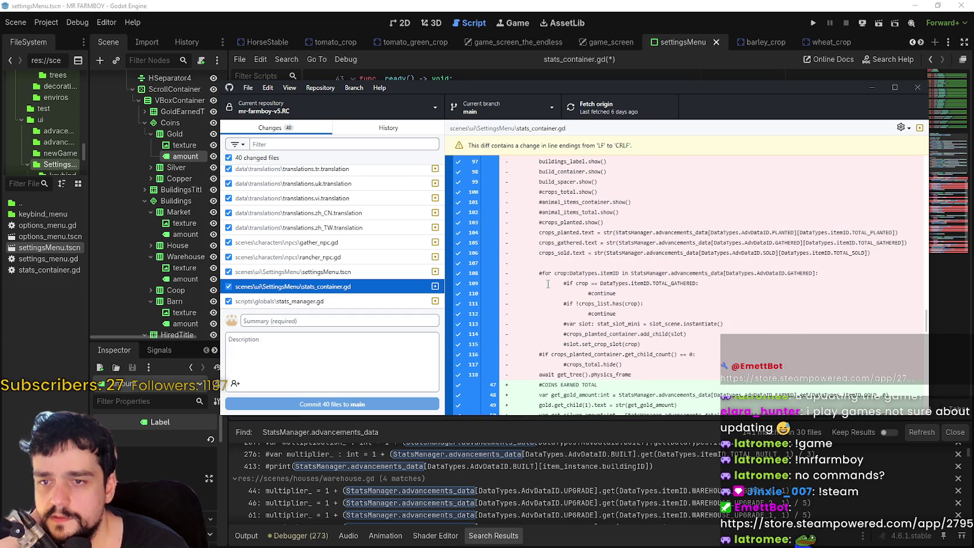
{"action": "scroll", "coordinate": [590, 298], "scroll_direction": "down", "scroll_amount": 2}
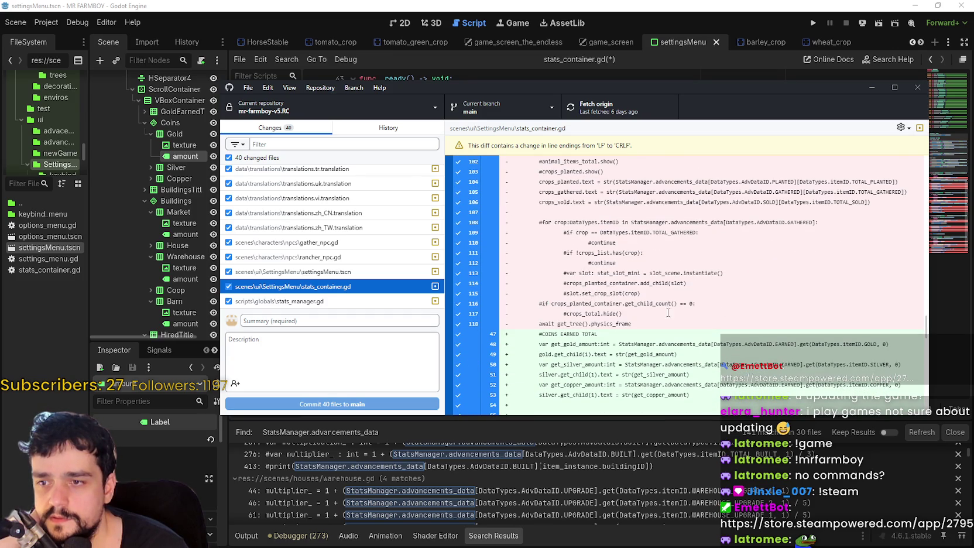
{"action": "scroll", "coordinate": [533, 339], "scroll_direction": "down", "scroll_amount": 3}
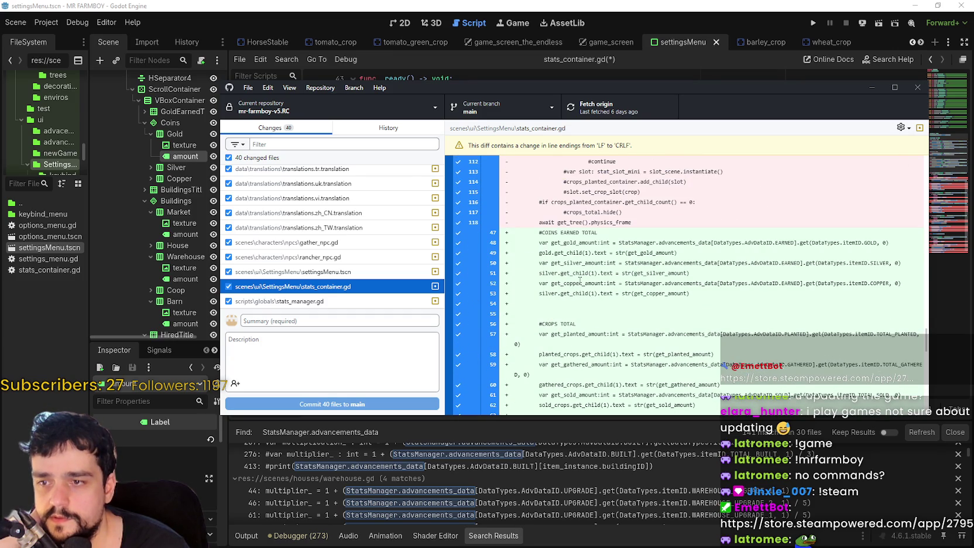
{"action": "scroll", "coordinate": [597, 287], "scroll_direction": "down", "scroll_amount": 2}
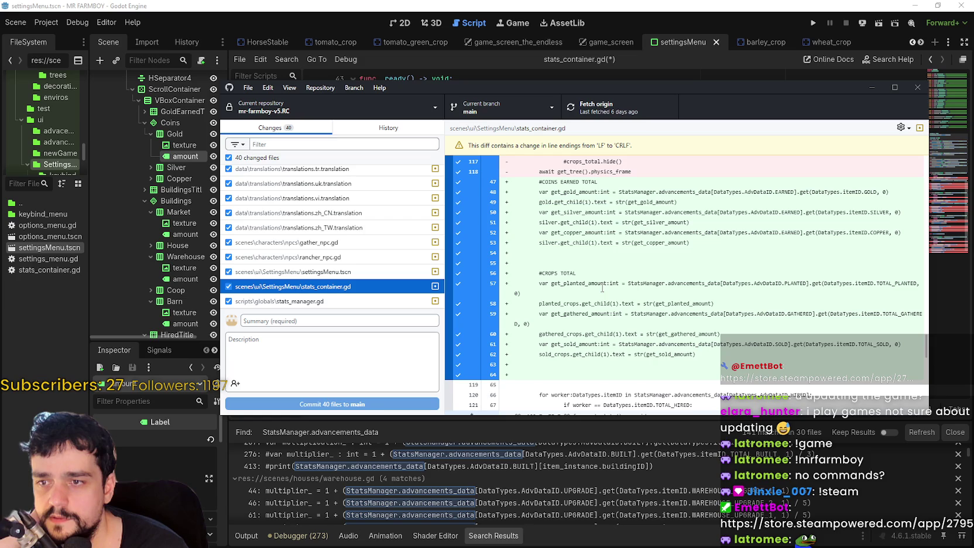
{"action": "scroll", "coordinate": [603, 285], "scroll_direction": "down", "scroll_amount": 2}
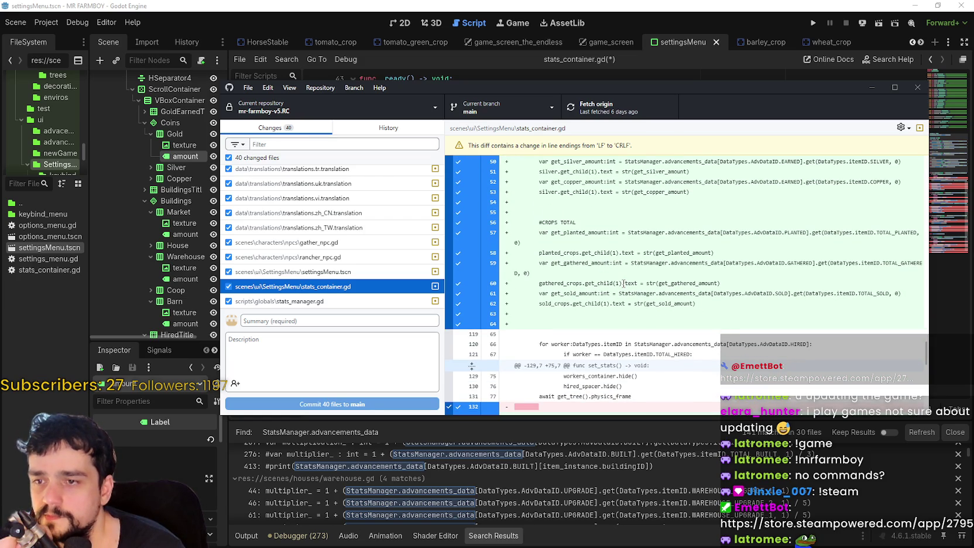
{"action": "scroll", "coordinate": [671, 302], "scroll_direction": "down", "scroll_amount": 3}
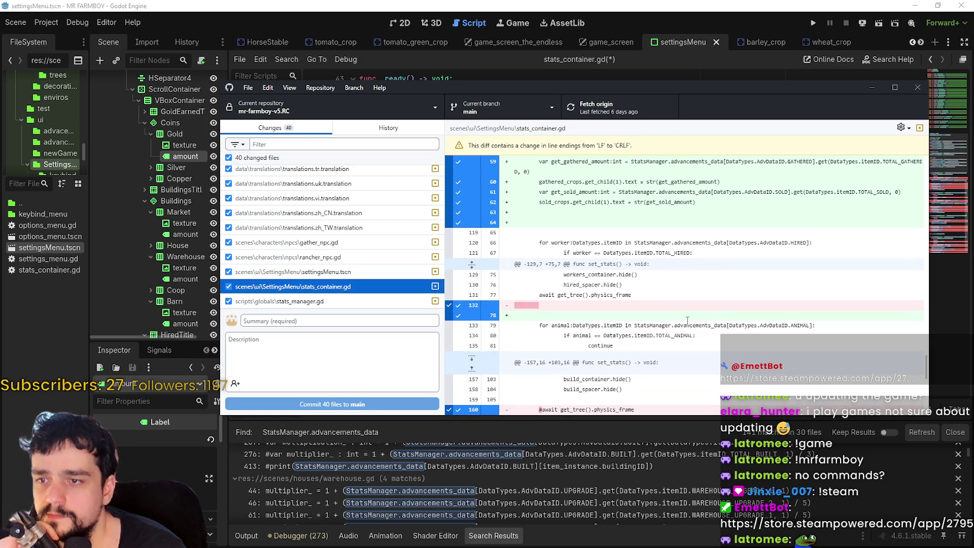
{"action": "scroll", "coordinate": [665, 302], "scroll_direction": "down", "scroll_amount": 3}
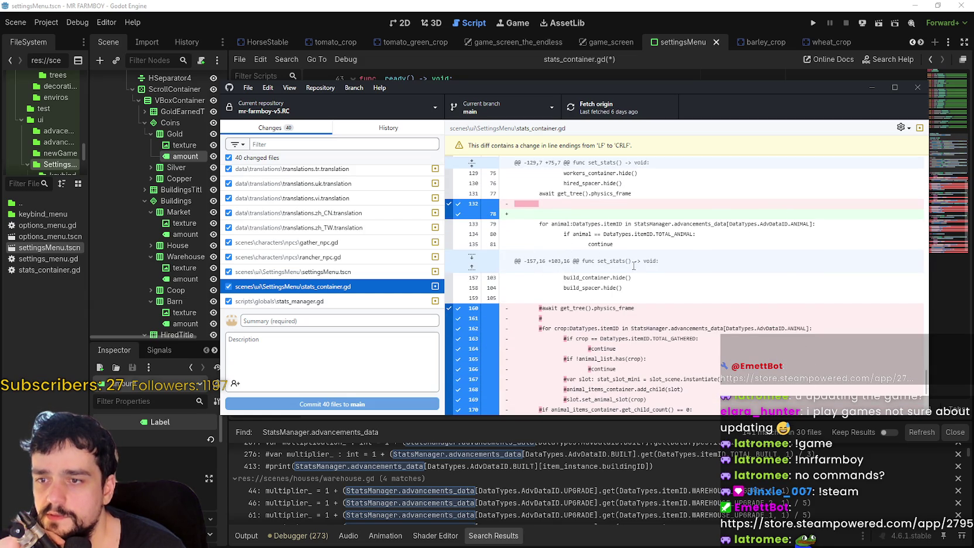
{"action": "scroll", "coordinate": [589, 314], "scroll_direction": "down", "scroll_amount": 3}
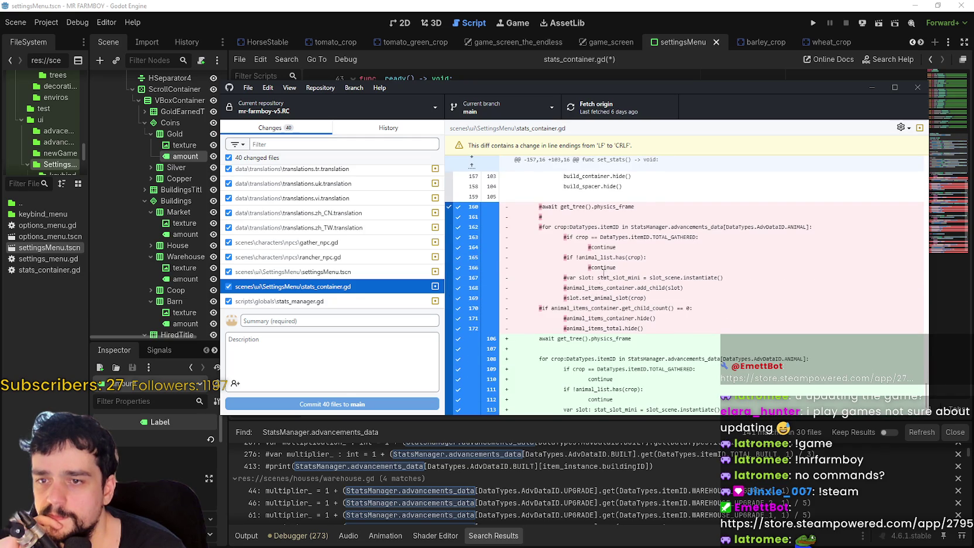
{"action": "scroll", "coordinate": [613, 271], "scroll_direction": "down", "scroll_amount": 2}
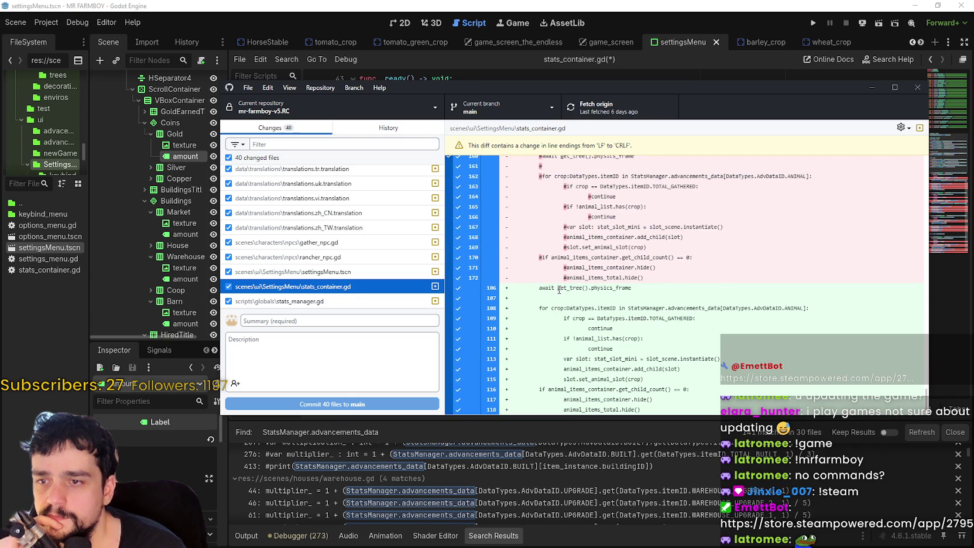
Glance at stats_manager.gd, then read the rest of the stats_container.gd diff, including CROPS TOTAL
{"action": "key", "text": "Down"}
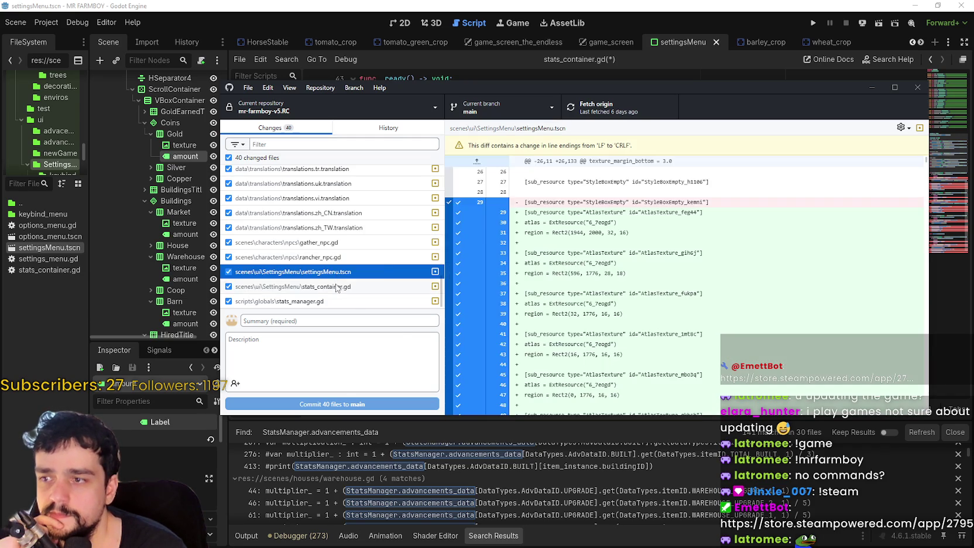
{"action": "key", "text": "Up"}
{"action": "scroll", "coordinate": [657, 303], "scroll_direction": "down", "scroll_amount": 10}
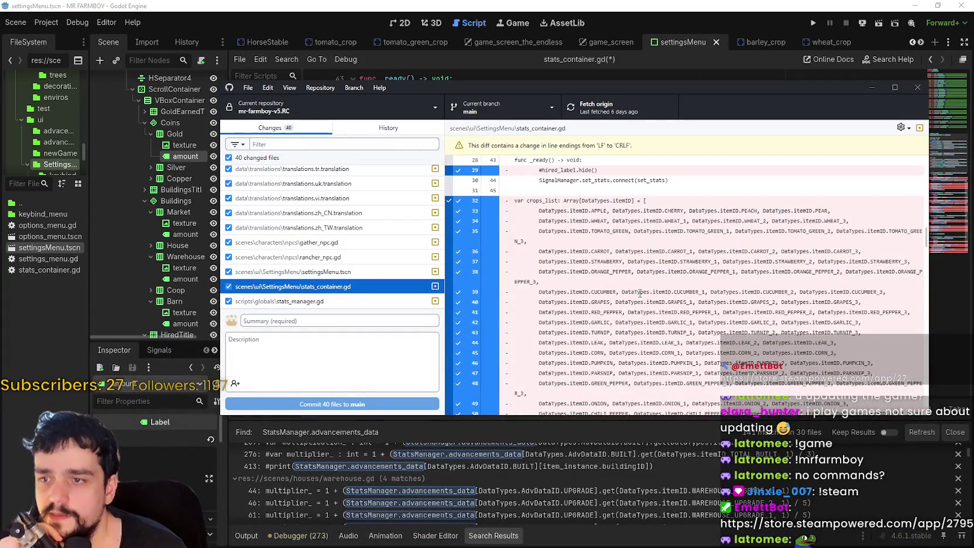
{"action": "scroll", "coordinate": [640, 293], "scroll_direction": "down", "scroll_amount": 6}
{"action": "scroll", "coordinate": [638, 292], "scroll_direction": "down", "scroll_amount": 6}
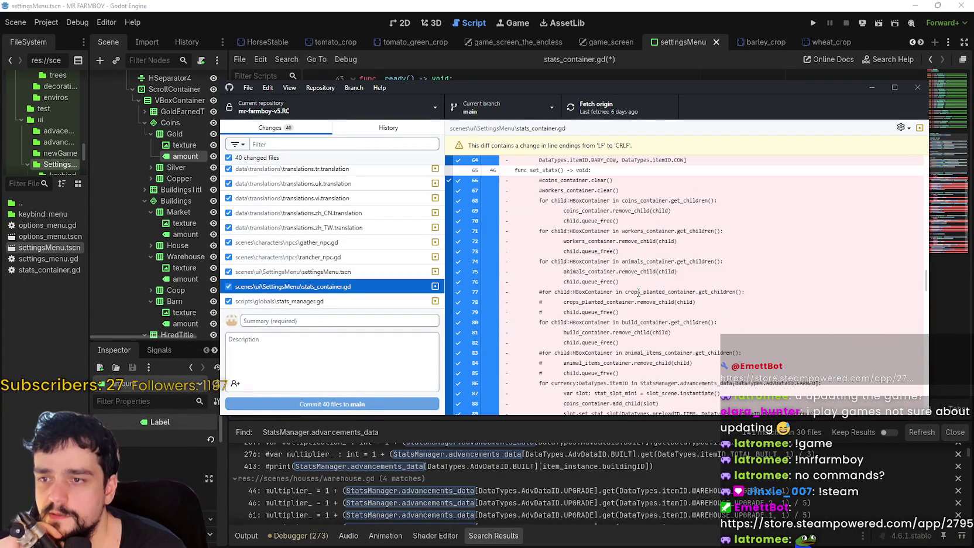
{"action": "scroll", "coordinate": [638, 293], "scroll_direction": "up", "scroll_amount": 8}
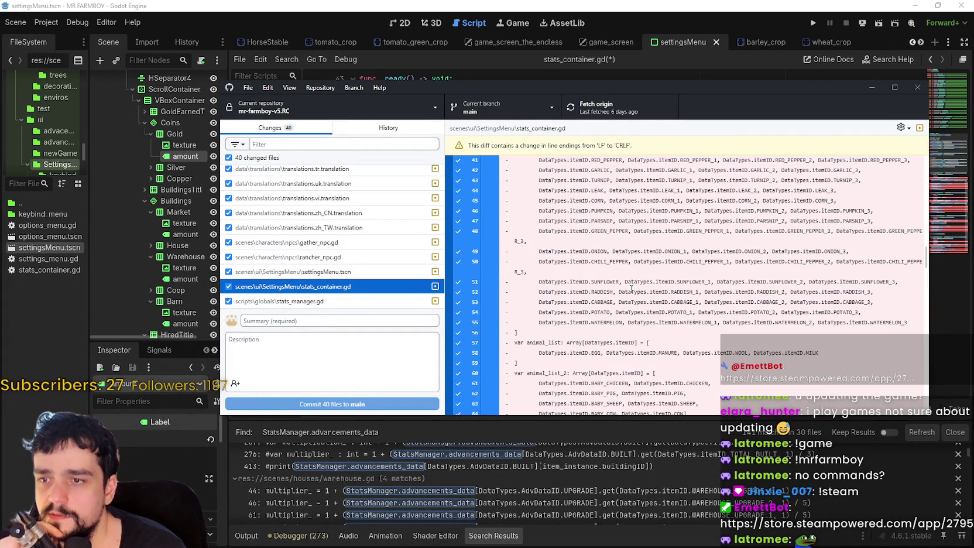
{"action": "scroll", "coordinate": [630, 288], "scroll_direction": "up", "scroll_amount": 2}
{"action": "scroll", "coordinate": [538, 202], "scroll_direction": "down", "scroll_amount": 5}
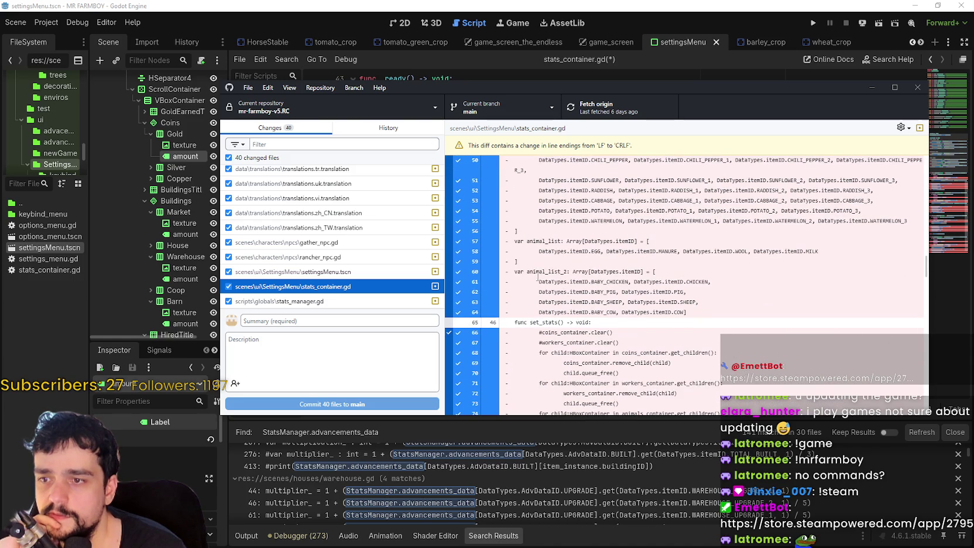
{"action": "scroll", "coordinate": [554, 319], "scroll_direction": "down", "scroll_amount": 13}
{"action": "scroll", "coordinate": [549, 309], "scroll_direction": "down", "scroll_amount": 5}
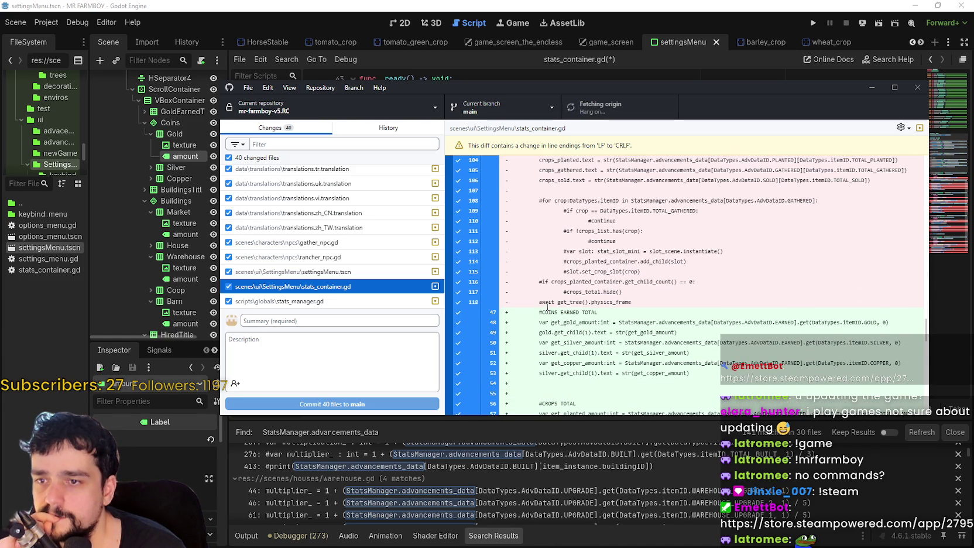
{"action": "scroll", "coordinate": [548, 308], "scroll_direction": "down", "scroll_amount": 2}
{"action": "scroll", "coordinate": [547, 306], "scroll_direction": "down", "scroll_amount": 3}
{"action": "scroll", "coordinate": [685, 334], "scroll_direction": "down", "scroll_amount": 3}
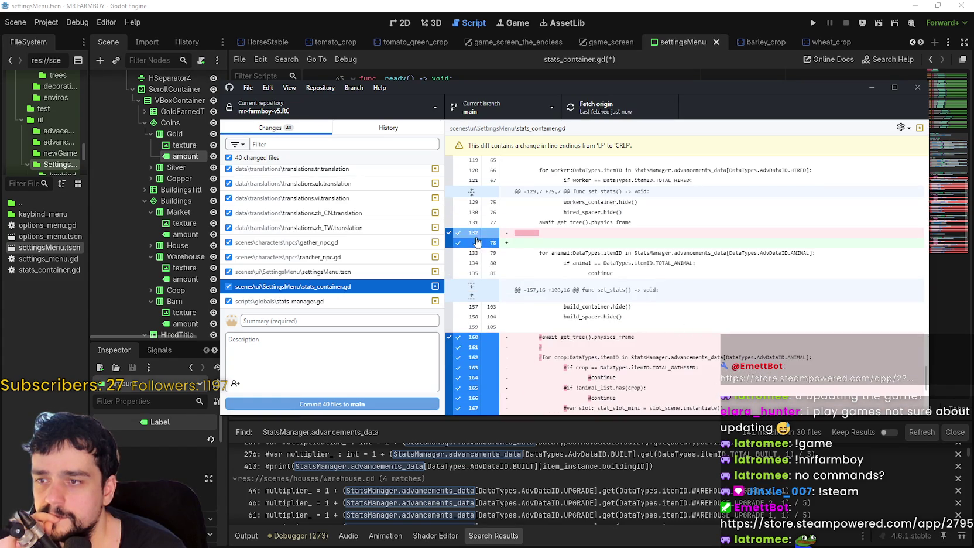
{"action": "scroll", "coordinate": [637, 288], "scroll_direction": "down", "scroll_amount": 2}
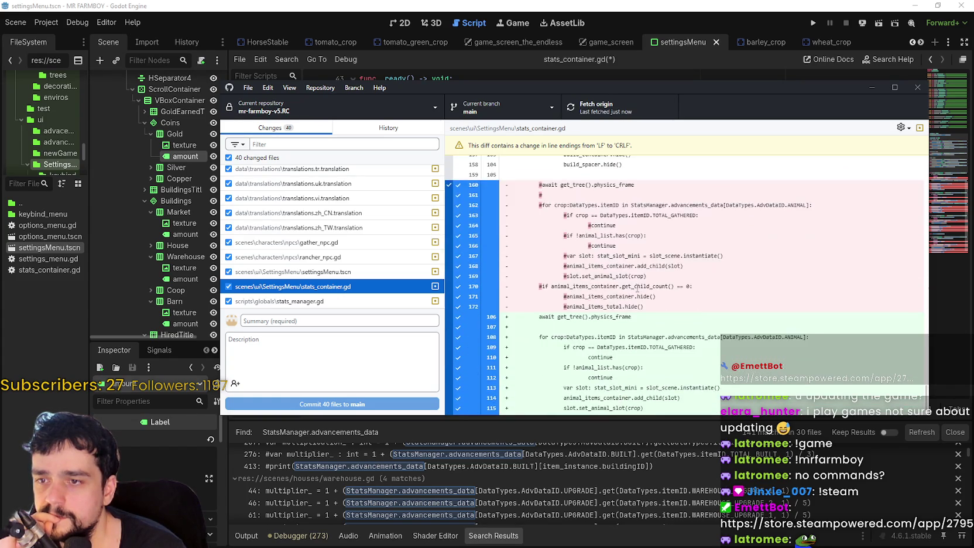
{"action": "scroll", "coordinate": [604, 270], "scroll_direction": "down", "scroll_amount": 3}
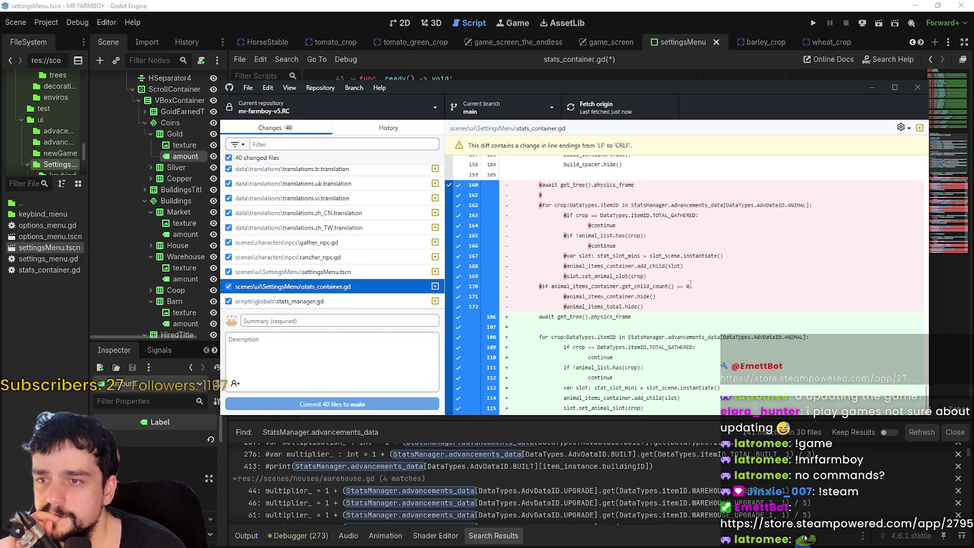
{"action": "scroll", "coordinate": [688, 282], "scroll_direction": "down", "scroll_amount": 1}
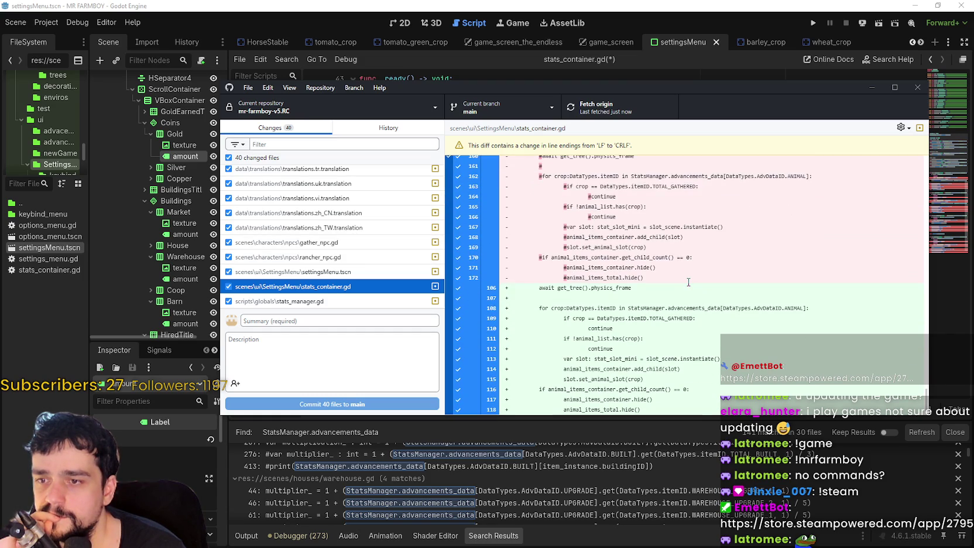
{"action": "scroll", "coordinate": [686, 280], "scroll_direction": "down", "scroll_amount": 5}
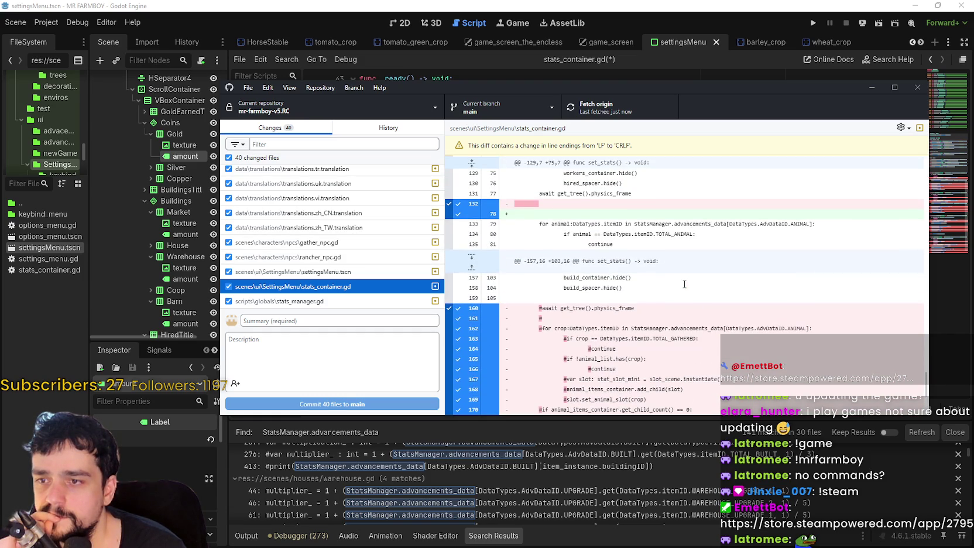
{"action": "key", "text": "alt+Tab"}
Scroll to the built-buildings loop in set_stats and select the BUILT identifier on line 97
{"action": "scroll", "coordinate": [665, 262], "scroll_direction": "down", "scroll_amount": 7}
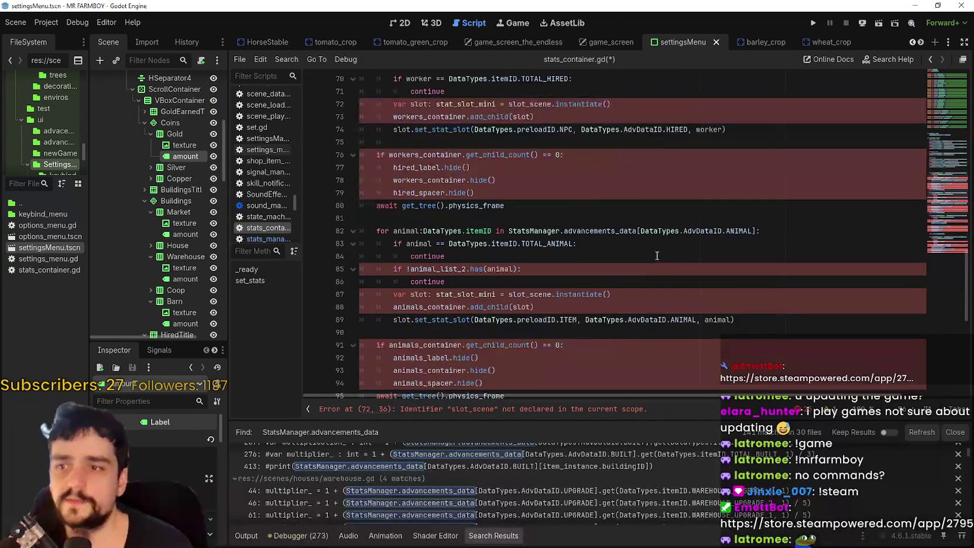
{"action": "scroll", "coordinate": [651, 248], "scroll_direction": "up", "scroll_amount": 3}
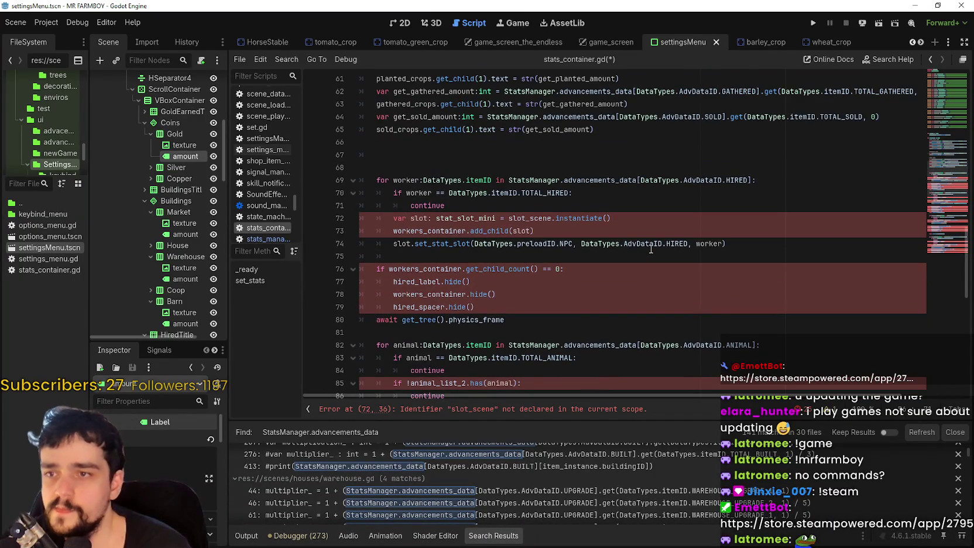
{"action": "scroll", "coordinate": [651, 249], "scroll_direction": "down", "scroll_amount": 8}
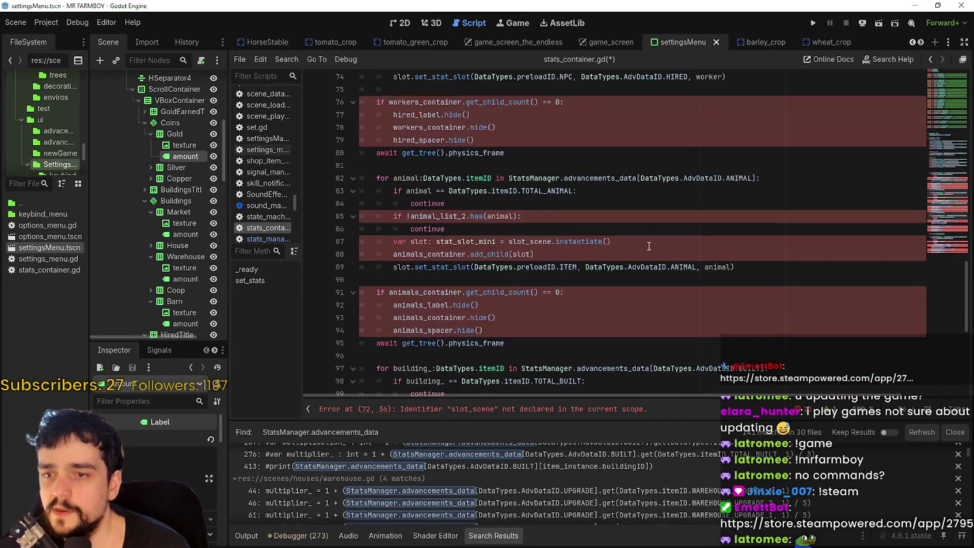
{"action": "scroll", "coordinate": [648, 245], "scroll_direction": "down", "scroll_amount": 2}
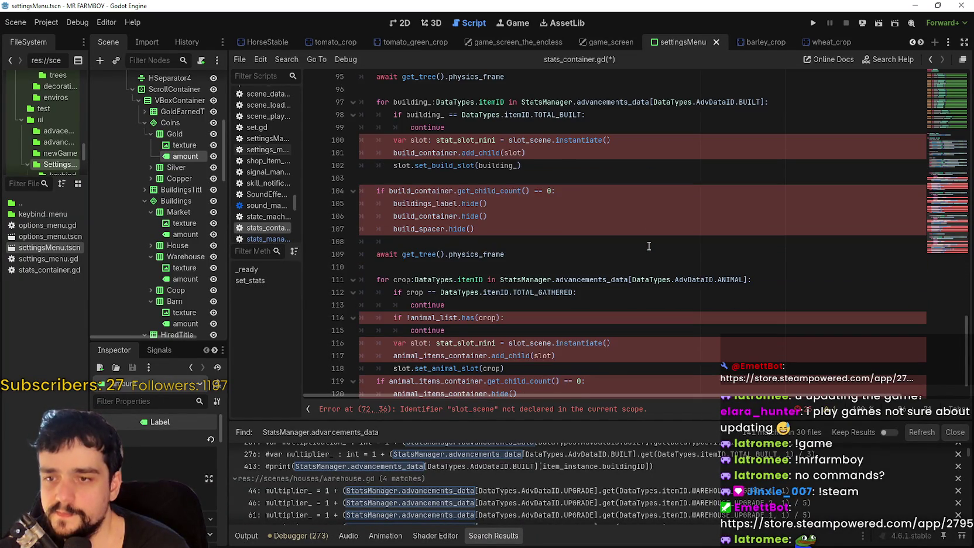
{"action": "scroll", "coordinate": [647, 244], "scroll_direction": "up", "scroll_amount": 2}
{"action": "mouse_move", "coordinate": [402, 178]}
{"action": "left_mouse_down"}
{"action": "mouse_move", "coordinate": [585, 183]}
{"action": "mouse_move", "coordinate": [559, 207]}
{"action": "left_mouse_up"}
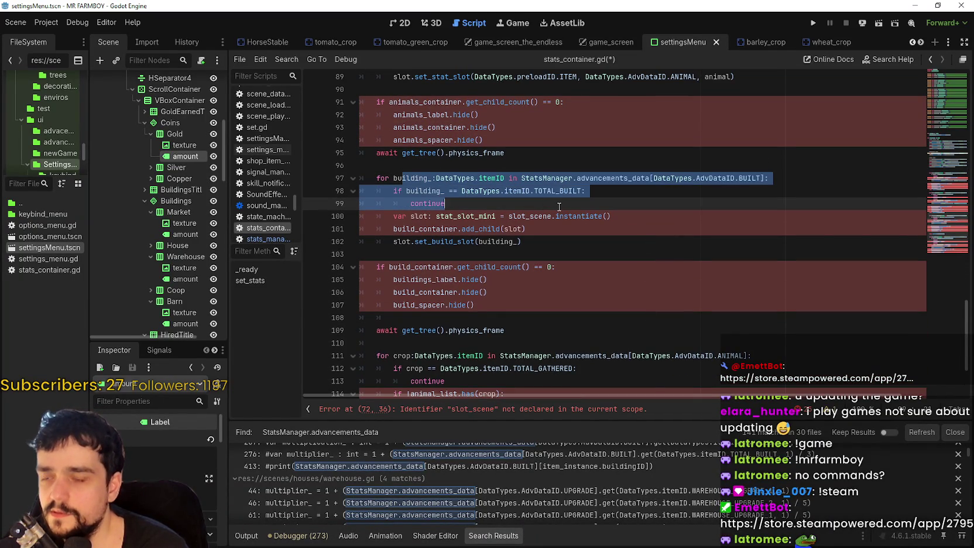
{"action": "mouse_move", "coordinate": [760, 178]}
{"action": "left_mouse_down"}
{"action": "mouse_move", "coordinate": [556, 180]}
{"action": "mouse_move", "coordinate": [661, 178]}
{"action": "mouse_move", "coordinate": [591, 178]}
{"action": "left_mouse_up"}
{"action": "double_click", "coordinate": [758, 178]}
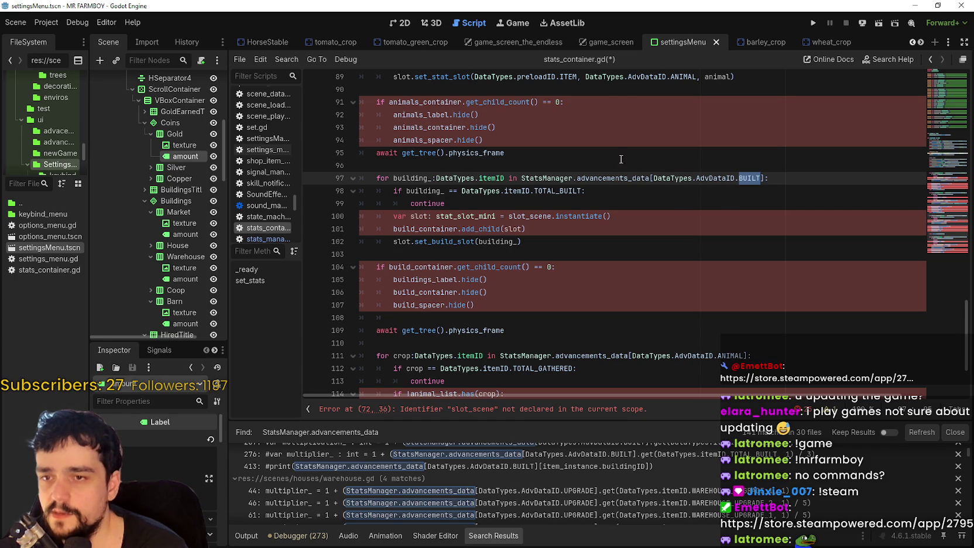
{"action": "scroll", "coordinate": [621, 175], "scroll_direction": "up", "scroll_amount": 5}
{"action": "mouse_move", "coordinate": [947, 202]}
{"action": "left_mouse_down"}
{"action": "mouse_move", "coordinate": [938, 129]}
{"action": "mouse_move", "coordinate": [938, 176]}
{"action": "mouse_move", "coordinate": [936, 168]}
{"action": "left_mouse_up"}
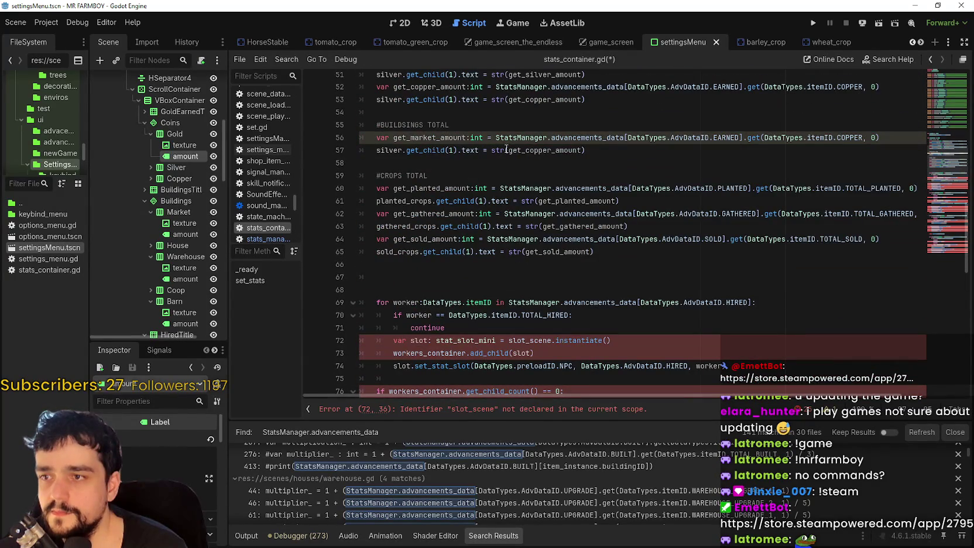
Make the first line read BUILT MARKET into get_market_amount and show it on the market label
{"action": "left_click", "coordinate": [451, 140]}
{"action": "double_click", "coordinate": [716, 139]}
{"action": "type", "text": "BUILT"}
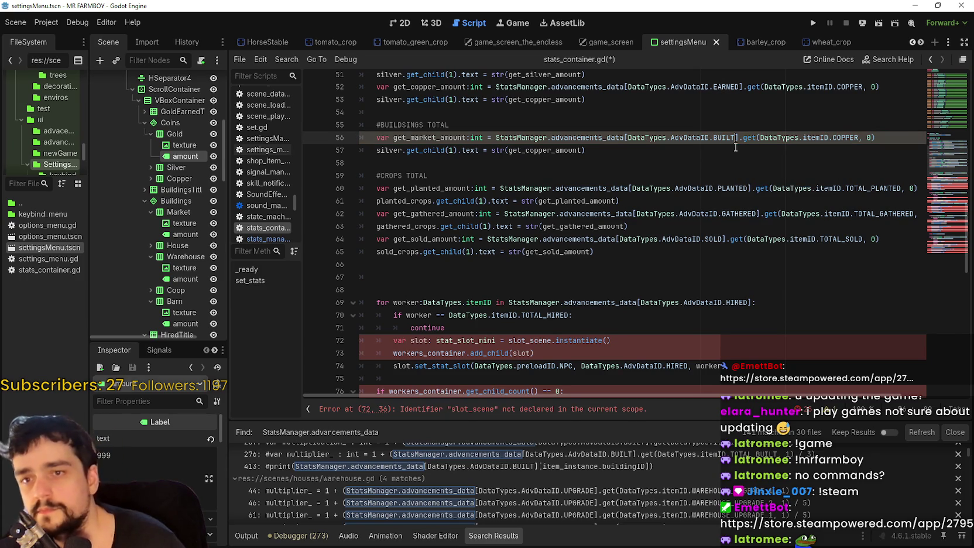
{"action": "double_click", "coordinate": [836, 138]}
{"action": "type", "text": "MARKET"}
{"action": "key", "text": "Return"}
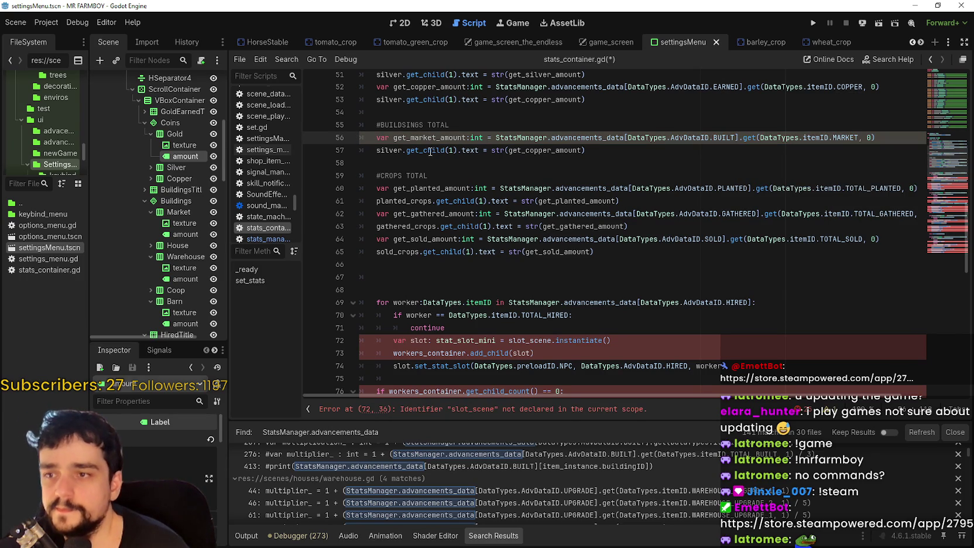
{"action": "double_click", "coordinate": [436, 137]}
{"action": "key", "text": "ctrl+c"}
{"action": "double_click", "coordinate": [550, 151]}
{"action": "key", "text": "ctrl+v"}
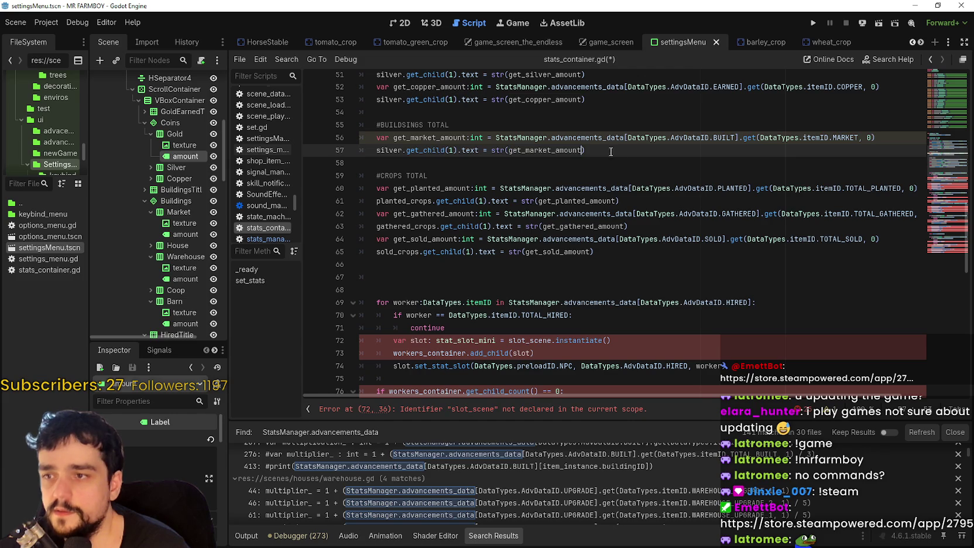
{"action": "double_click", "coordinate": [396, 149]}
{"action": "type", "text": "market"}
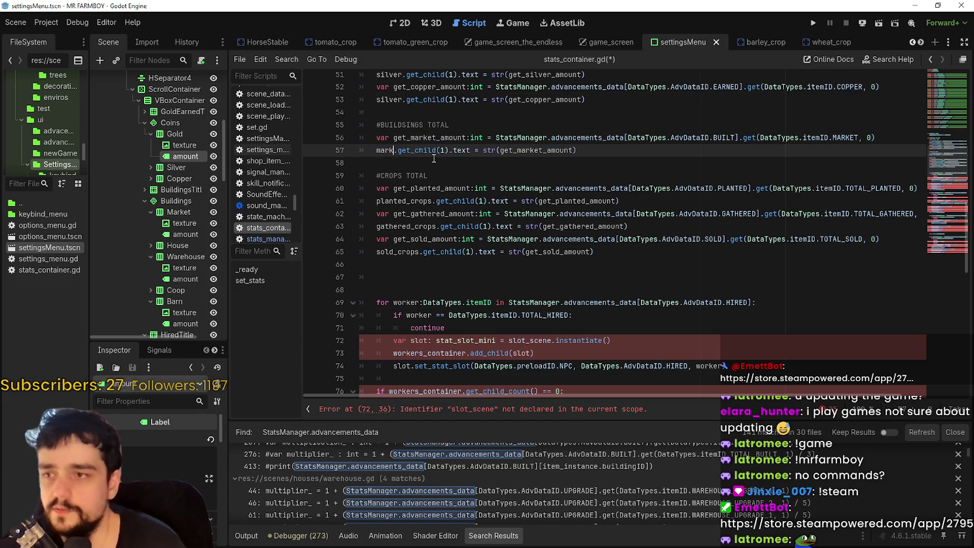
Duplicate the two market lines below, followed by a blank line
{"action": "left_click", "coordinate": [487, 125]}
{"action": "left_click_drag", "start_coordinate": [587, 150], "coordinate": [346, 143]}
{"action": "key", "text": "ctrl+c"}
{"action": "left_click", "coordinate": [518, 164]}
{"action": "key", "text": "ctrl+v"}
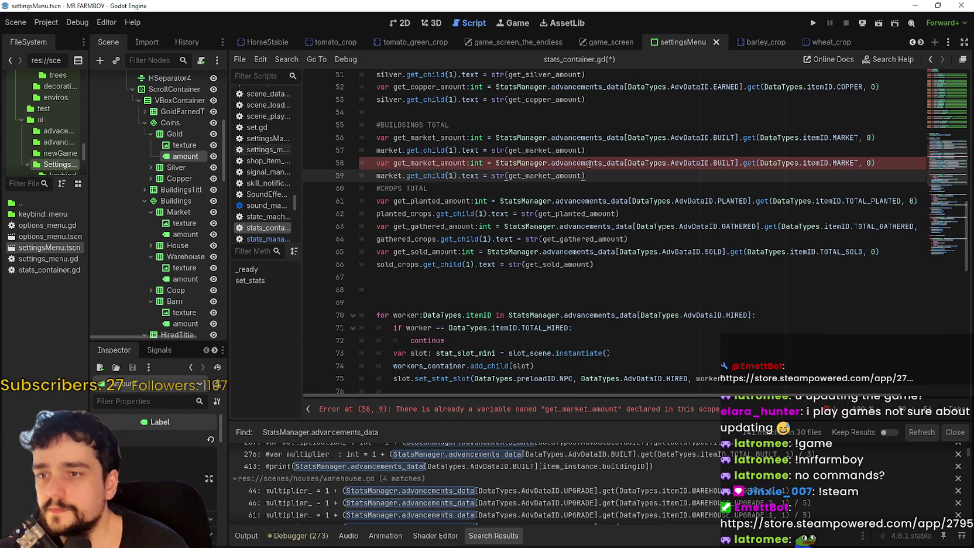
{"action": "key", "text": "Return"}
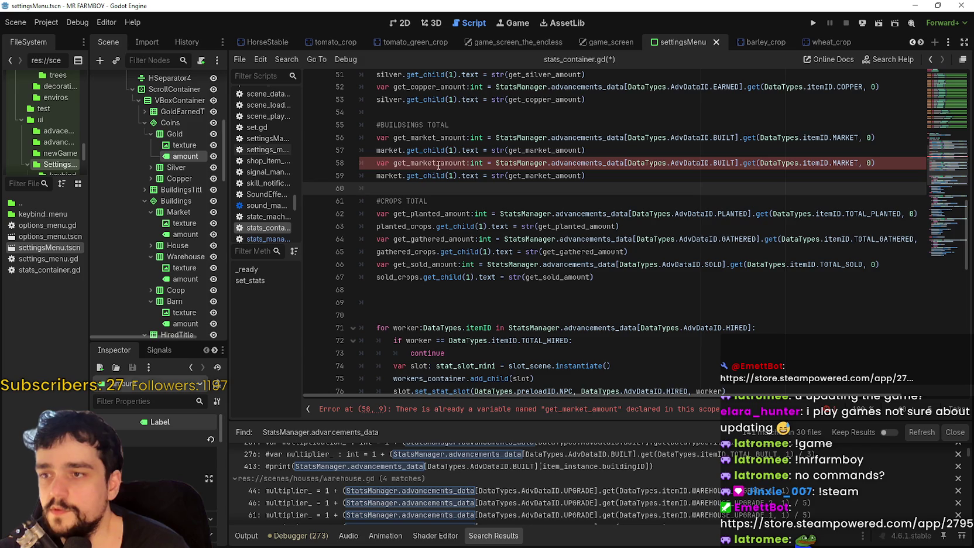
Adapt the copy into get_house_amount reading BUILT HOUSE, shown on the house label
{"action": "left_click_drag", "start_coordinate": [436, 165], "coordinate": [410, 164]}
{"action": "type", "text": "house"}
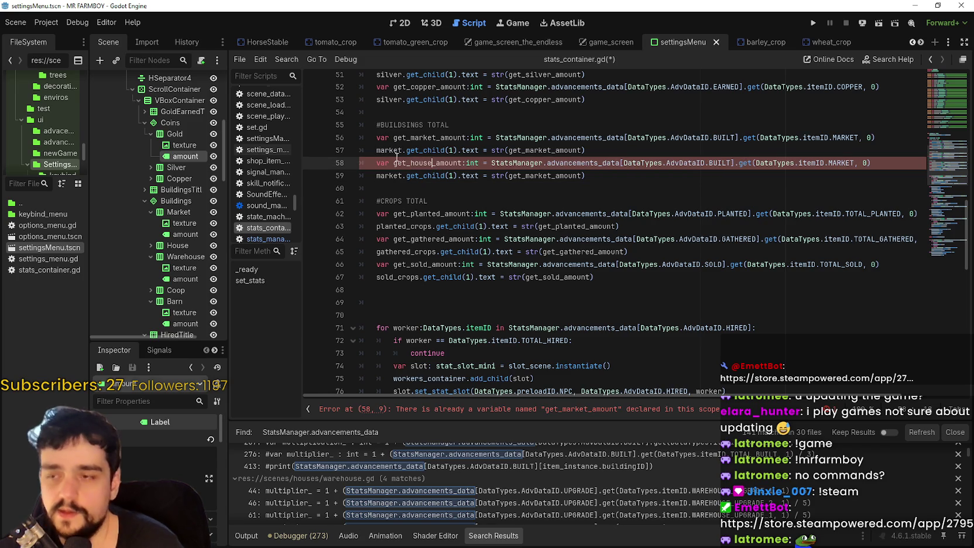
{"action": "left_click", "coordinate": [838, 162]}
{"action": "double_click", "coordinate": [837, 163]}
{"action": "type", "text": "Hou"}
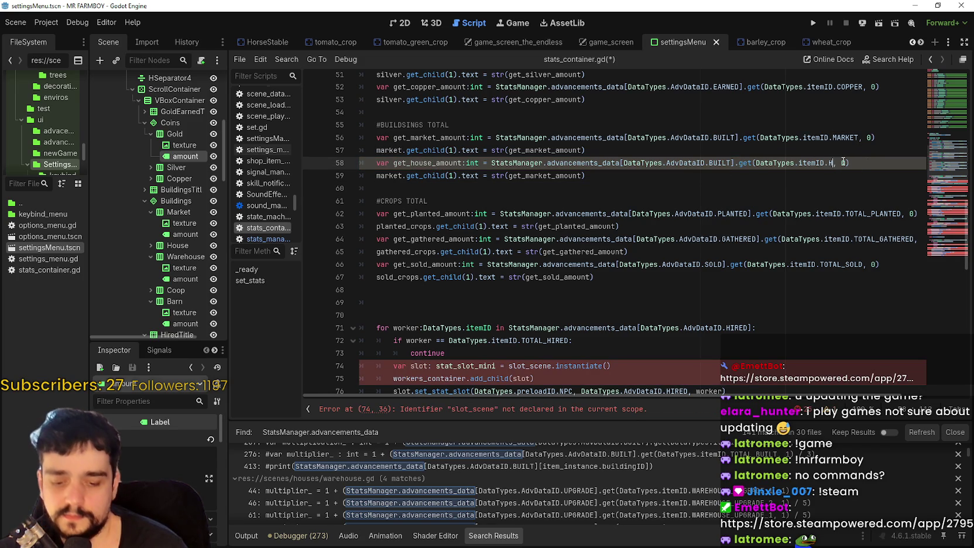
{"action": "key", "text": "Return"}
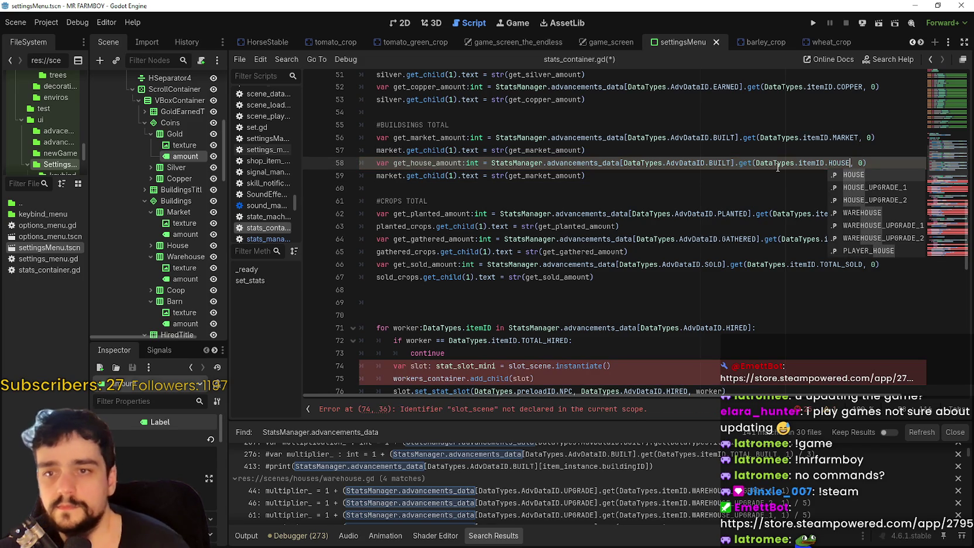
{"action": "double_click", "coordinate": [538, 175]}
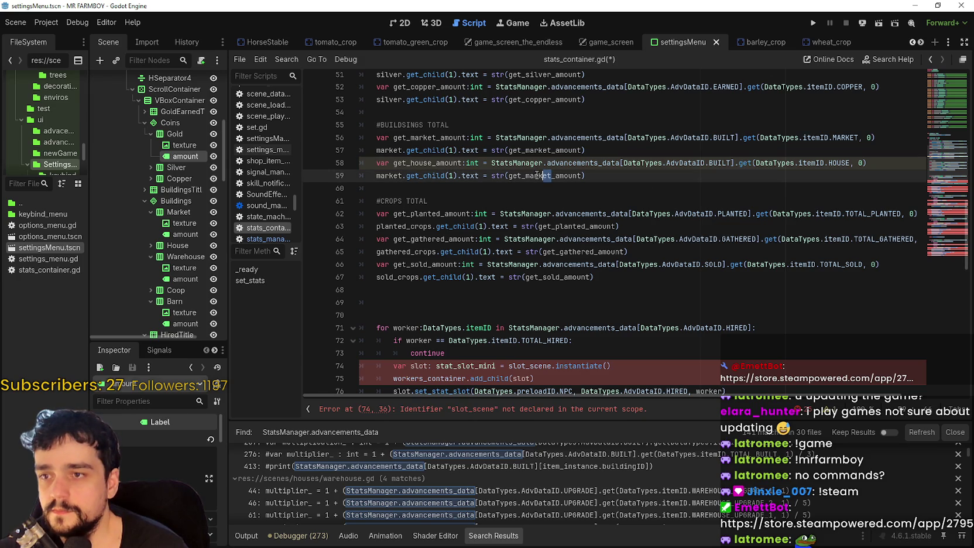
{"action": "type", "text": "house"}
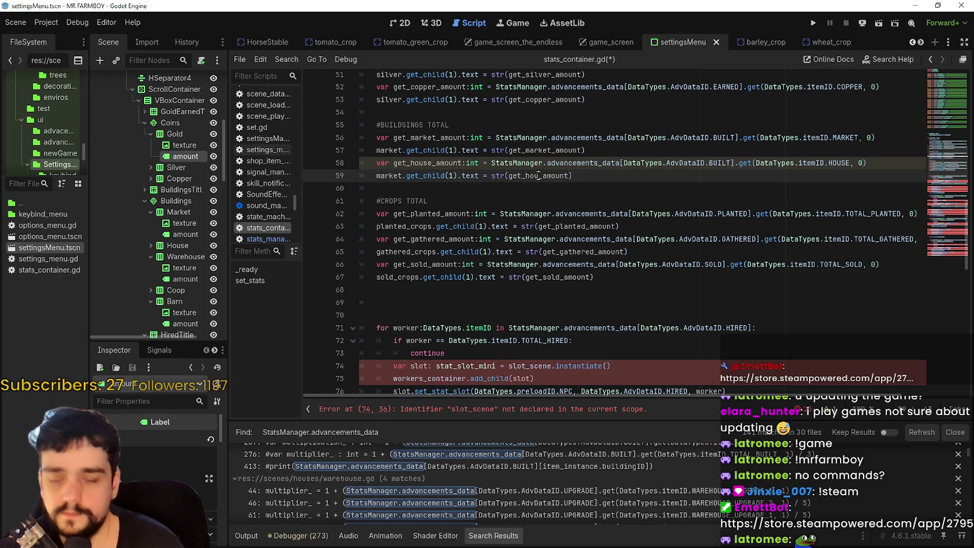
{"action": "left_click", "coordinate": [487, 187]}
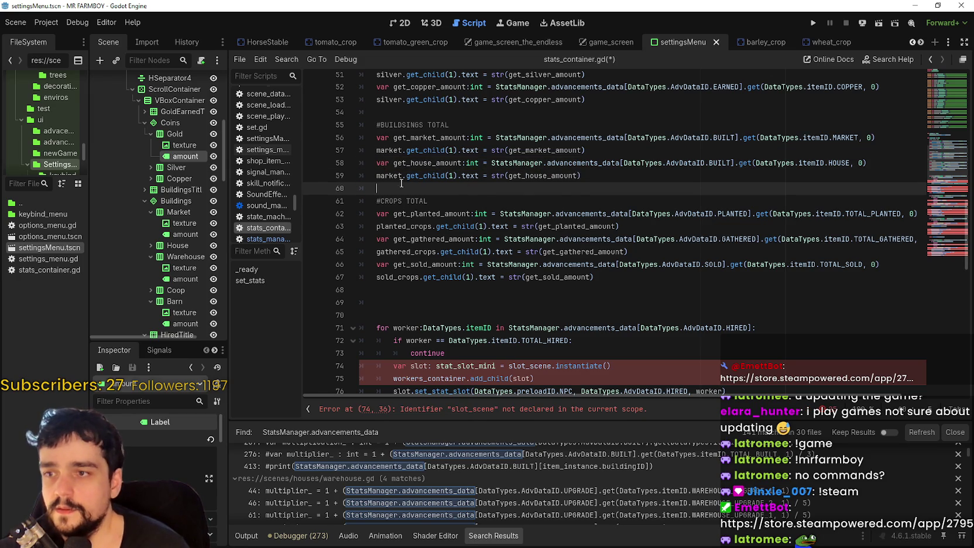
{"action": "double_click", "coordinate": [386, 175]}
{"action": "type", "text": "house"}
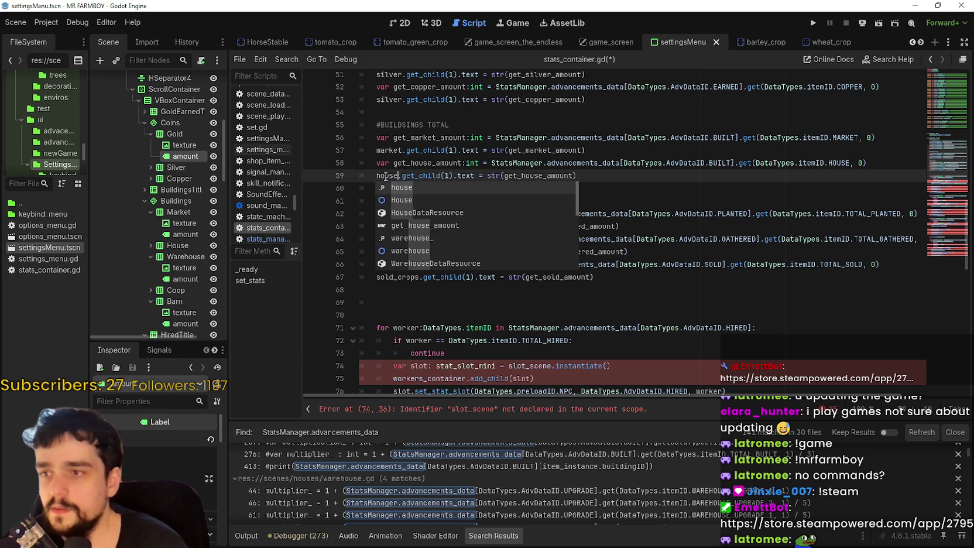
Paste another copy of the house lines and rename its variable to get_warehouse_amount
{"action": "left_click", "coordinate": [389, 163]}
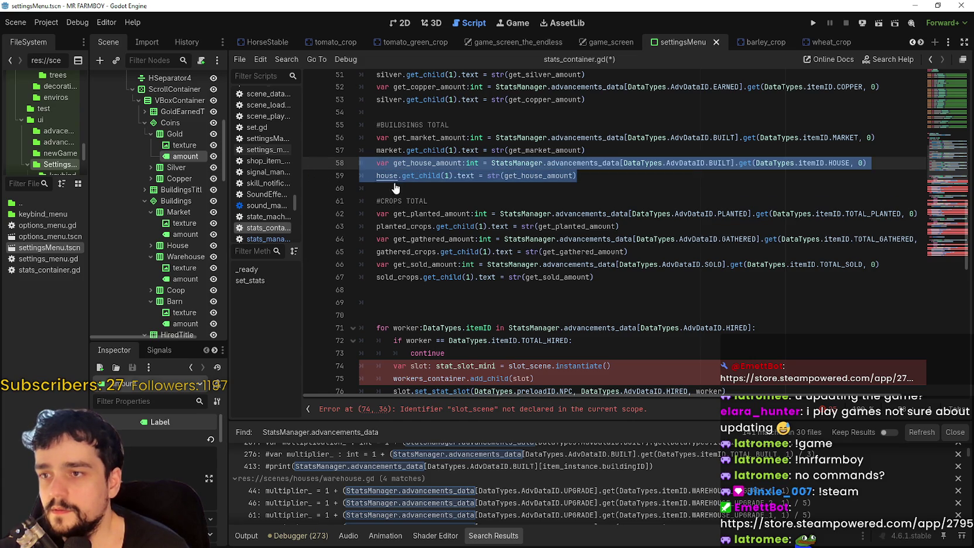
{"action": "left_click", "coordinate": [395, 187]}
{"action": "key", "text": "ctrl+v"}
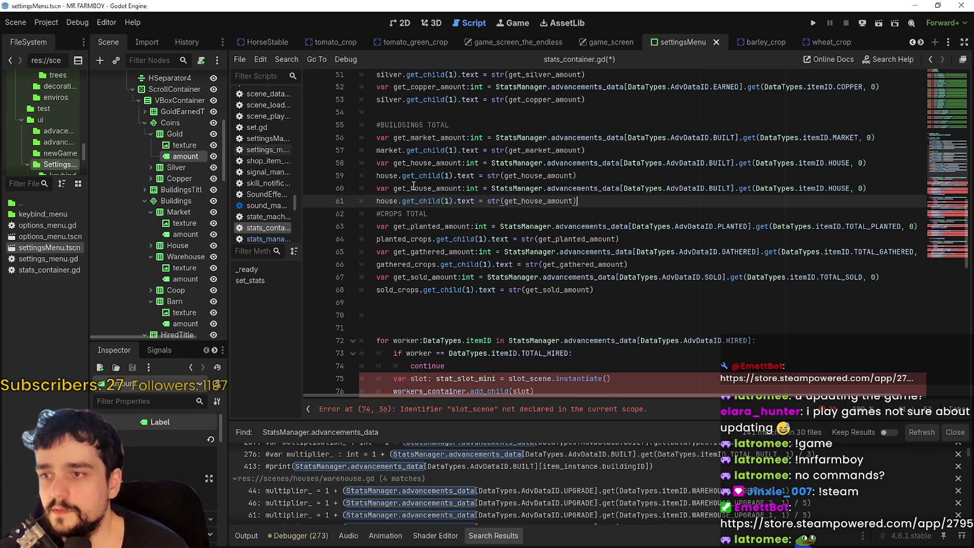
{"action": "left_click", "coordinate": [410, 188]}
{"action": "mouse_move", "coordinate": [432, 187]}
{"action": "left_mouse_down"}
{"action": "mouse_move", "coordinate": [404, 175]}
{"action": "mouse_move", "coordinate": [393, 188]}
{"action": "left_mouse_up"}
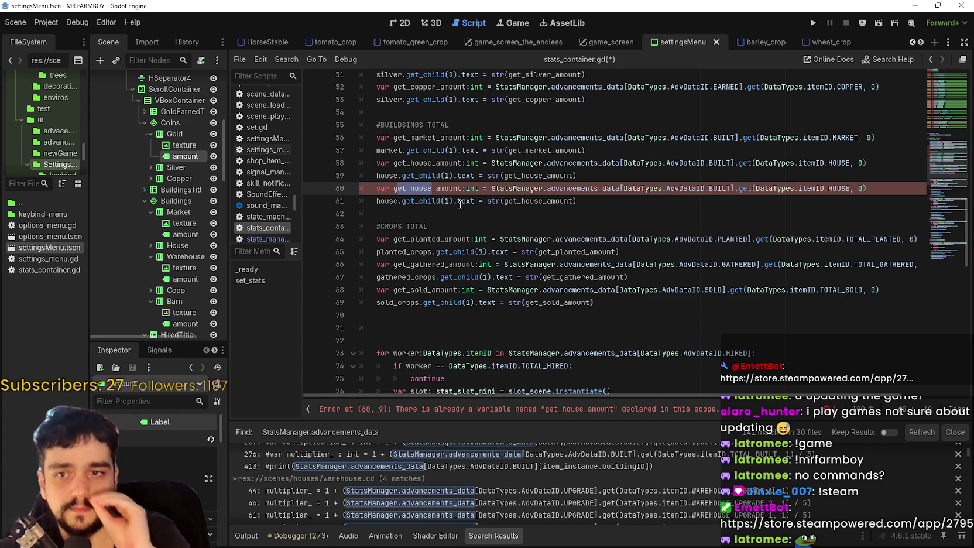
{"action": "left_click", "coordinate": [426, 188]}
{"action": "left_click_drag", "start_coordinate": [431, 188], "coordinate": [410, 190]}
{"action": "type", "text": "warehouse"}
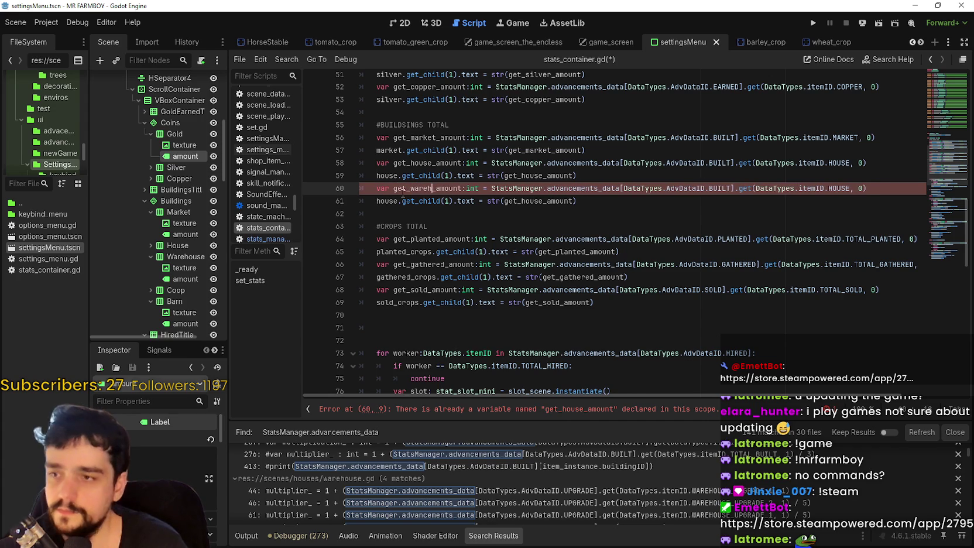
Change the item id in the warehouse line from HOUSE to WAREHOUSE
{"action": "double_click", "coordinate": [849, 188]}
{"action": "type", "text": "waw"}
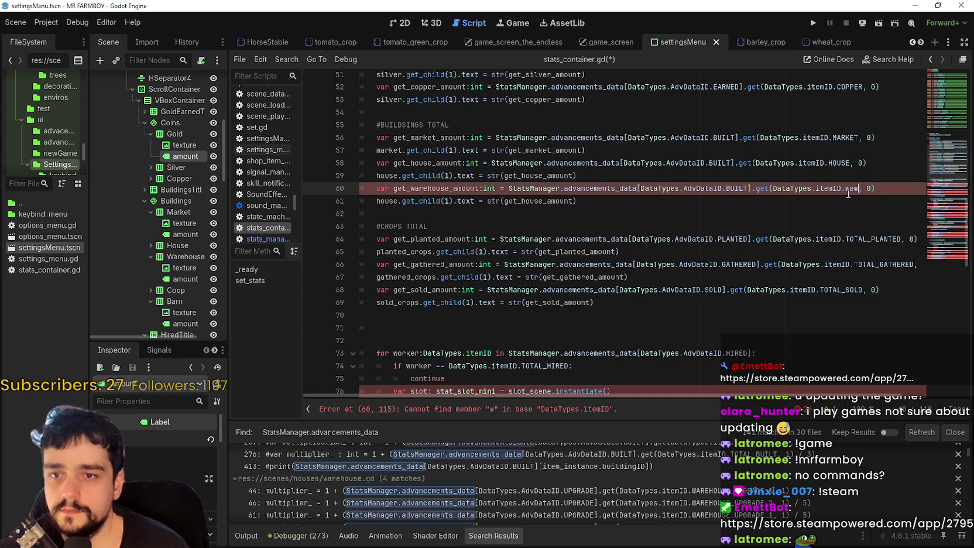
{"action": "key", "text": "BackSpace"}
{"action": "type", "text": "areh"}
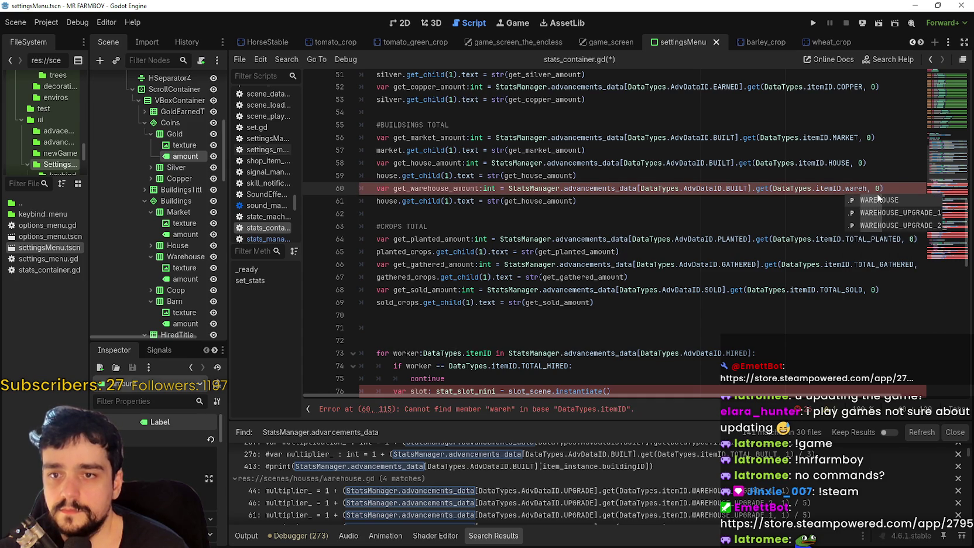
{"action": "key", "text": "Return"}
{"action": "left_click", "coordinate": [551, 216]}
{"action": "left_click", "coordinate": [424, 193]}
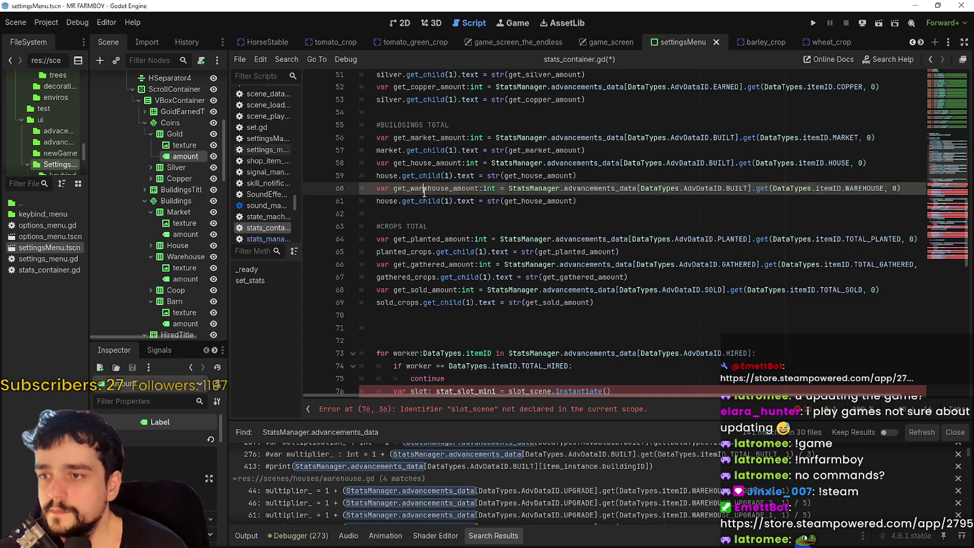
{"action": "left_click", "coordinate": [597, 199]}
{"action": "left_click", "coordinate": [431, 189]}
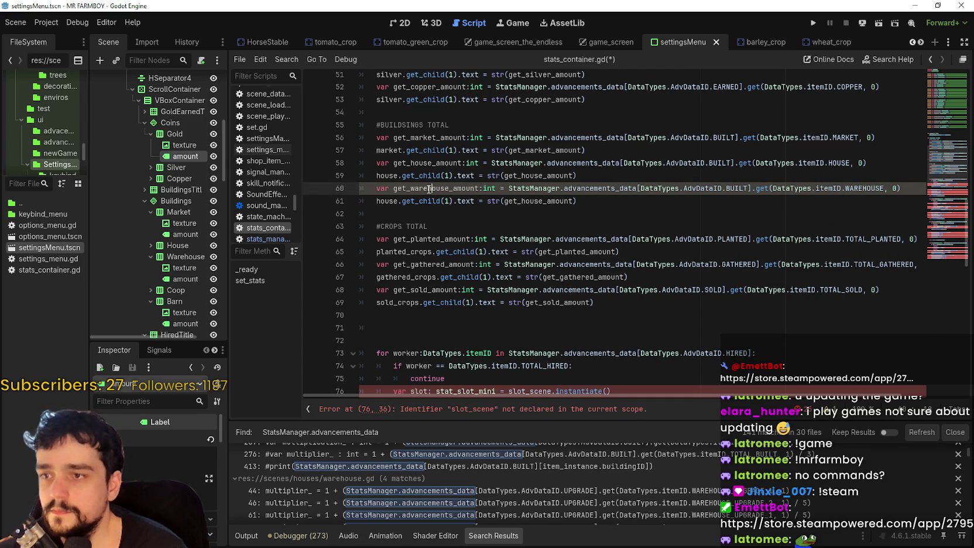
Point the label line at warehouse and display str(get_warehouse_amount) on it
{"action": "double_click", "coordinate": [385, 202]}
{"action": "type", "text": "wareh"}
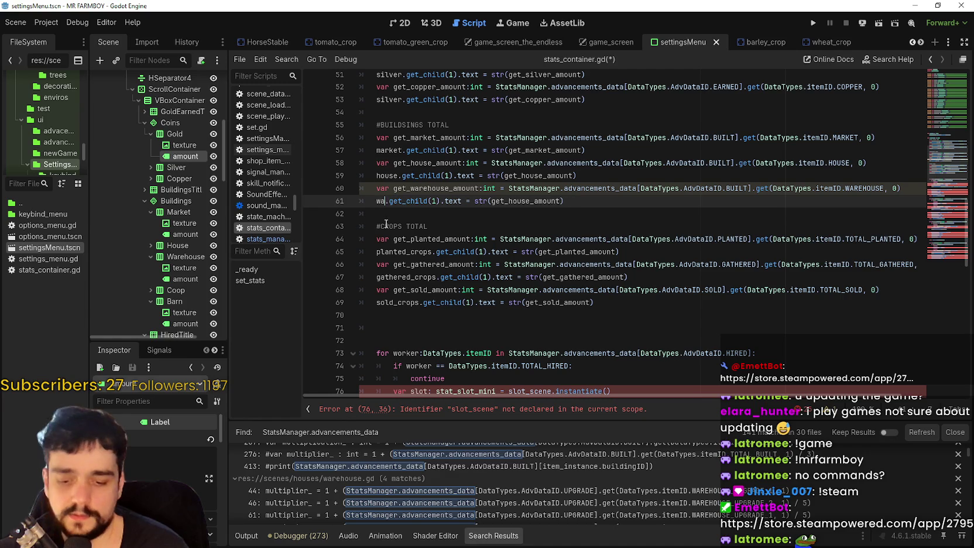
{"action": "type", "text": "ouse_"}
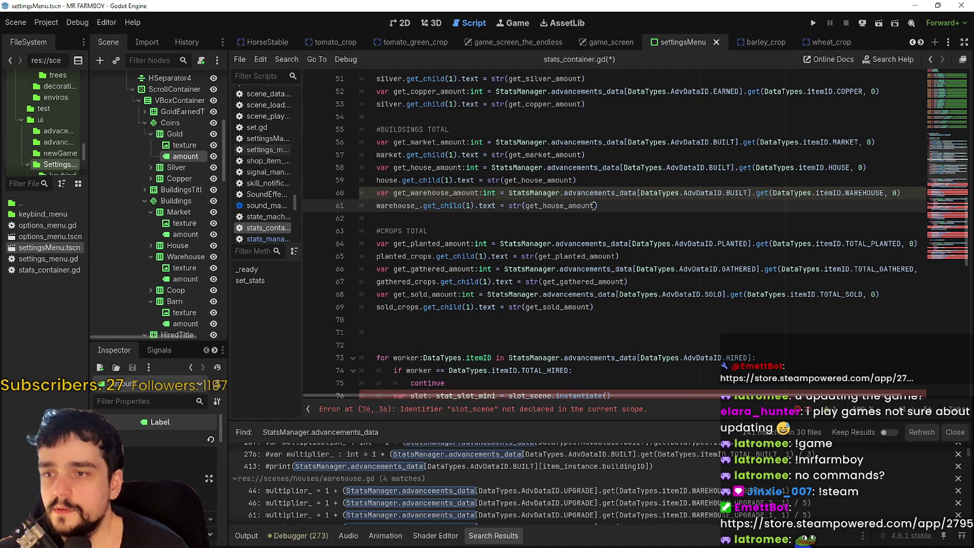
{"action": "double_click", "coordinate": [421, 193]}
{"action": "key", "text": "ctrl+c"}
{"action": "double_click", "coordinate": [559, 206]}
{"action": "key", "text": "ctrl+v"}
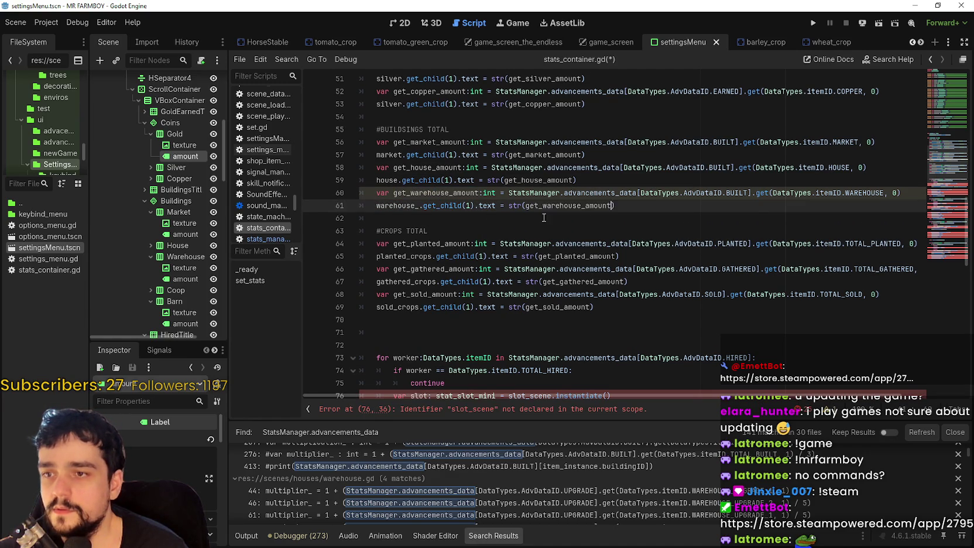
Duplicate the warehouse lines and make the variable get_coop_amount reading BUILT COOP
{"action": "left_click", "coordinate": [674, 218]}
{"action": "left_click_drag", "start_coordinate": [673, 206], "coordinate": [376, 192]}
{"action": "key", "text": "ctrl+c"}
{"action": "left_click", "coordinate": [388, 218]}
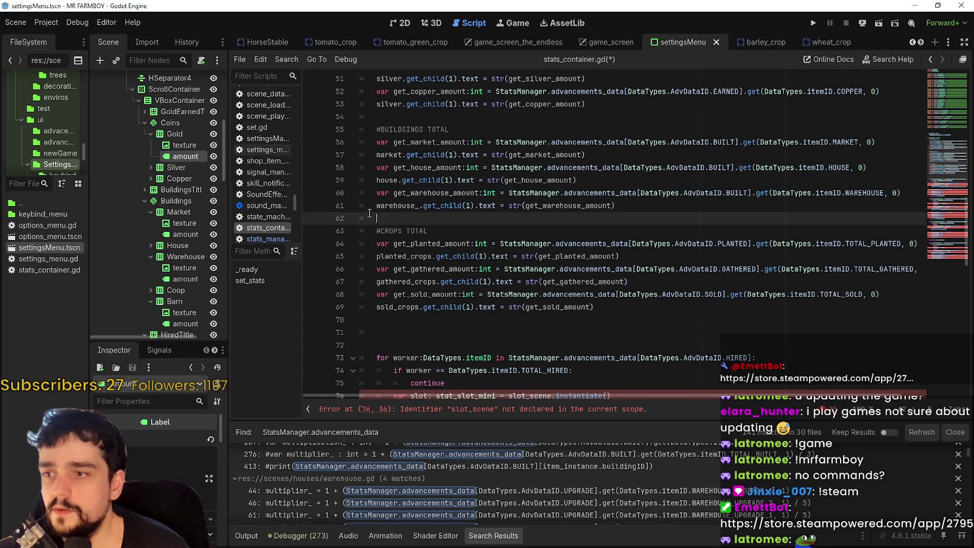
{"action": "key", "text": "ctrl+v"}
{"action": "double_click", "coordinate": [427, 218]}
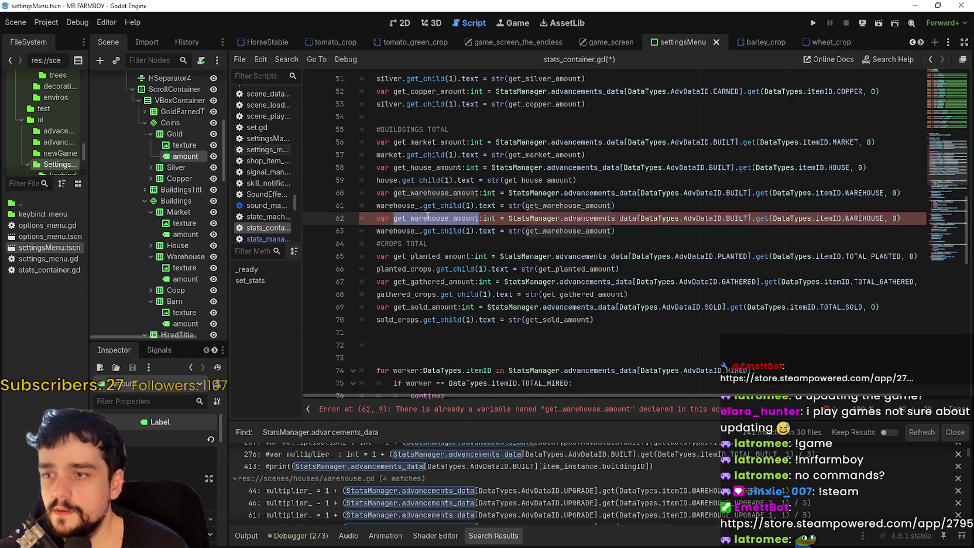
{"action": "left_click", "coordinate": [427, 218]}
{"action": "left_click_drag", "start_coordinate": [449, 218], "coordinate": [407, 218]}
{"action": "type", "text": "coop"}
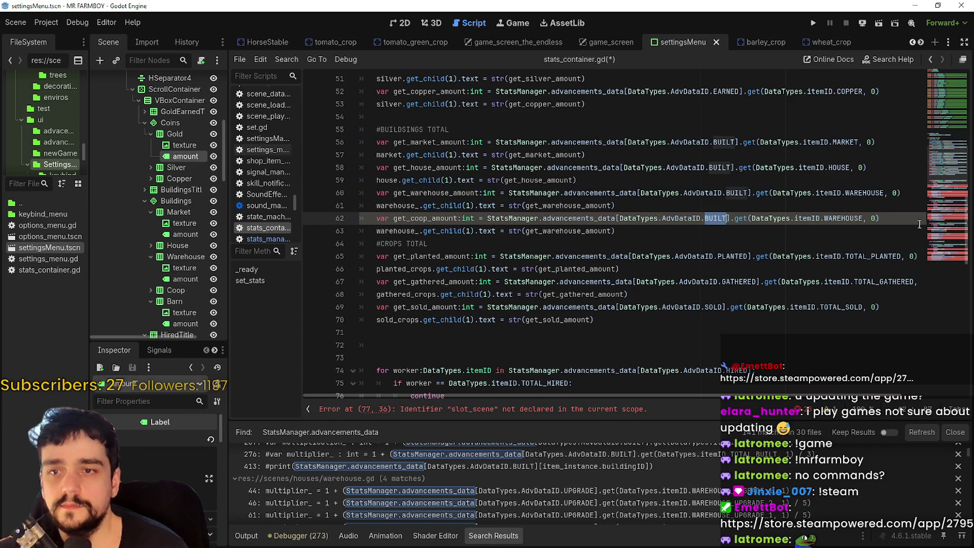
{"action": "double_click", "coordinate": [843, 218]}
{"action": "type", "text": "COOP"}
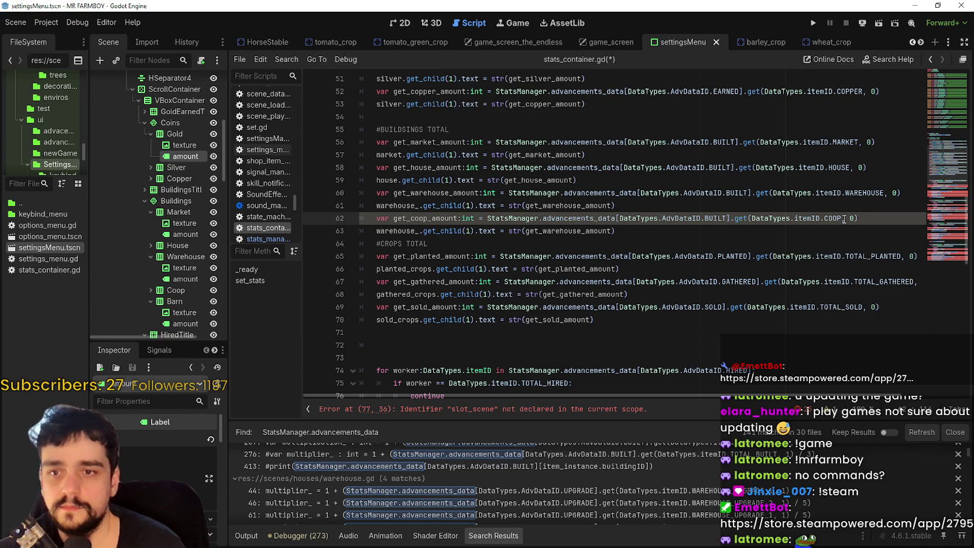
Set coop.get_child(1).text to str(get_coop_amount), then copy the two coop lines
{"action": "left_click", "coordinate": [664, 226]}
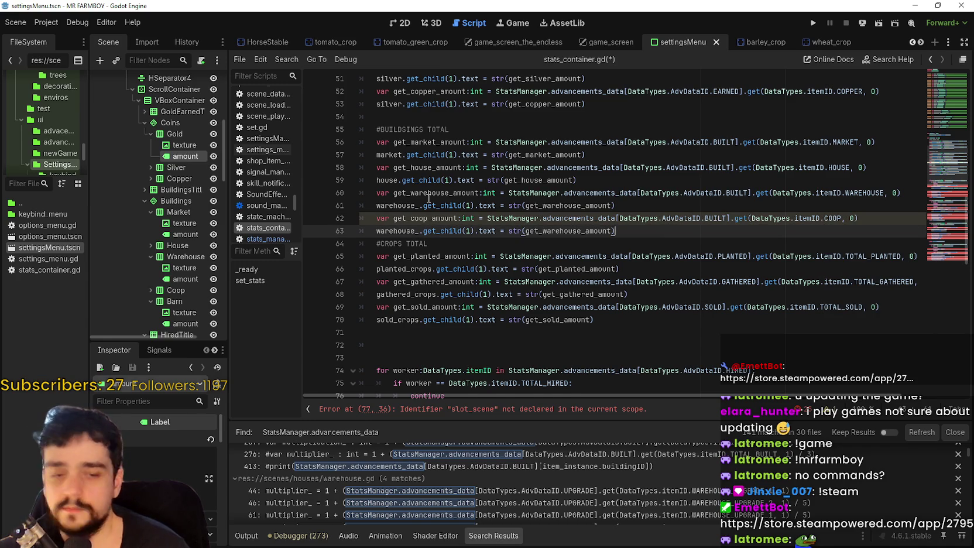
{"action": "key", "text": "Return"}
{"action": "double_click", "coordinate": [411, 218]}
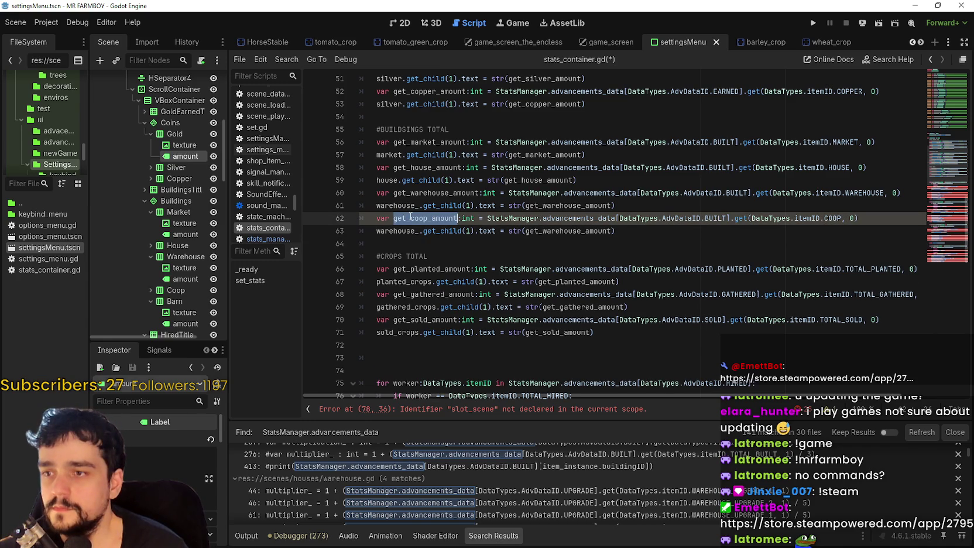
{"action": "key", "text": "ctrl+c"}
{"action": "double_click", "coordinate": [567, 230]}
{"action": "key", "text": "ctrl+v"}
{"action": "double_click", "coordinate": [403, 230]}
{"action": "type", "text": "coop"}
{"action": "key", "text": "Escape"}
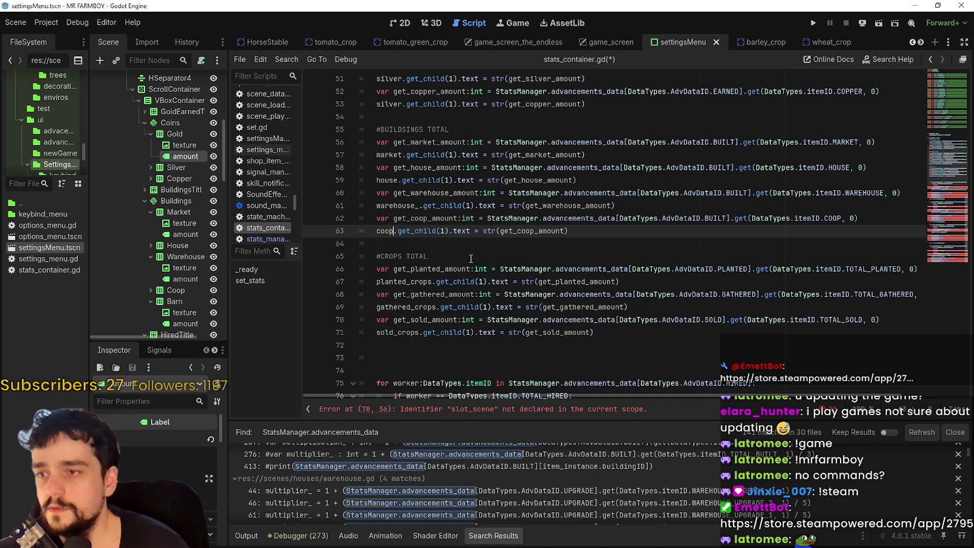
{"action": "left_click_drag", "start_coordinate": [568, 231], "coordinate": [312, 219]}
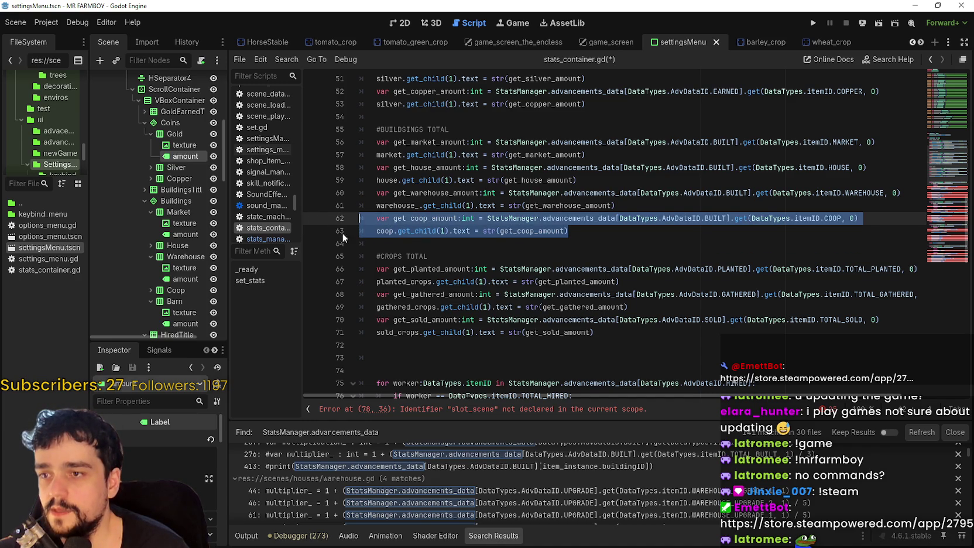
{"action": "key", "text": "ctrl+c"}
{"action": "left_click", "coordinate": [388, 242]}
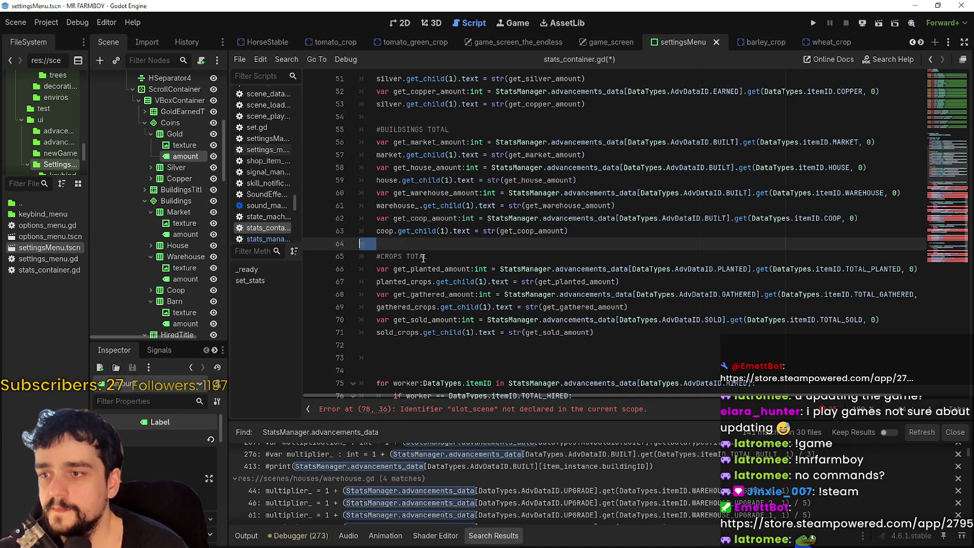
Paste the coop lines and turn them into get_barn_amount reading BUILT BARN, followed by a blank line
{"action": "key", "text": "ctrl+v"}
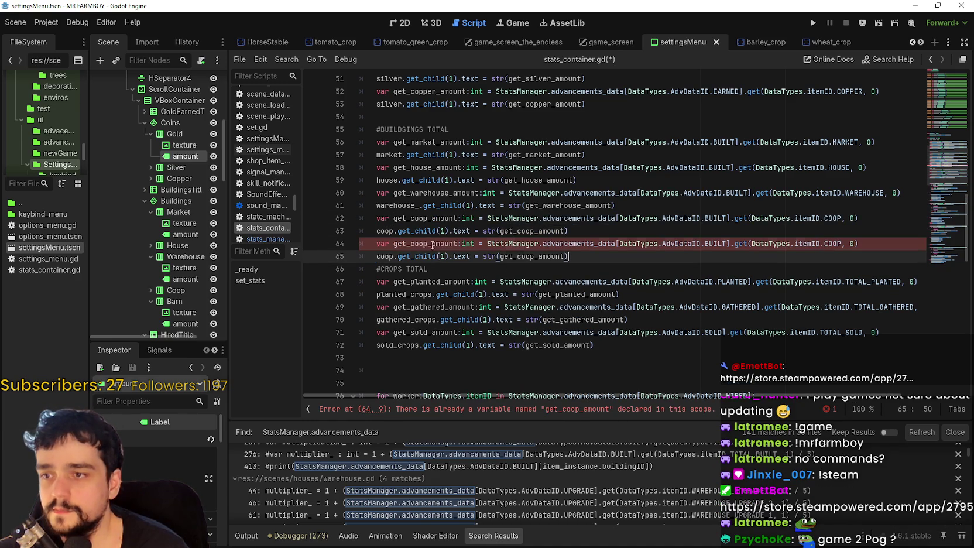
{"action": "double_click", "coordinate": [412, 244]}
{"action": "type", "text": "barn"}
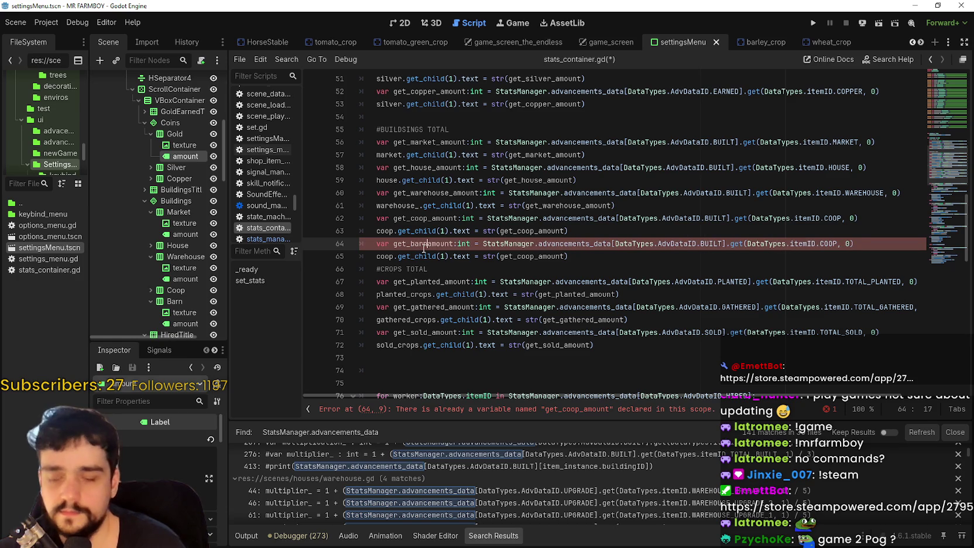
{"action": "type", "text": "_"}
{"action": "double_click", "coordinate": [426, 245]}
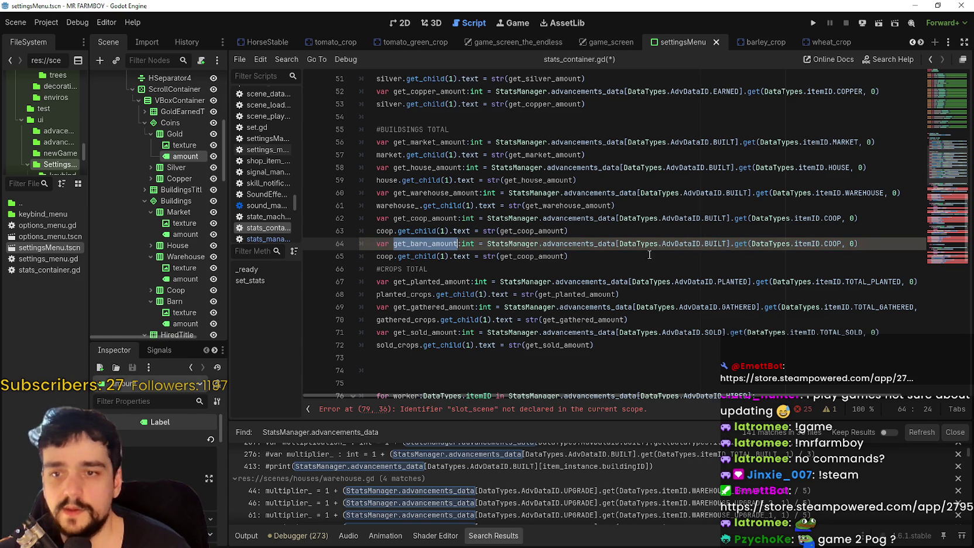
{"action": "key", "text": "ctrl+c"}
{"action": "double_click", "coordinate": [530, 256]}
{"action": "key", "text": "ctrl+v"}
{"action": "double_click", "coordinate": [831, 245]}
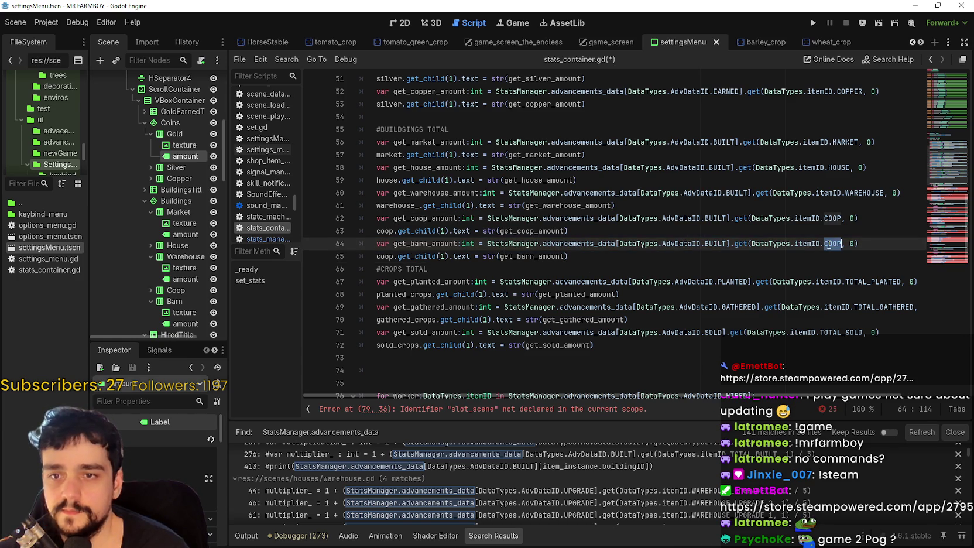
{"action": "type", "text": "BARN"}
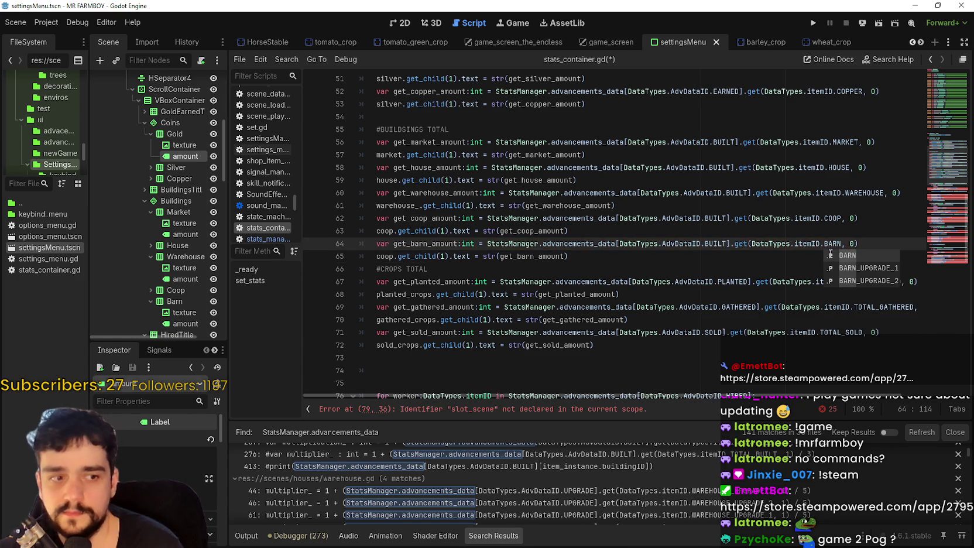
{"action": "left_click", "coordinate": [634, 258]}
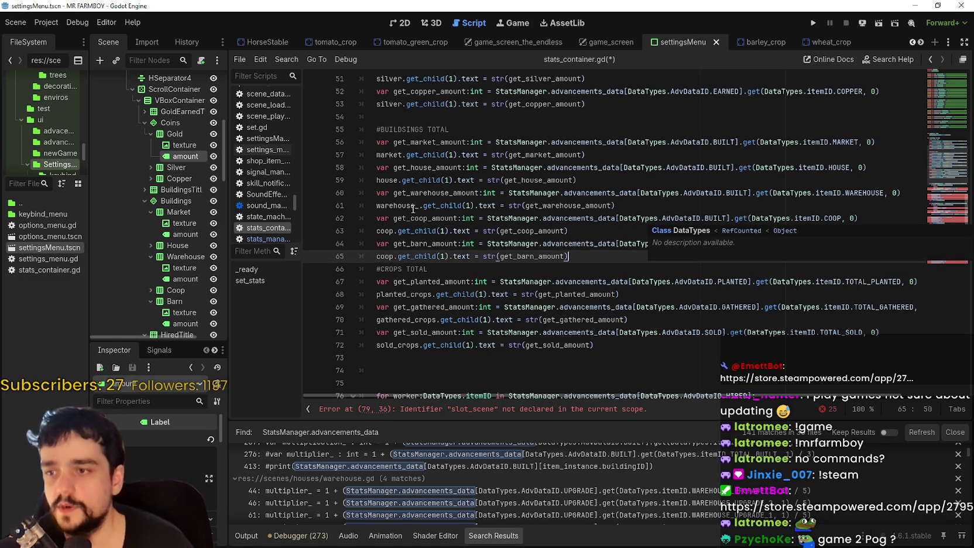
{"action": "key", "text": "Return"}
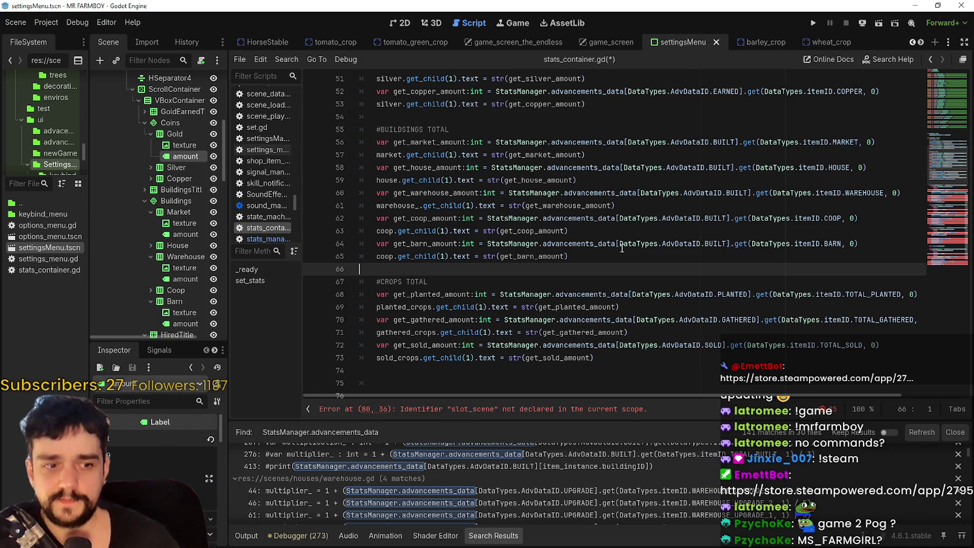
Delete the extra blank lines before the for worker loop, leaving just one
{"action": "scroll", "coordinate": [586, 231], "scroll_direction": "down", "scroll_amount": 2}
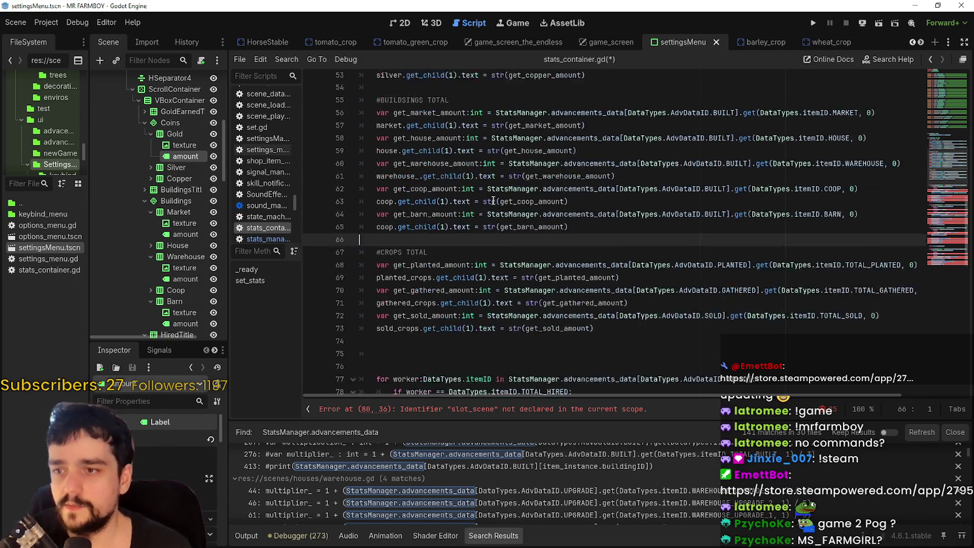
{"action": "scroll", "coordinate": [517, 218], "scroll_direction": "up", "scroll_amount": 3}
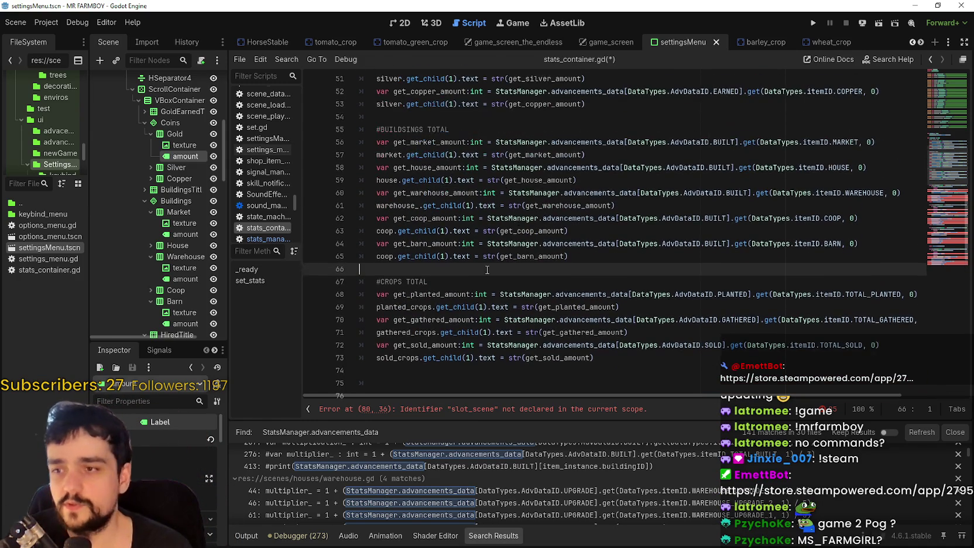
{"action": "scroll", "coordinate": [468, 245], "scroll_direction": "up", "scroll_amount": 3}
{"action": "left_click", "coordinate": [408, 256]}
{"action": "left_click", "coordinate": [415, 266]}
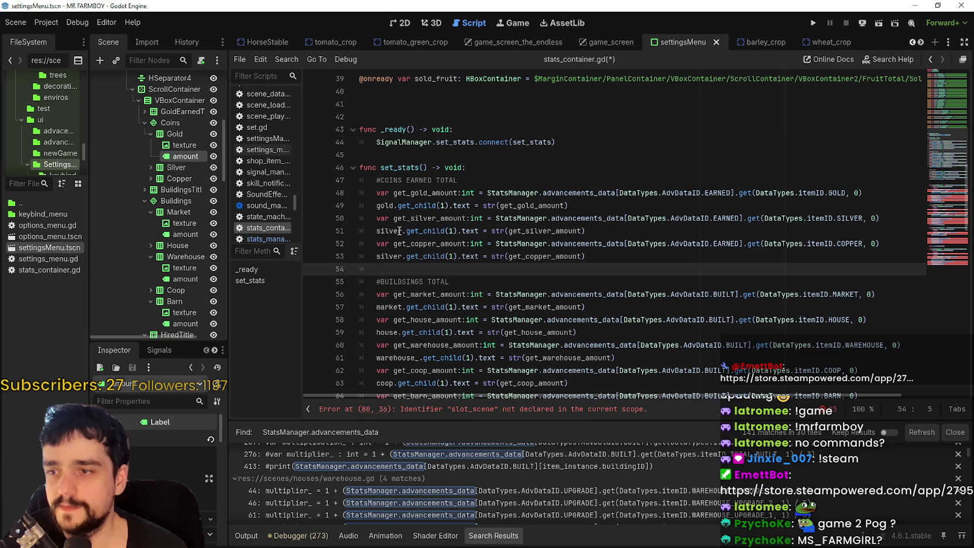
{"action": "scroll", "coordinate": [496, 255], "scroll_direction": "down", "scroll_amount": 5}
{"action": "left_click", "coordinate": [410, 234]}
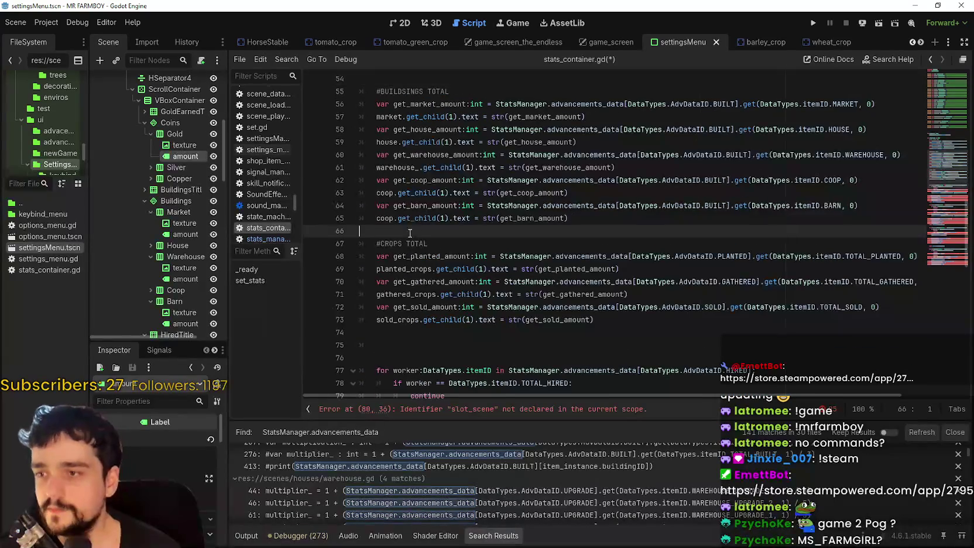
{"action": "scroll", "coordinate": [453, 274], "scroll_direction": "down", "scroll_amount": 2}
{"action": "left_click", "coordinate": [432, 274]}
{"action": "left_click", "coordinate": [365, 260], "text": "shift"}
{"action": "key", "text": "BackSpace"}
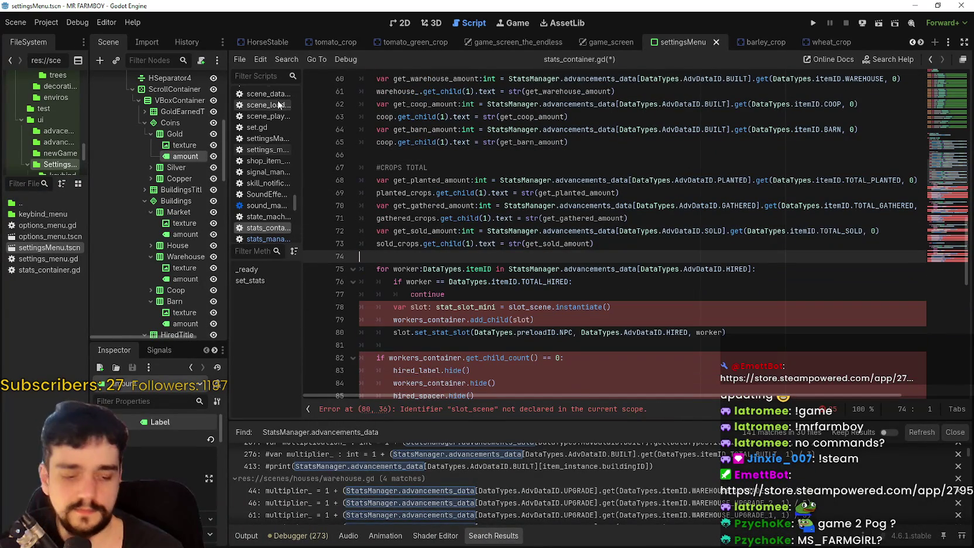
{"action": "key", "text": "Return"}
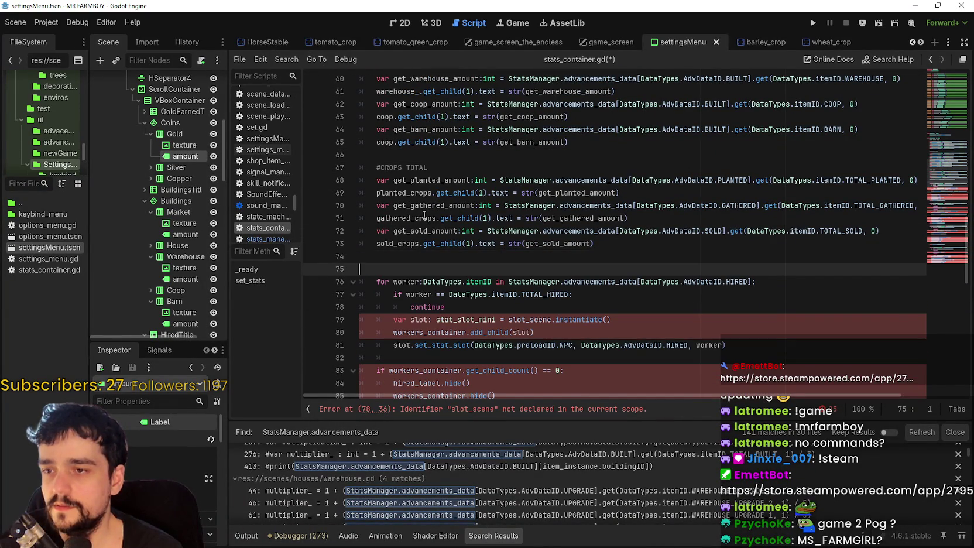
Review the #BUILDINGS TOTAL block, selecting the buildings lines and the coop variable line
{"action": "scroll", "coordinate": [430, 226], "scroll_direction": "up", "scroll_amount": 2}
{"action": "left_click", "coordinate": [425, 255]}
{"action": "left_click", "coordinate": [426, 230]}
{"action": "scroll", "coordinate": [430, 220], "scroll_direction": "up", "scroll_amount": 4}
{"action": "left_click", "coordinate": [404, 232]}
{"action": "scroll", "coordinate": [404, 231], "scroll_direction": "down", "scroll_amount": 3}
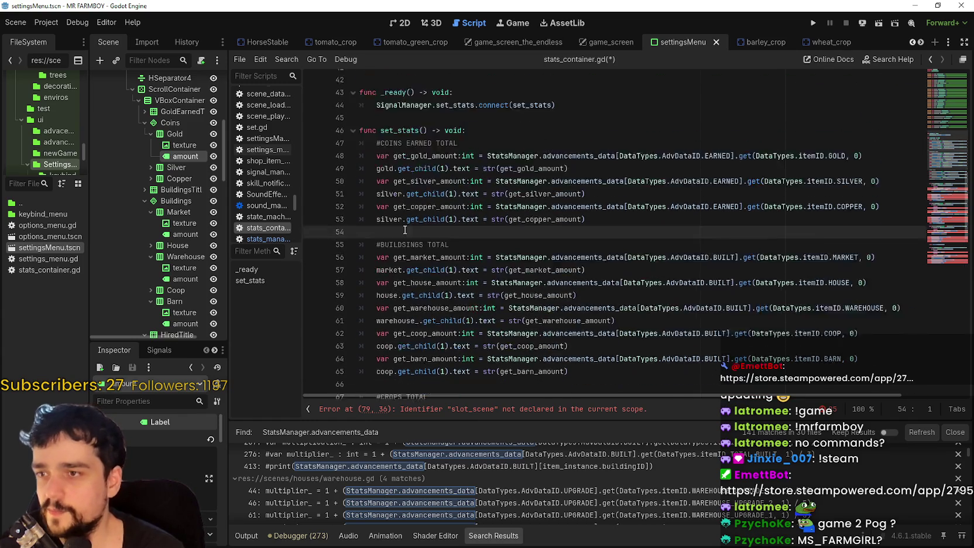
{"action": "scroll", "coordinate": [404, 228], "scroll_direction": "up", "scroll_amount": 3}
{"action": "scroll", "coordinate": [420, 232], "scroll_direction": "down", "scroll_amount": 3}
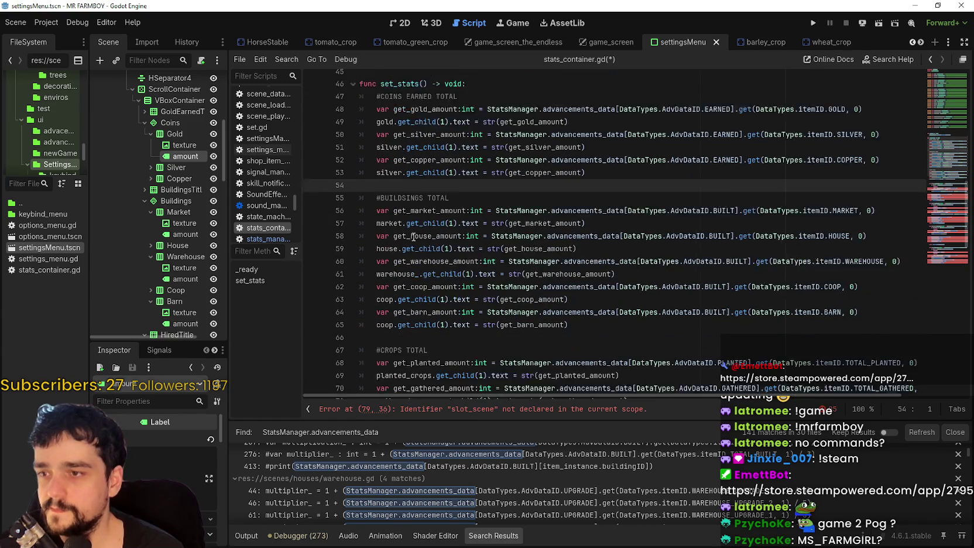
{"action": "left_click", "coordinate": [409, 258]}
{"action": "left_click_drag", "start_coordinate": [436, 139], "coordinate": [656, 251]}
{"action": "left_click", "coordinate": [652, 248]}
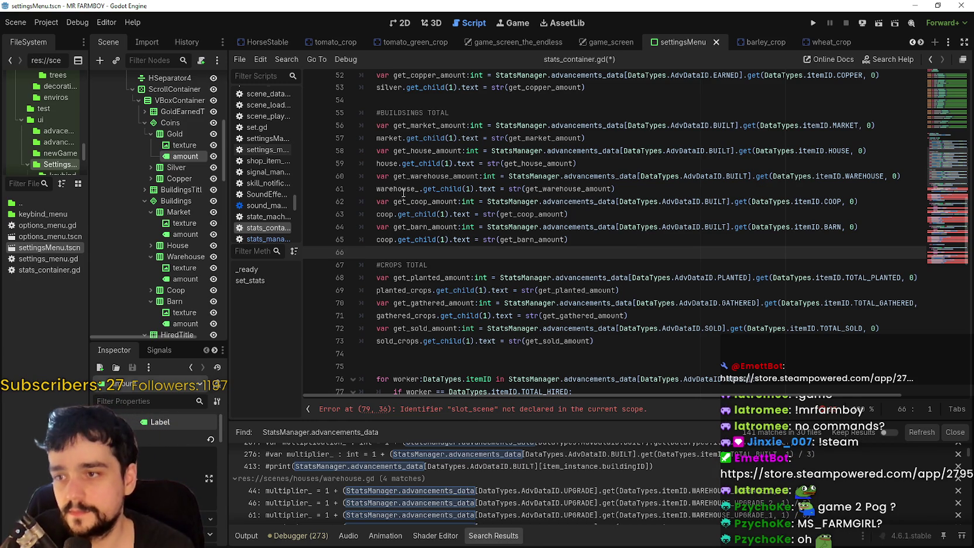
{"action": "left_click_drag", "start_coordinate": [376, 201], "coordinate": [874, 201]}
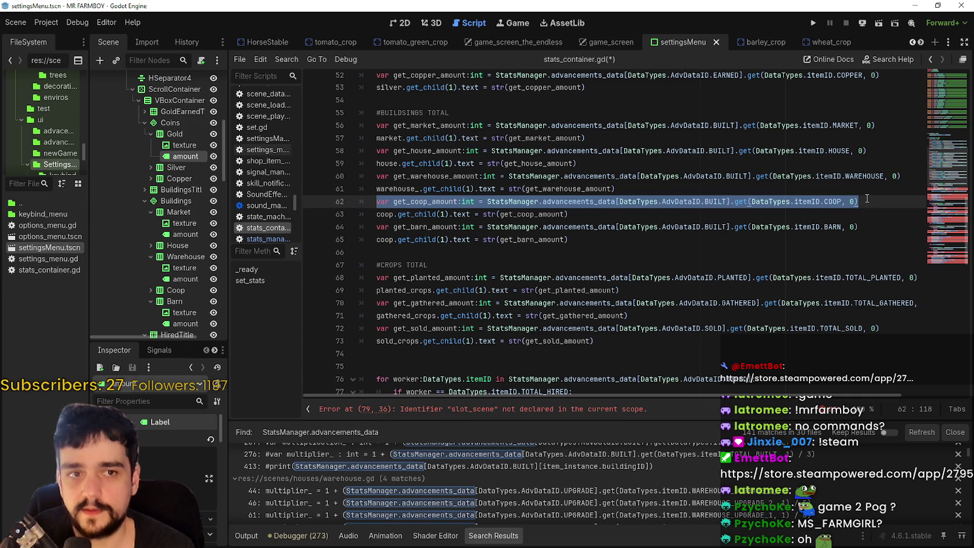
{"action": "left_click_drag", "start_coordinate": [859, 201], "coordinate": [376, 203]}
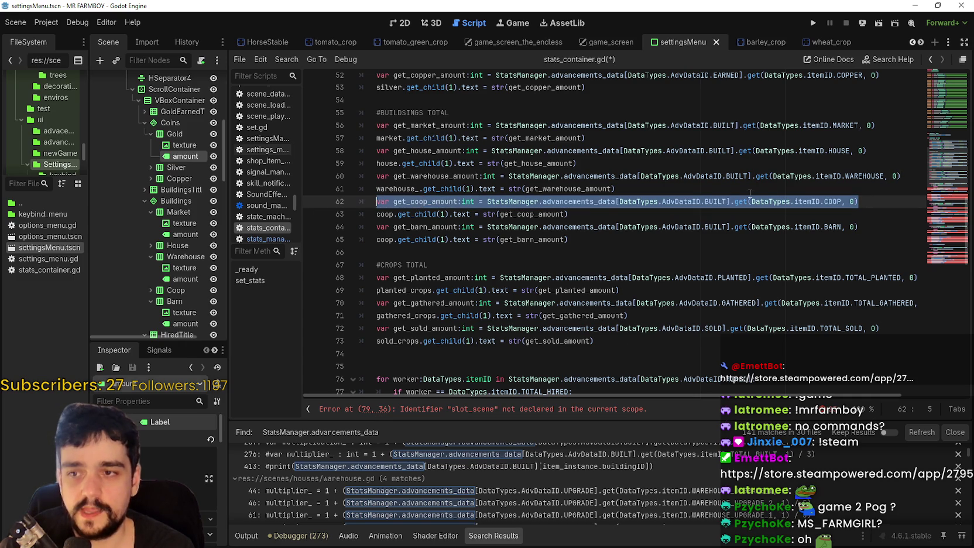
{"action": "left_click_drag", "start_coordinate": [882, 195], "coordinate": [378, 203]}
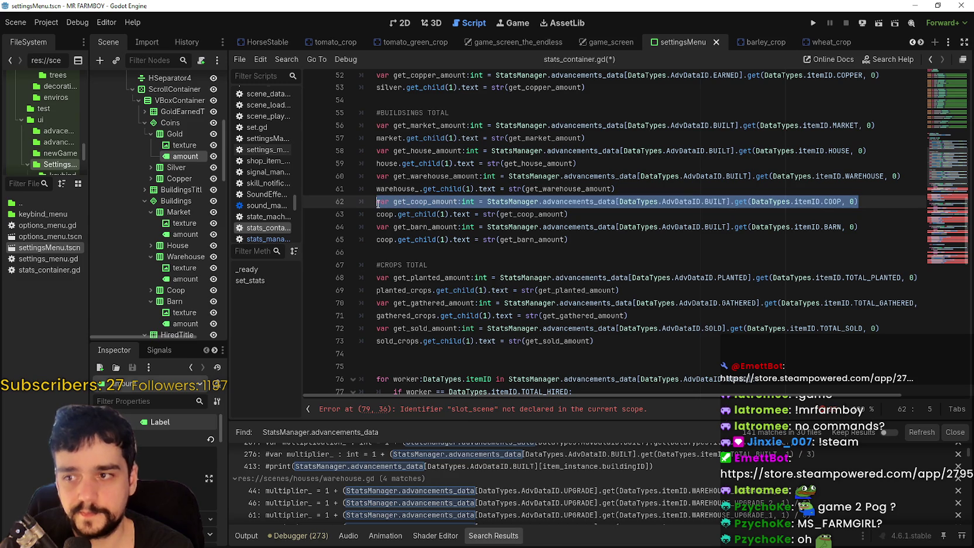
{"action": "mouse_move", "coordinate": [460, 232]}
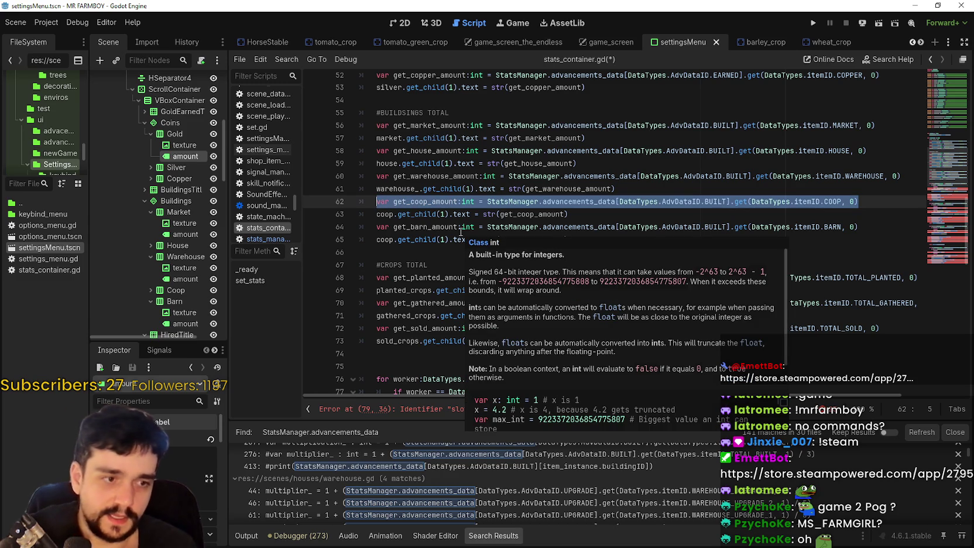
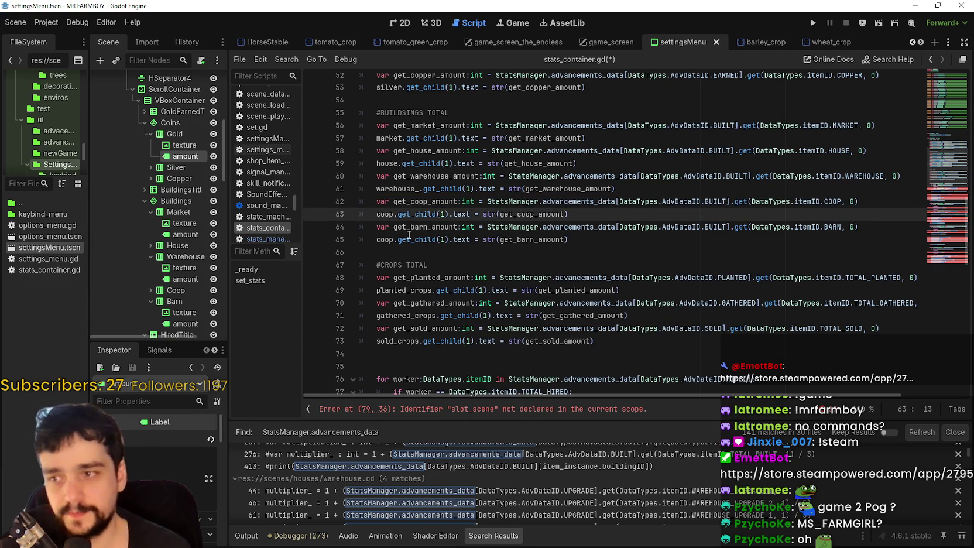
Check the coop amount line, then widen the open-scripts list beside the code editor
{"action": "left_click_drag", "start_coordinate": [376, 202], "coordinate": [846, 209]}
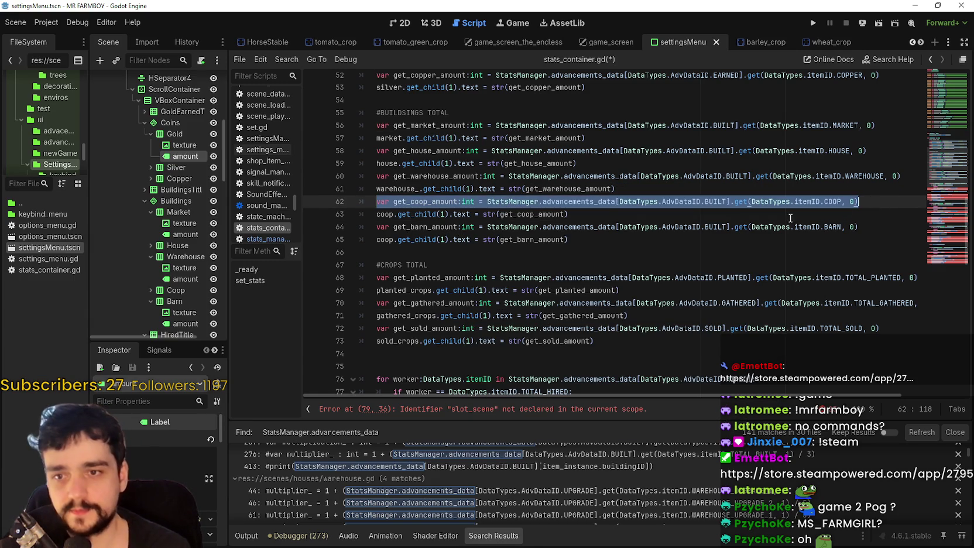
{"action": "left_click", "coordinate": [605, 230]}
{"action": "left_click", "coordinate": [415, 256]}
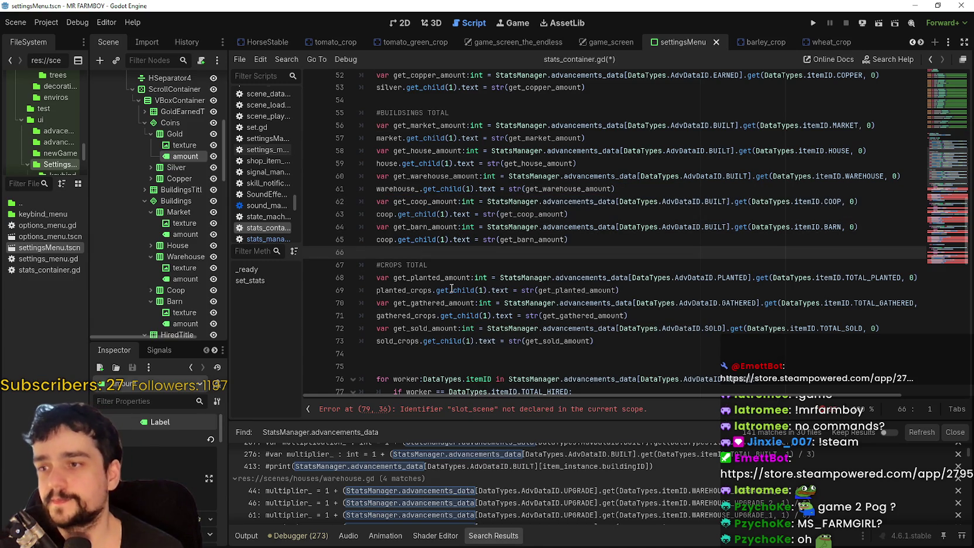
{"action": "scroll", "coordinate": [452, 289], "scroll_direction": "up", "scroll_amount": 1}
{"action": "mouse_move", "coordinate": [461, 270]}
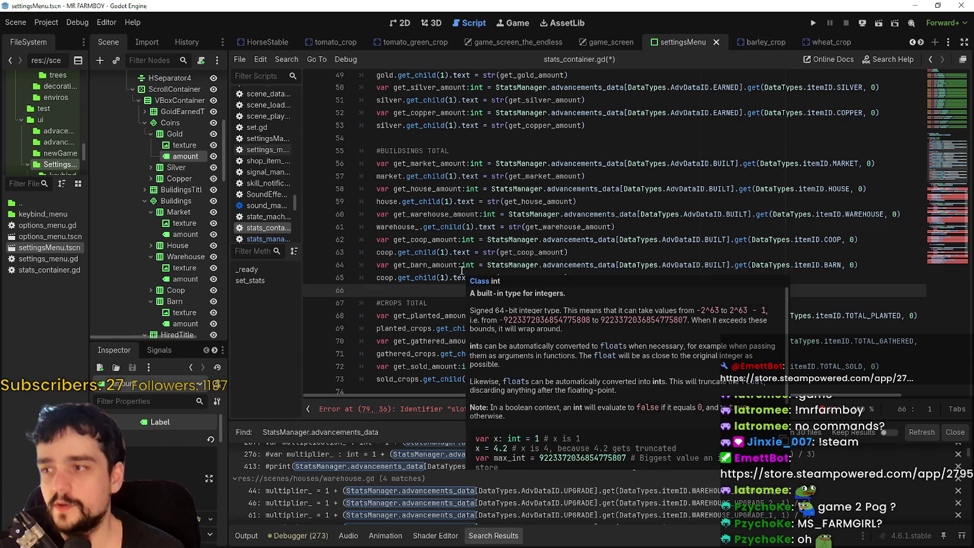
{"action": "left_click_drag", "start_coordinate": [299, 243], "coordinate": [342, 243]}
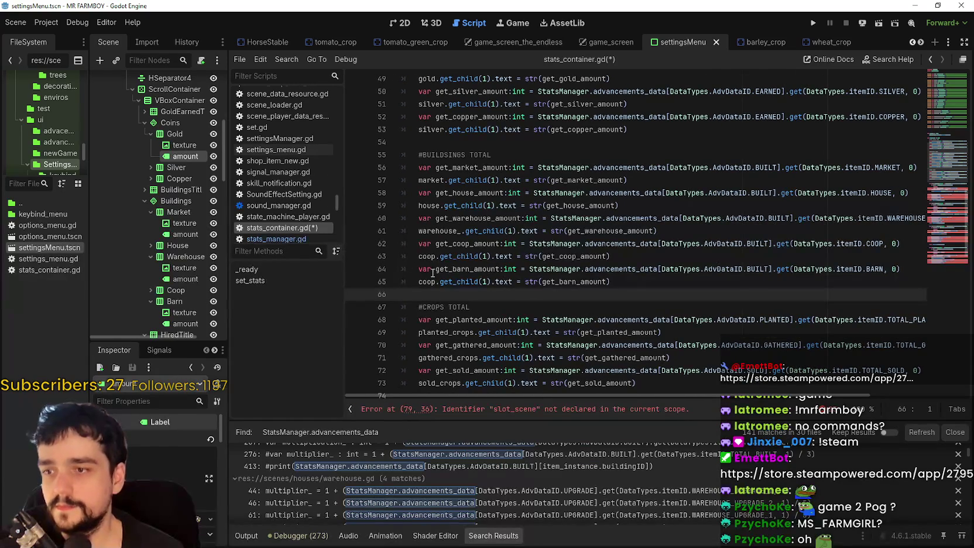
Inspect barn line 64: StatsManager.advancements_data, get_barn_amount:int and the AdvDataID BARN lookup
{"action": "mouse_move", "coordinate": [899, 269]}
{"action": "left_mouse_down"}
{"action": "mouse_move", "coordinate": [458, 256]}
{"action": "mouse_move", "coordinate": [419, 269]}
{"action": "left_mouse_up"}
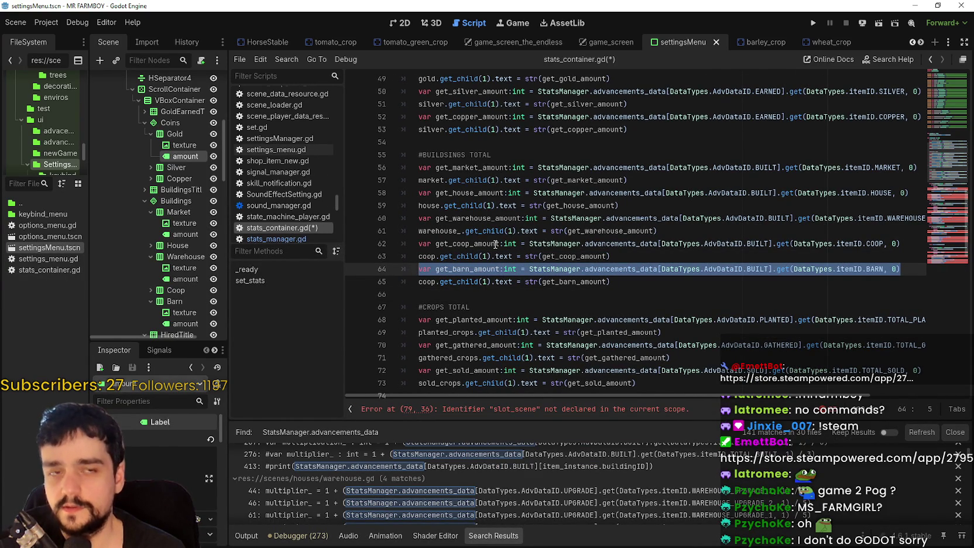
{"action": "scroll", "coordinate": [501, 240], "scroll_direction": "down", "scroll_amount": 1}
{"action": "left_click", "coordinate": [566, 244]}
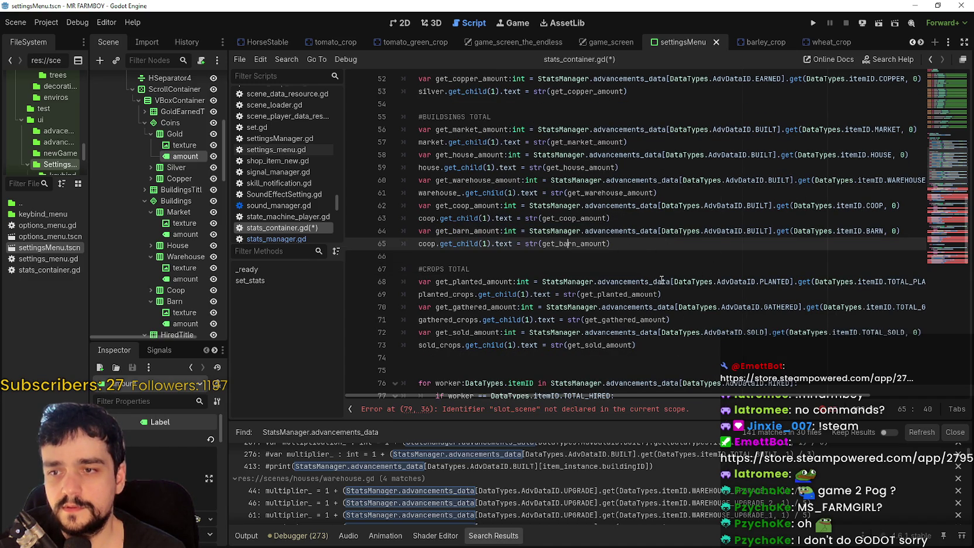
{"action": "left_click", "coordinate": [640, 230]}
{"action": "key", "text": "Down"}
{"action": "key", "text": "Down"}
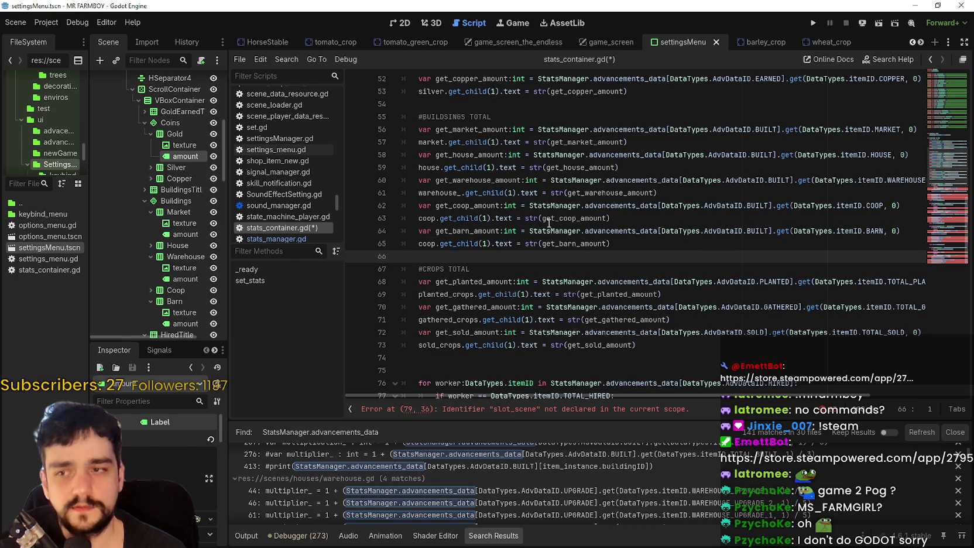
{"action": "double_click", "coordinate": [578, 232]}
{"action": "left_click_drag", "start_coordinate": [578, 232], "coordinate": [612, 232]}
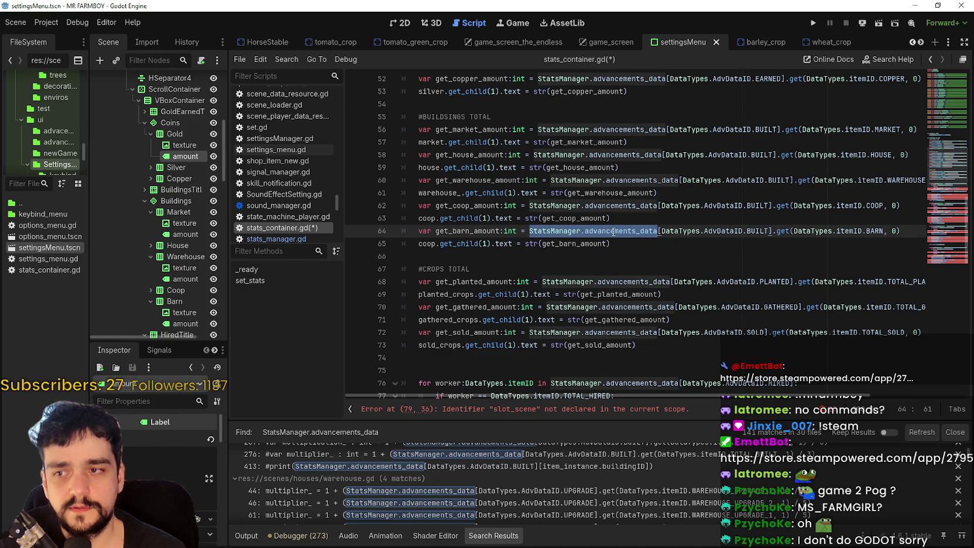
{"action": "mouse_move", "coordinate": [436, 231]}
{"action": "left_mouse_down"}
{"action": "mouse_move", "coordinate": [742, 232]}
{"action": "mouse_move", "coordinate": [681, 228]}
{"action": "left_mouse_up"}
{"action": "double_click", "coordinate": [555, 231]}
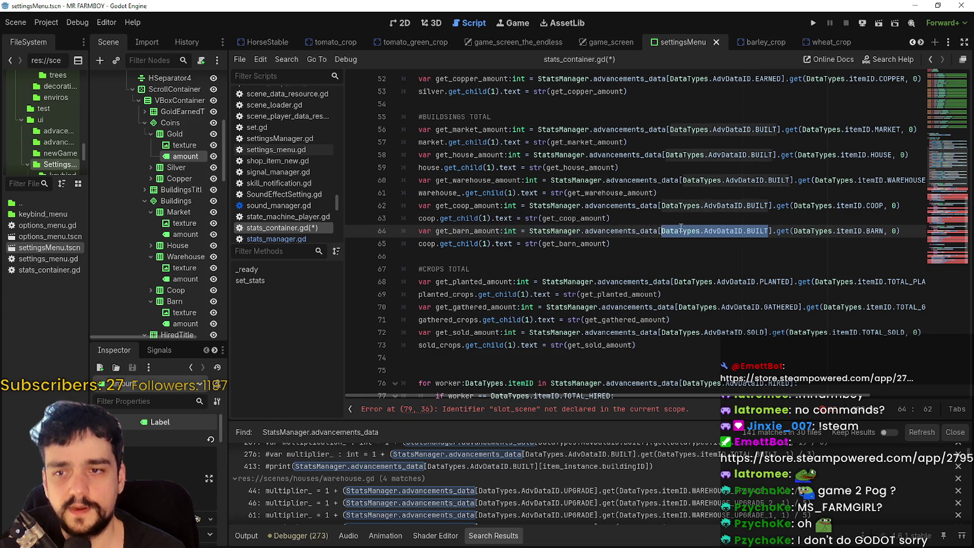
{"action": "mouse_move", "coordinate": [776, 231]}
{"action": "left_mouse_down"}
{"action": "mouse_move", "coordinate": [908, 230]}
{"action": "mouse_move", "coordinate": [824, 232]}
{"action": "left_mouse_up"}
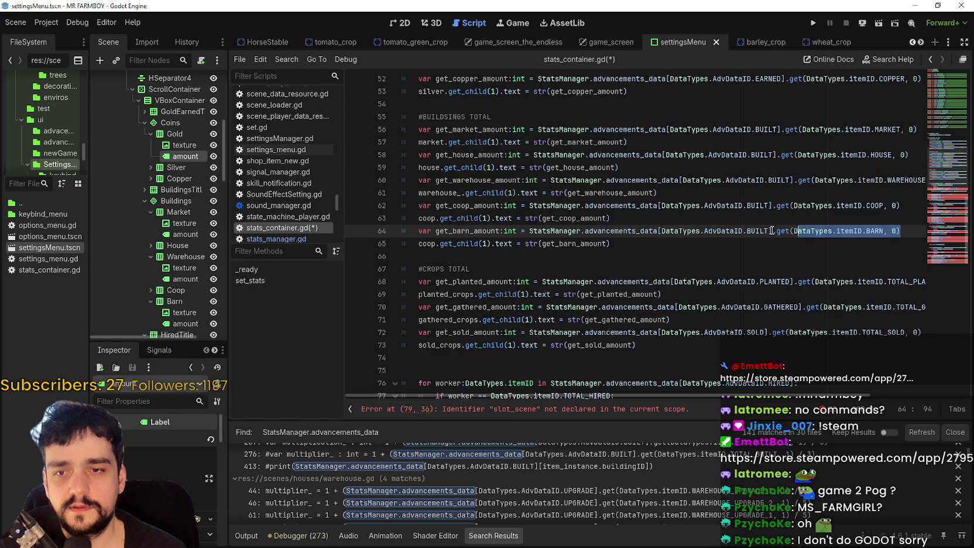
{"action": "double_click", "coordinate": [737, 230]}
Select the whole barn amount line, then return to blank line 66 after the building totals
{"action": "scroll", "coordinate": [738, 225], "scroll_direction": "down", "scroll_amount": 1}
{"action": "left_click_drag", "start_coordinate": [773, 200], "coordinate": [457, 200]}
{"action": "left_click", "coordinate": [457, 200]}
{"action": "double_click", "coordinate": [457, 200]}
{"action": "key", "text": "ctrl+shift+Right"}
{"action": "key", "text": "ctrl+shift+Right"}
{"action": "key", "text": "ctrl+shift+Right"}
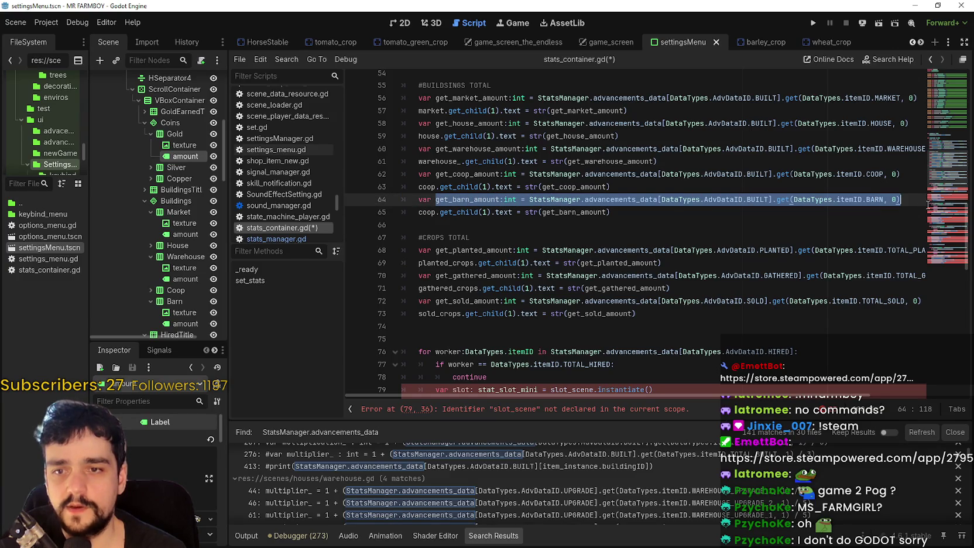
{"action": "triple_click", "coordinate": [426, 200]}
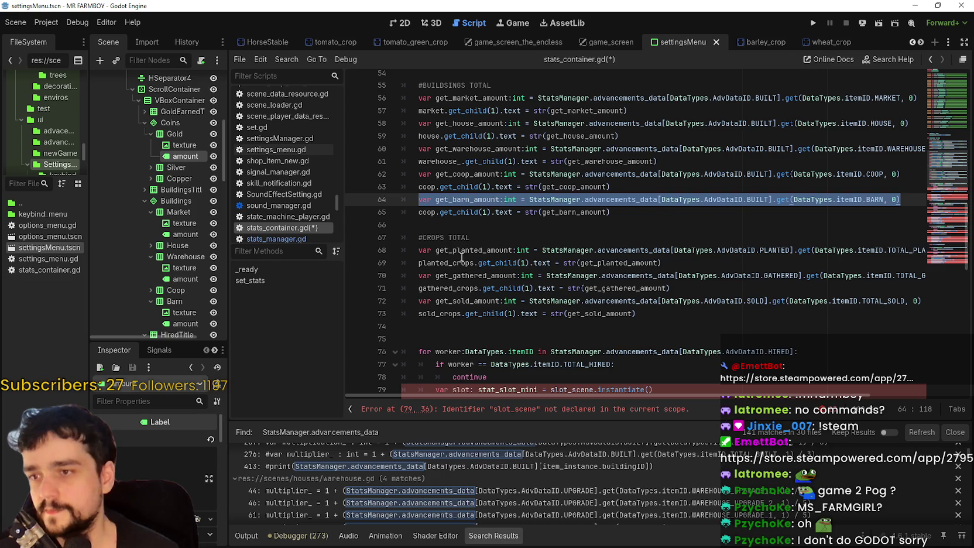
{"action": "left_click", "coordinate": [580, 225]}
{"action": "scroll", "coordinate": [483, 252], "scroll_direction": "up", "scroll_amount": 4}
{"action": "scroll", "coordinate": [484, 252], "scroll_direction": "up", "scroll_amount": 2}
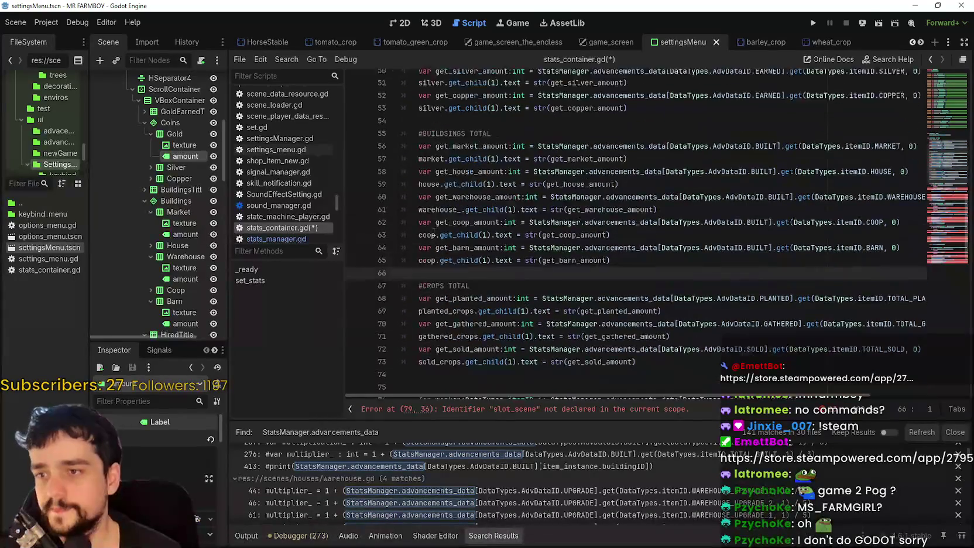
{"action": "left_click", "coordinate": [478, 302]}
{"action": "scroll", "coordinate": [479, 301], "scroll_direction": "down", "scroll_amount": 5}
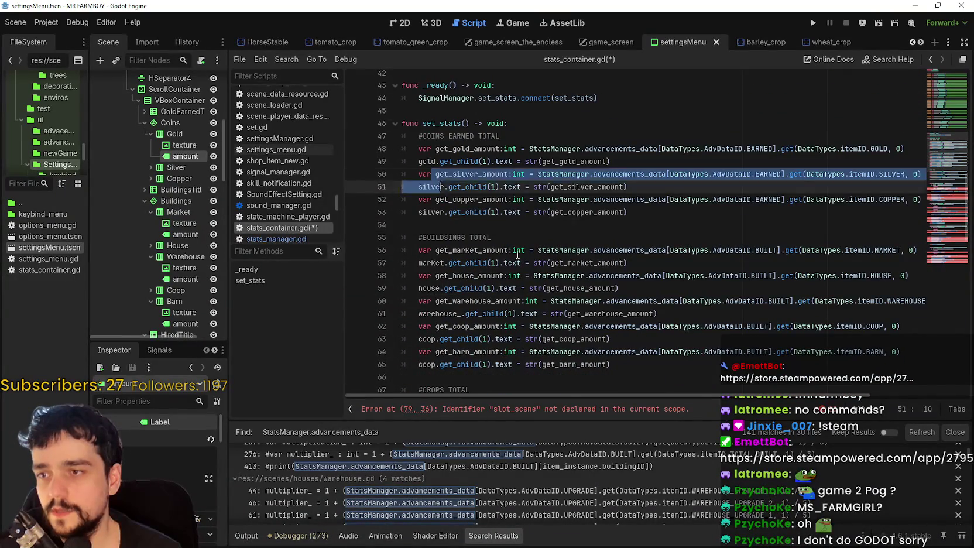
{"action": "left_click", "coordinate": [618, 226]}
{"action": "scroll", "coordinate": [620, 241], "scroll_direction": "down", "scroll_amount": 2}
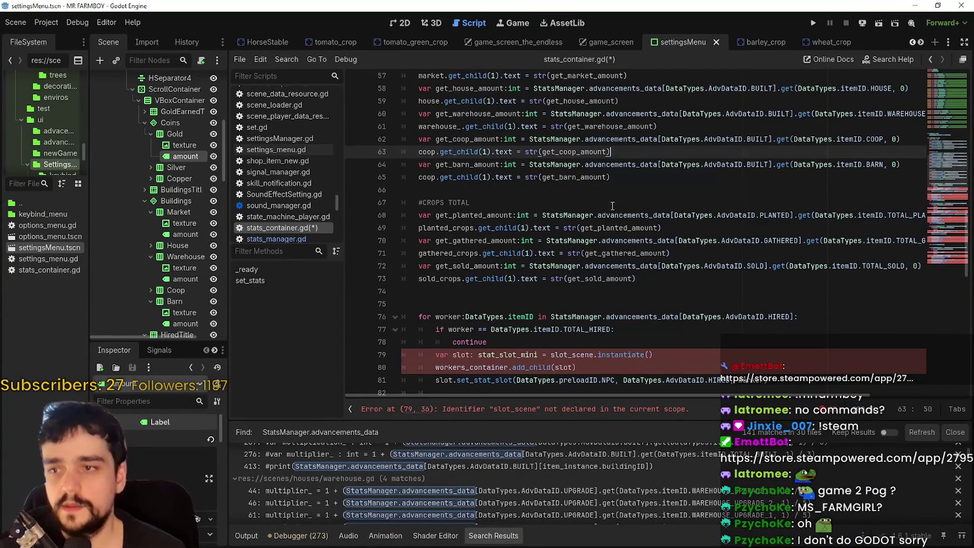
{"action": "left_click", "coordinate": [609, 206]}
{"action": "left_click", "coordinate": [620, 190]}
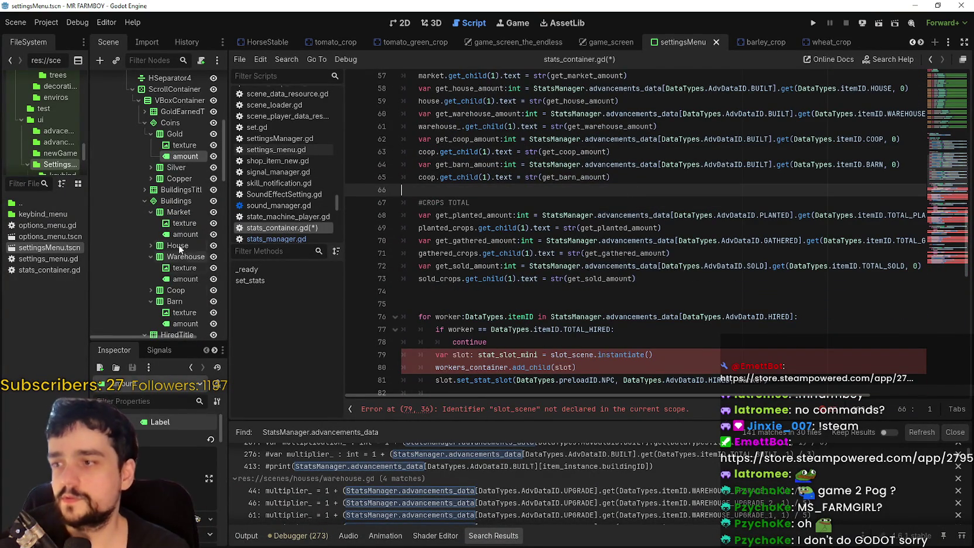
{"action": "scroll", "coordinate": [158, 234], "scroll_direction": "down", "scroll_amount": 3}
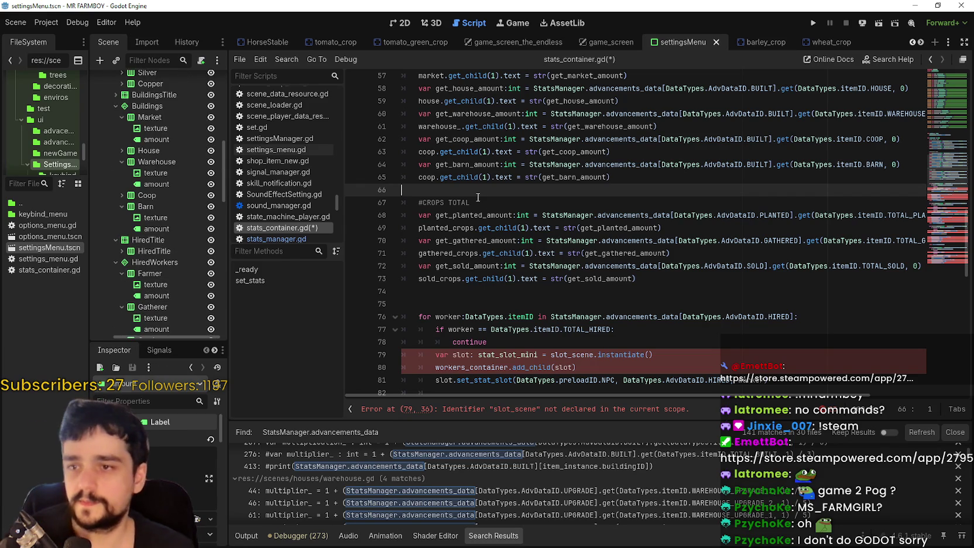
{"action": "scroll", "coordinate": [490, 206], "scroll_direction": "up", "scroll_amount": 1}
Add an indented #HIRED TOTAL comment with a blank line below it
{"action": "key", "text": "Return"}
{"action": "key", "text": "Tab"}
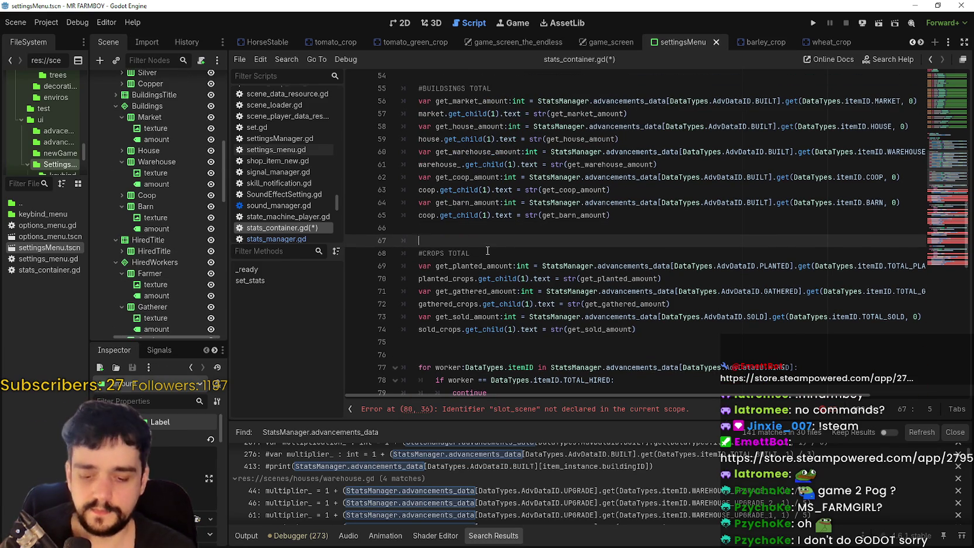
{"action": "type", "text": "HIRED W"}
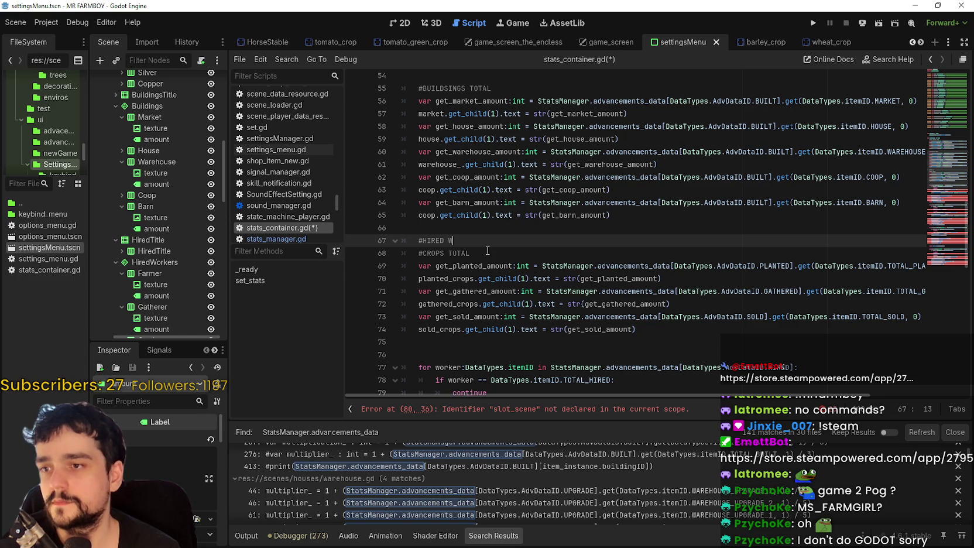
{"action": "key", "text": "BackSpace"}
{"action": "type", "text": "TOTAL"}
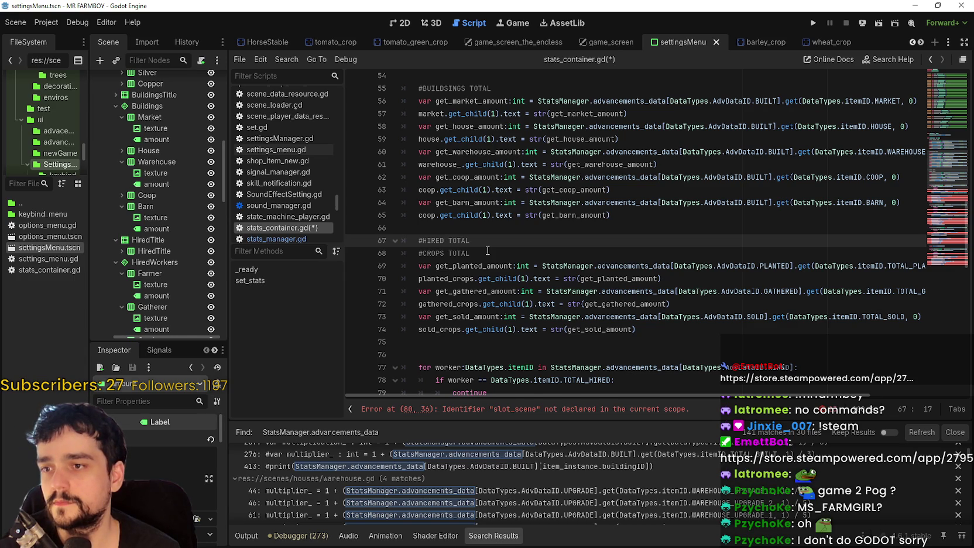
{"action": "key", "text": "Return"}
Copy the barn amount and barn label lines and paste them under #HIRED TOTAL
{"action": "key", "text": "Up"}
{"action": "key", "text": "Up"}
{"action": "key", "text": "Up"}
{"action": "key", "text": "End"}
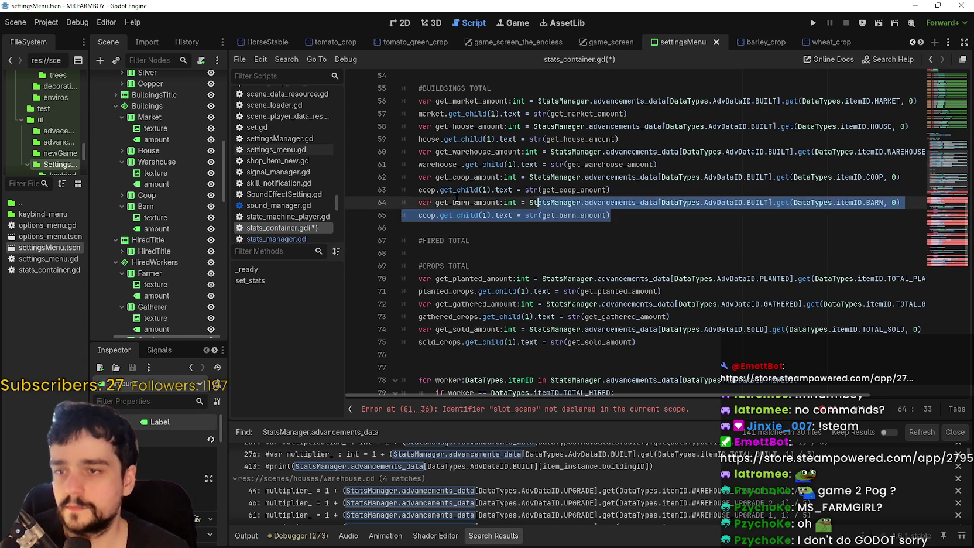
{"action": "left_click", "coordinate": [466, 203], "text": "shift"}
{"action": "key", "text": "ctrl+c"}
{"action": "left_click", "coordinate": [410, 253]}
{"action": "key", "text": "ctrl+v"}
Review the pasted lines, including the DataTypes.preloadID.NPC reference on line 85
{"action": "scroll", "coordinate": [503, 262], "scroll_direction": "down", "scroll_amount": 1}
{"action": "scroll", "coordinate": [504, 258], "scroll_direction": "down", "scroll_amount": 6}
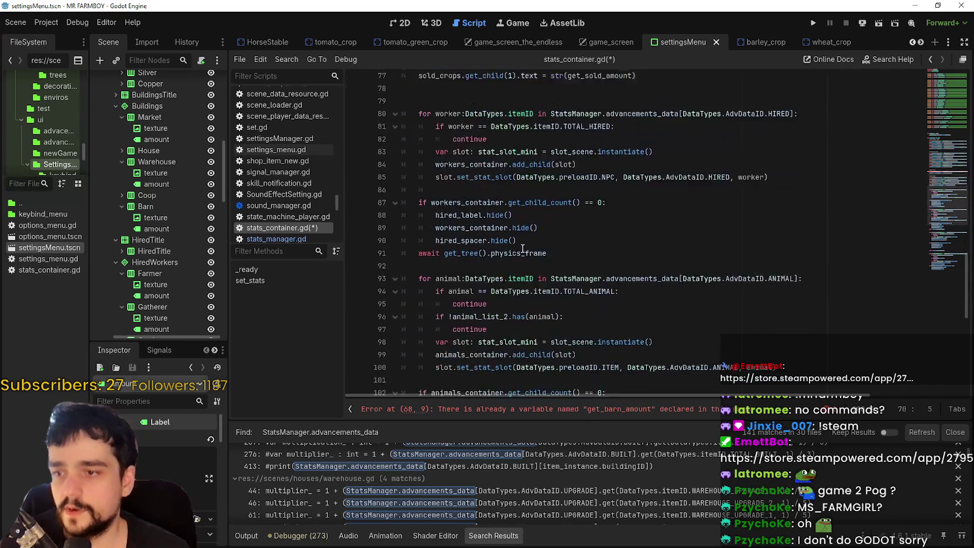
{"action": "scroll", "coordinate": [521, 248], "scroll_direction": "down", "scroll_amount": 10}
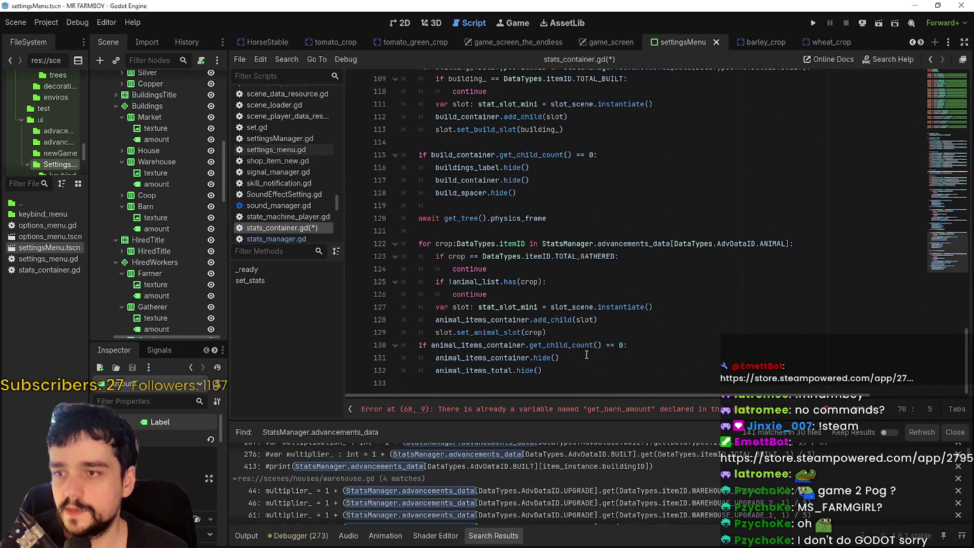
{"action": "scroll", "coordinate": [579, 370], "scroll_direction": "up", "scroll_amount": 4}
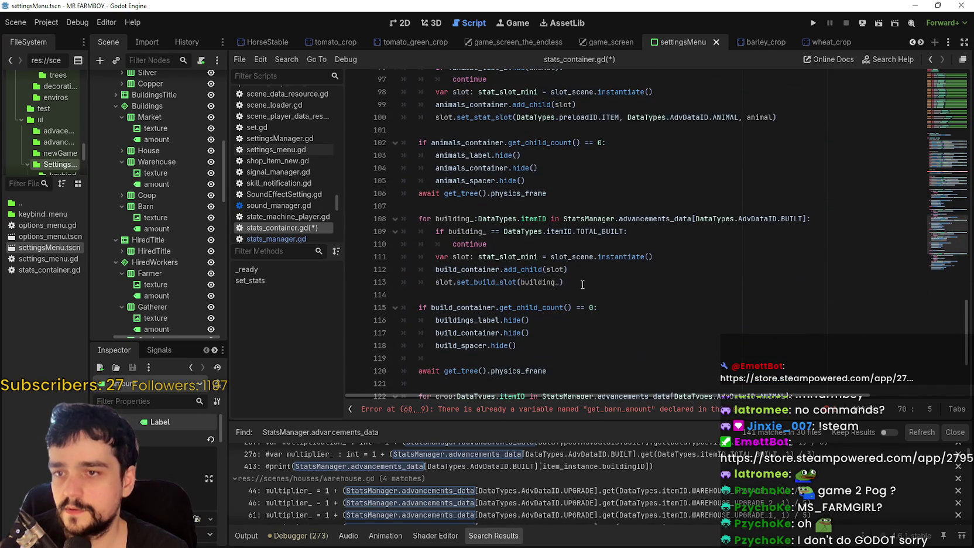
{"action": "scroll", "coordinate": [720, 152], "scroll_direction": "up", "scroll_amount": 7}
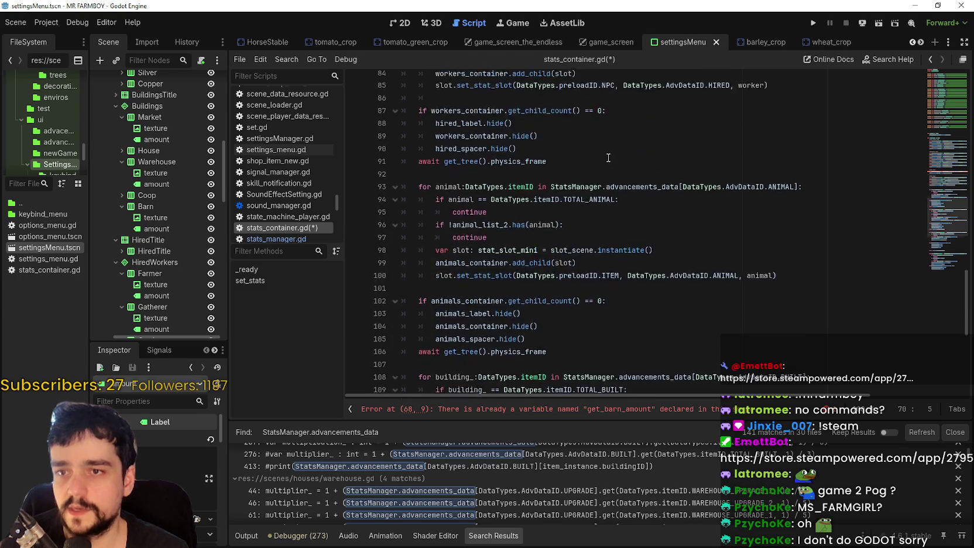
{"action": "double_click", "coordinate": [720, 201]}
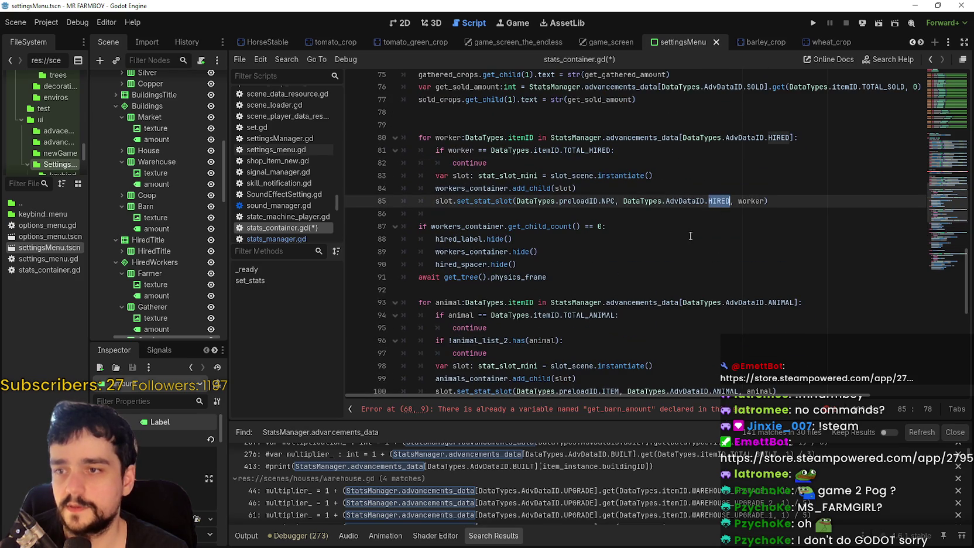
{"action": "scroll", "coordinate": [715, 233], "scroll_direction": "up", "scroll_amount": 1}
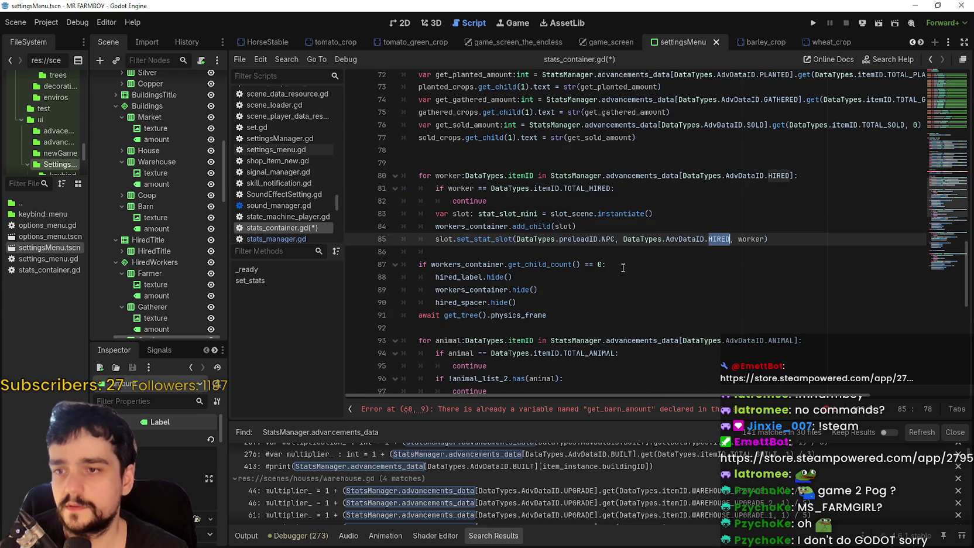
{"action": "key", "text": "Down"}
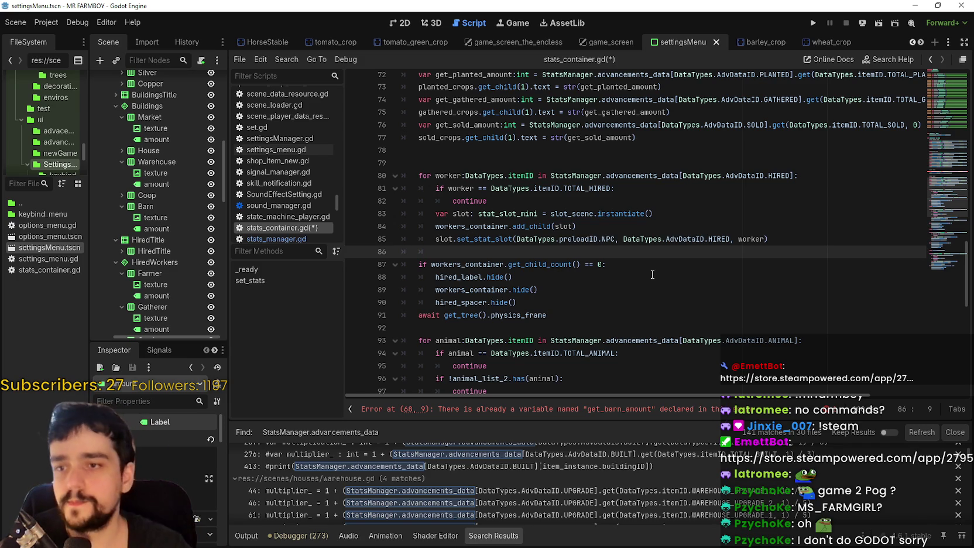
{"action": "left_click_drag", "start_coordinate": [613, 240], "coordinate": [536, 234]}
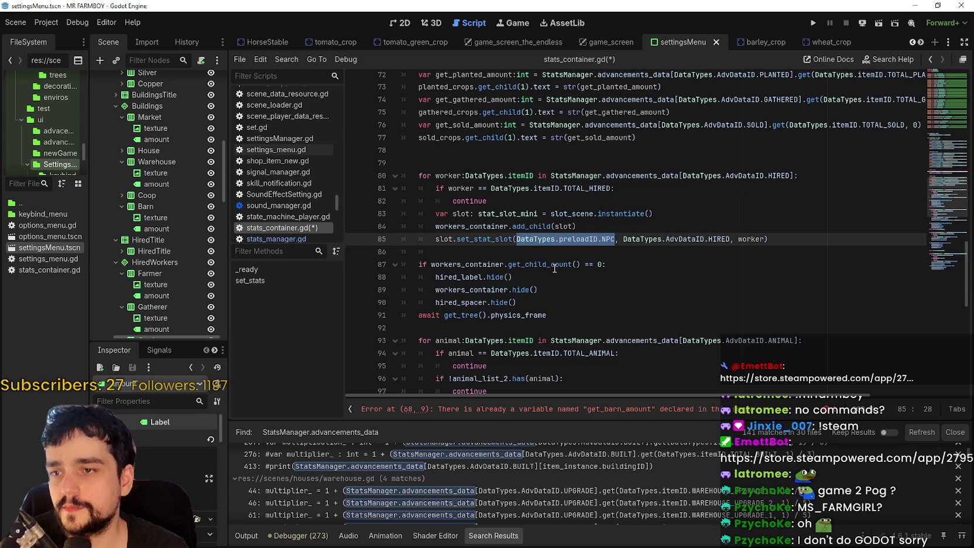
{"action": "scroll", "coordinate": [551, 267], "scroll_direction": "up", "scroll_amount": 2}
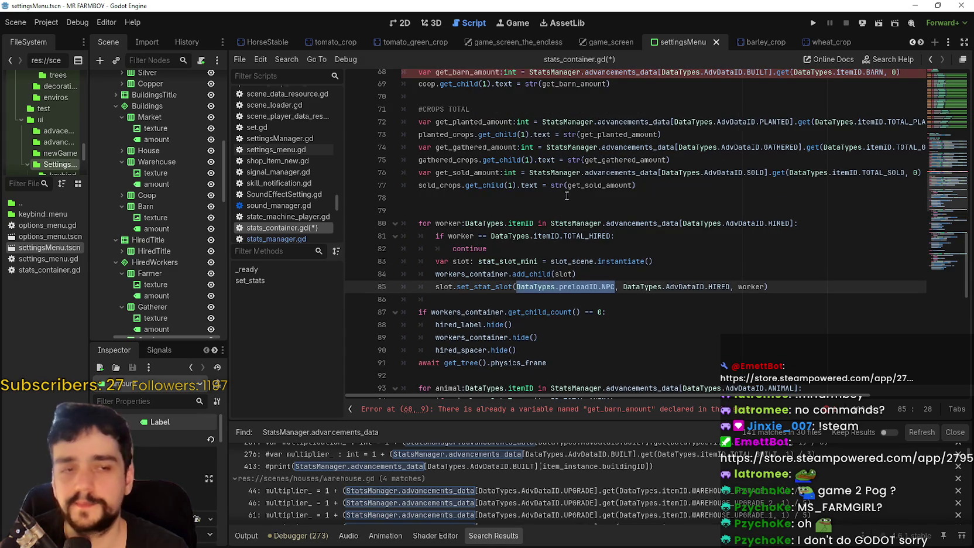
{"action": "scroll", "coordinate": [568, 196], "scroll_direction": "up", "scroll_amount": 3}
Change line 68 to read HIRED FARMER data into a variable named get_farmer_amount
{"action": "double_click", "coordinate": [480, 185]}
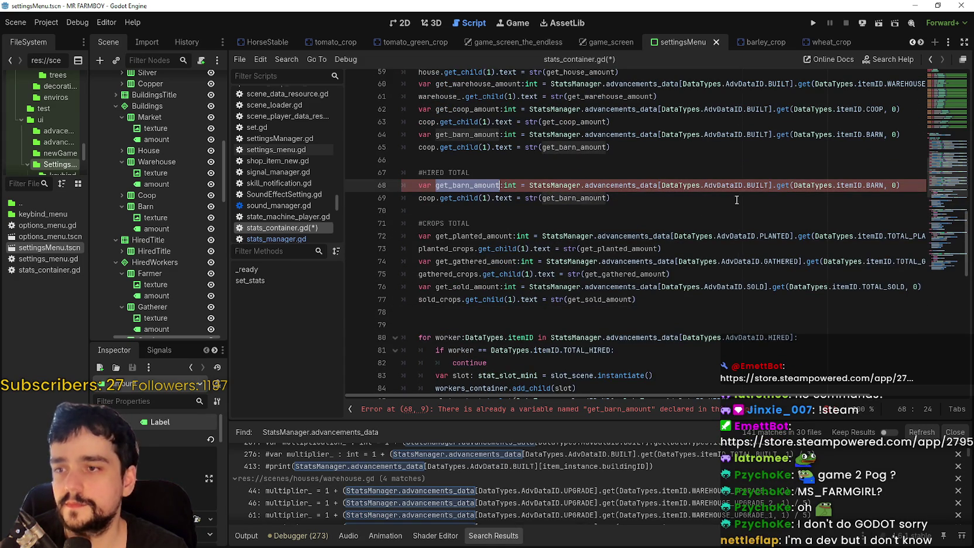
{"action": "double_click", "coordinate": [758, 185]}
{"action": "type", "text": "HIRED"}
{"action": "double_click", "coordinate": [870, 185]}
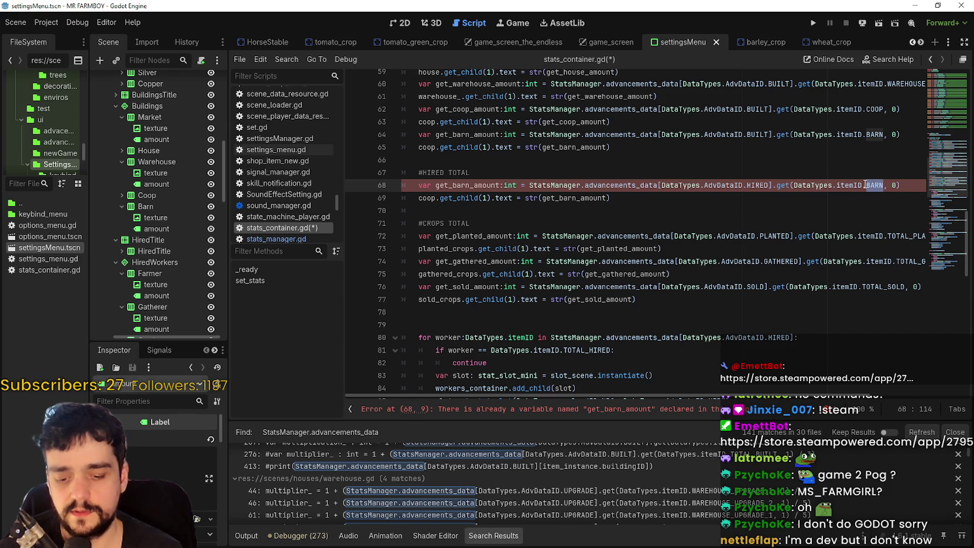
{"action": "type", "text": "FARMER"}
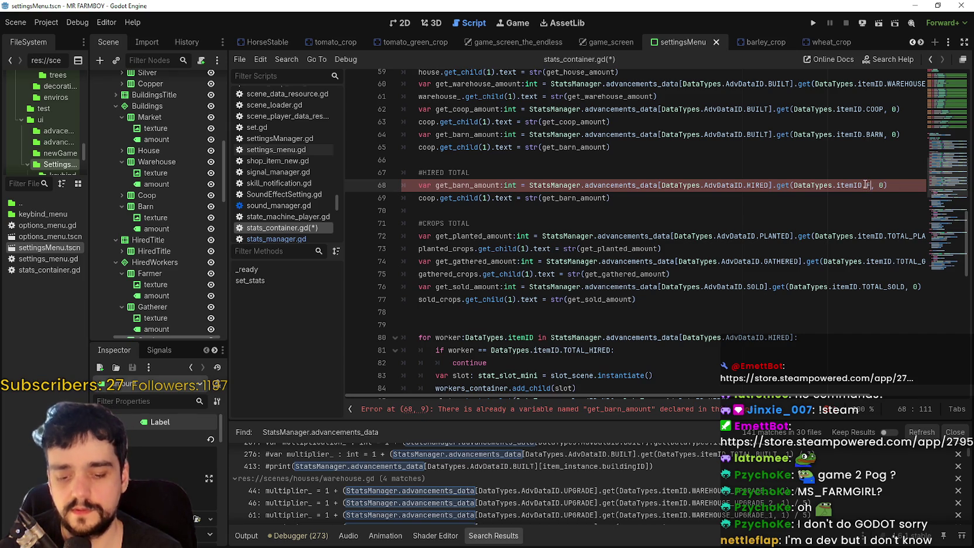
{"action": "key", "text": "Return"}
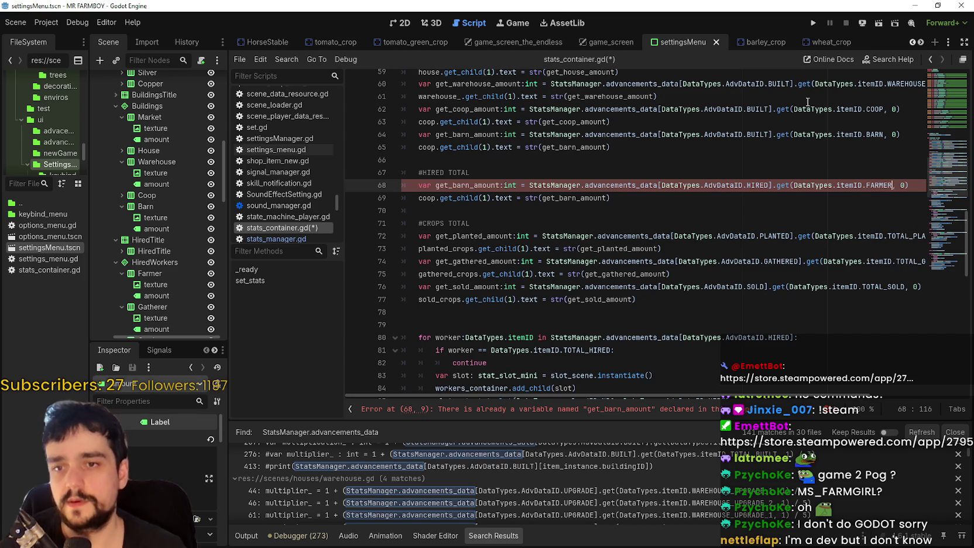
{"action": "left_click", "coordinate": [467, 185]}
{"action": "left_click_drag", "start_coordinate": [467, 185], "coordinate": [455, 186]}
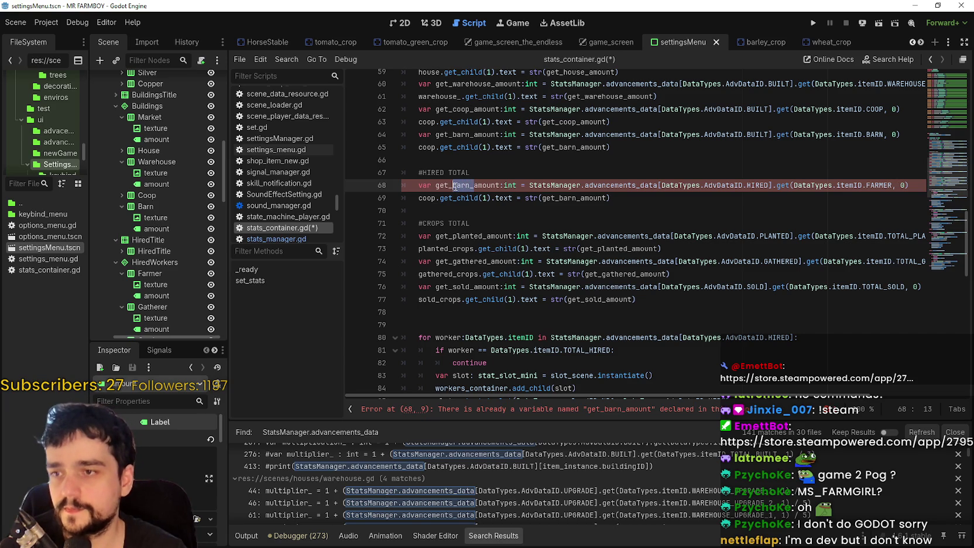
{"action": "type", "text": "farmer"}
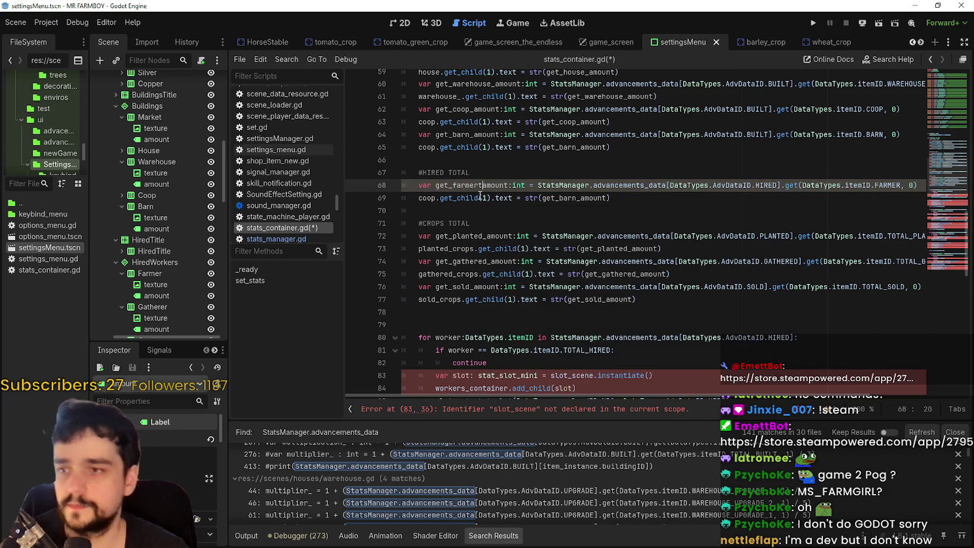
{"action": "type", "text": "_"}
{"action": "left_click", "coordinate": [471, 185]}
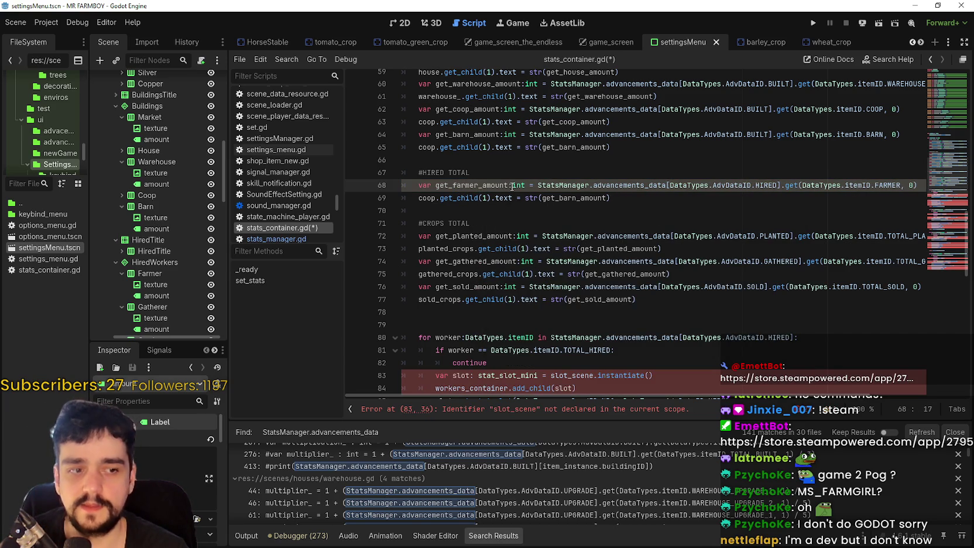
{"action": "double_click", "coordinate": [491, 191]}
Make line 69 set the farmer label's text from get_farmer_amount
{"action": "left_click", "coordinate": [623, 197]}
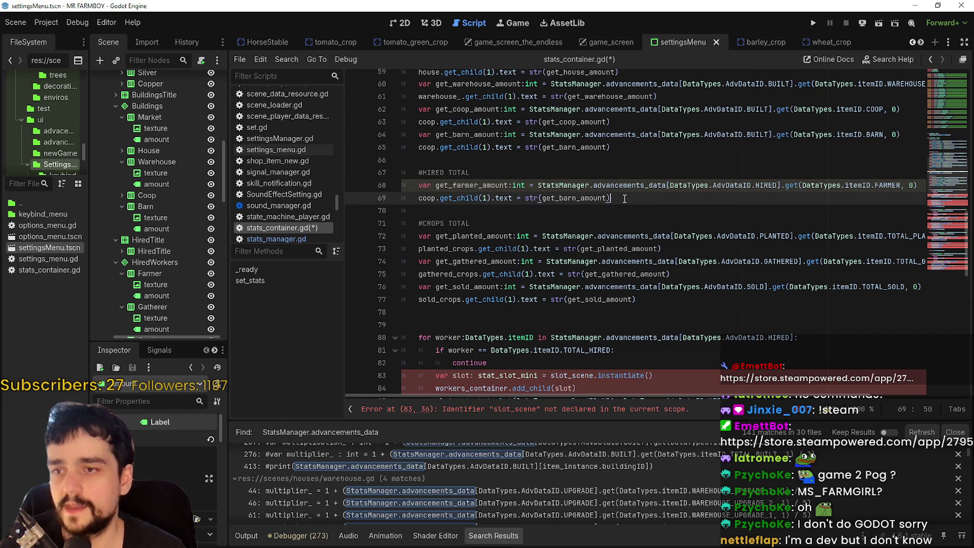
{"action": "double_click", "coordinate": [432, 198]}
{"action": "type", "text": "farmer"}
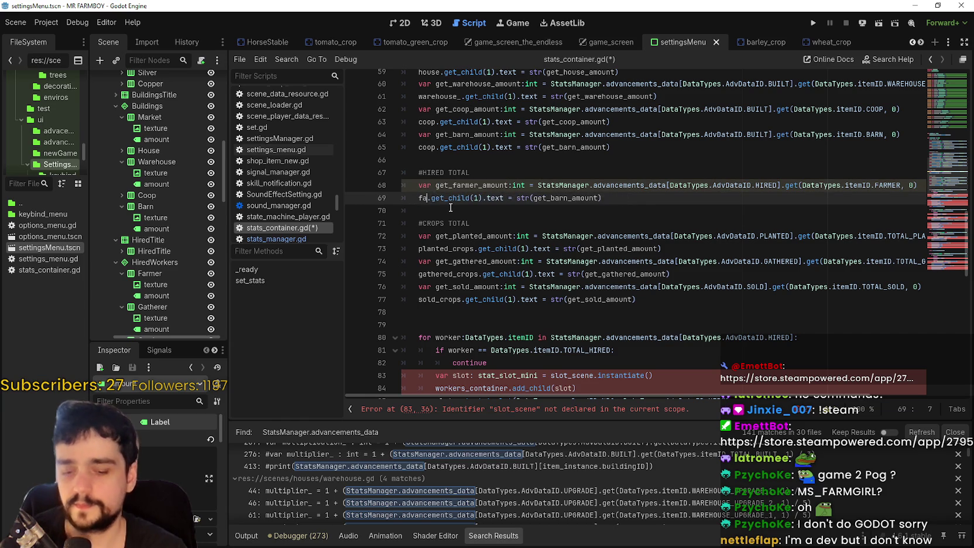
{"action": "double_click", "coordinate": [480, 185]}
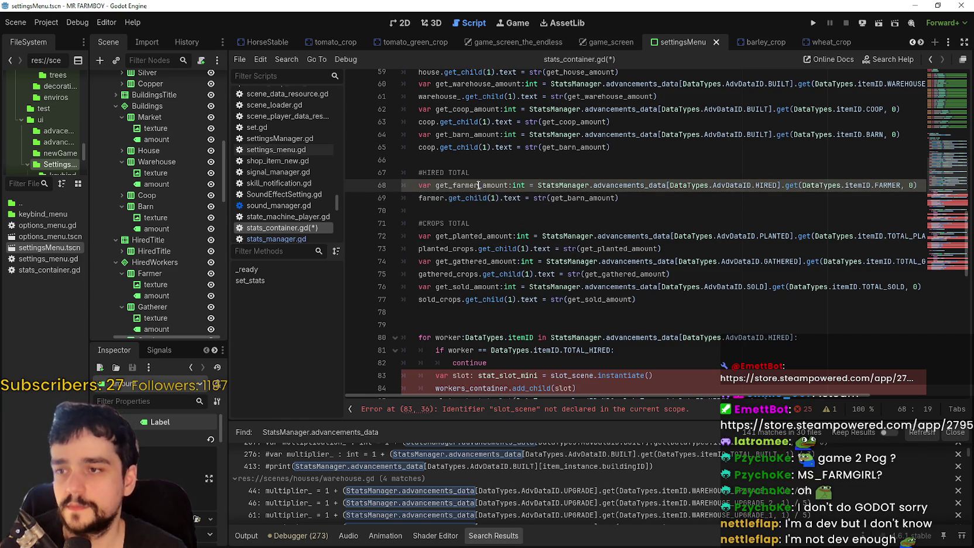
{"action": "key", "text": "ctrl+c"}
{"action": "double_click", "coordinate": [586, 197]}
{"action": "key", "text": "ctrl+v"}
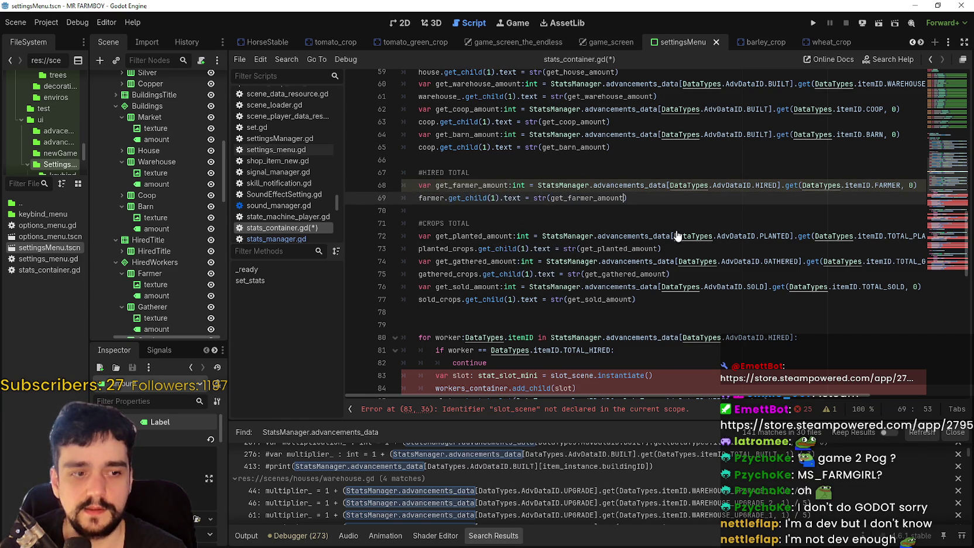
{"action": "left_click_drag", "start_coordinate": [628, 198], "coordinate": [381, 189]}
{"action": "left_click", "coordinate": [426, 212]}
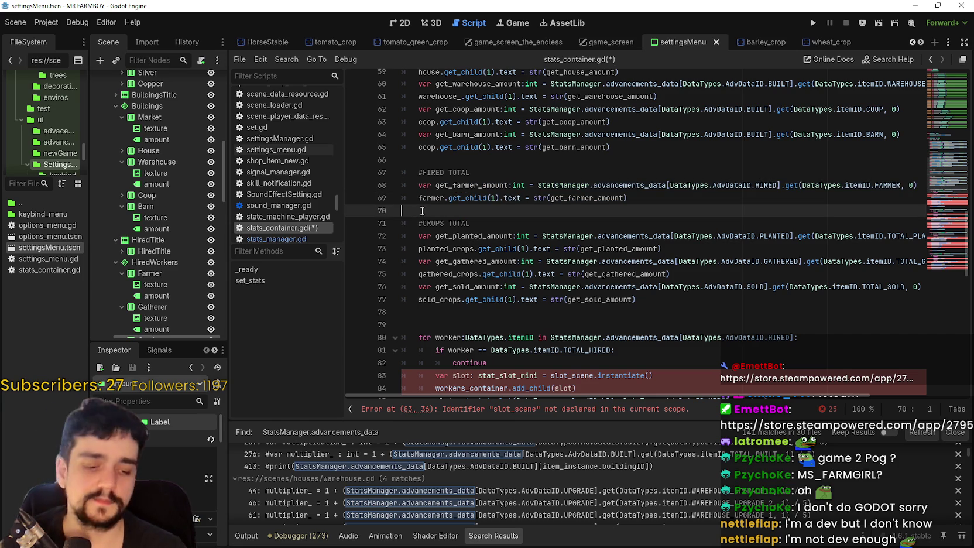
{"action": "scroll", "coordinate": [591, 216], "scroll_direction": "up", "scroll_amount": 2}
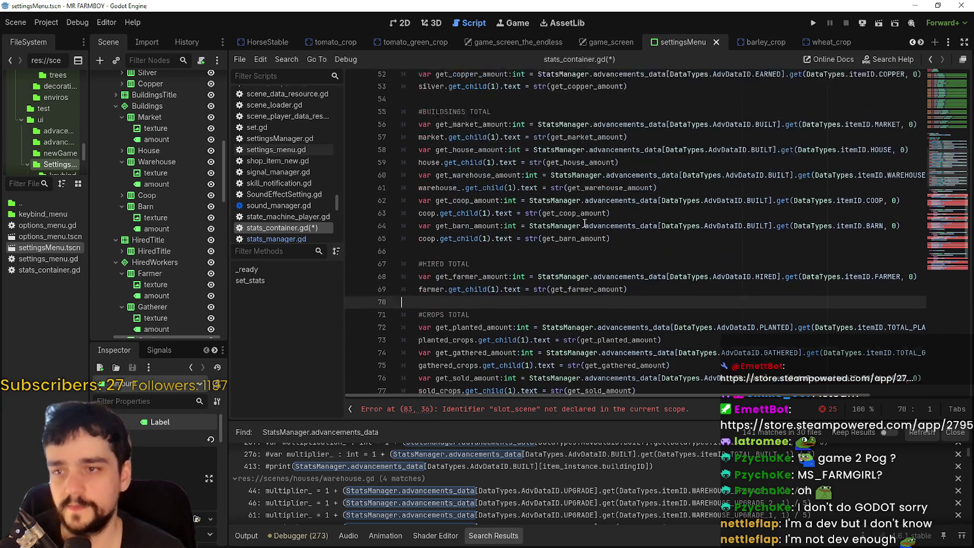
{"action": "scroll", "coordinate": [595, 216], "scroll_direction": "up", "scroll_amount": 3}
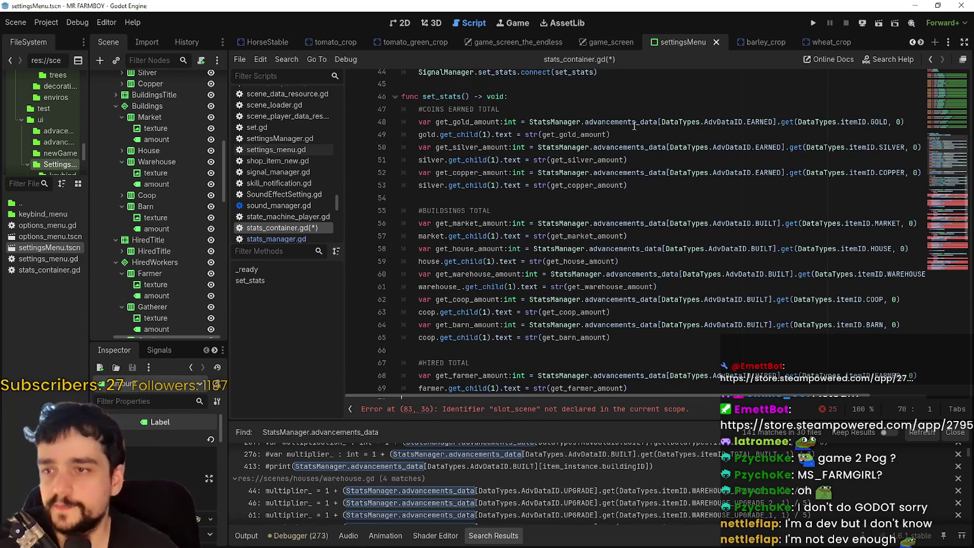
{"action": "left_click", "coordinate": [649, 137]}
{"action": "left_click_drag", "start_coordinate": [777, 121], "coordinate": [530, 119]}
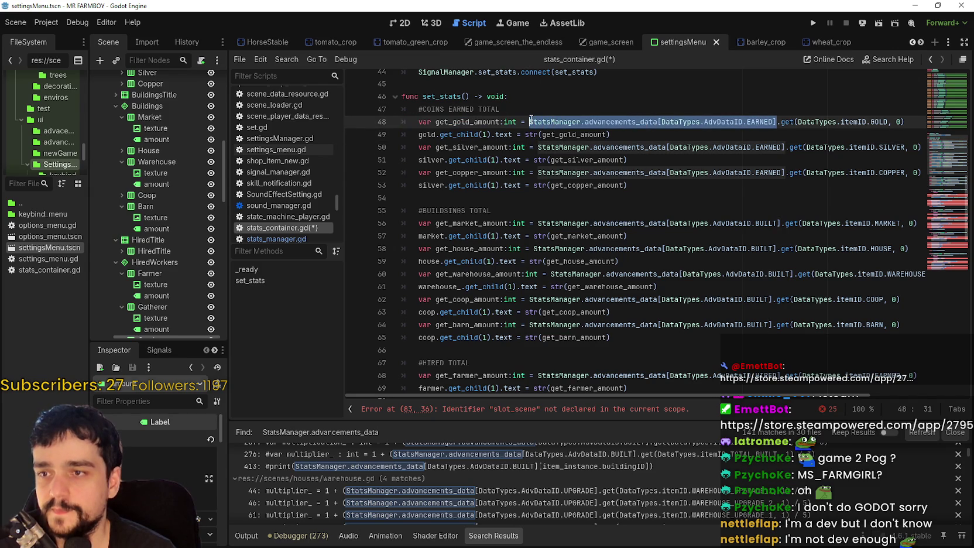
{"action": "left_click", "coordinate": [642, 122]}
{"action": "mouse_move", "coordinate": [608, 120]}
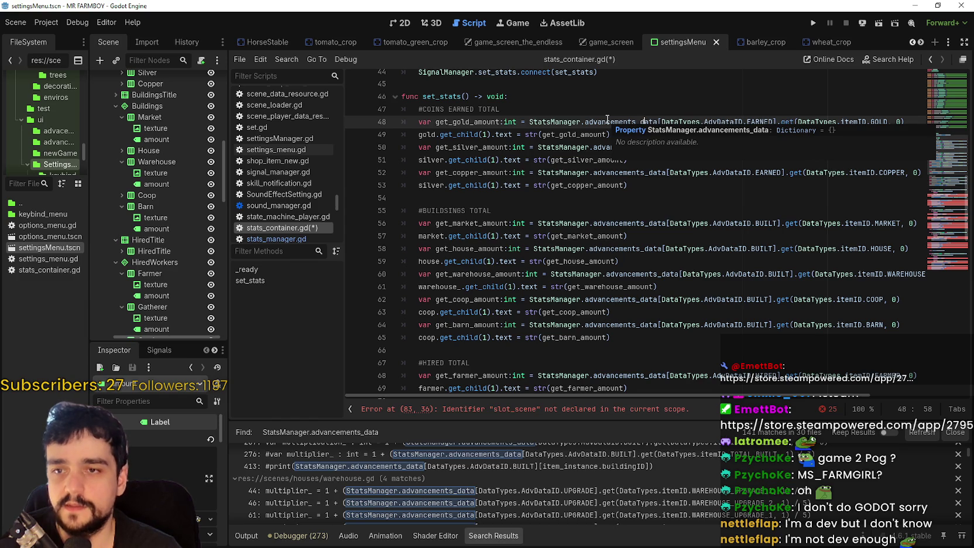
{"action": "left_click_drag", "start_coordinate": [663, 122], "coordinate": [762, 120]}
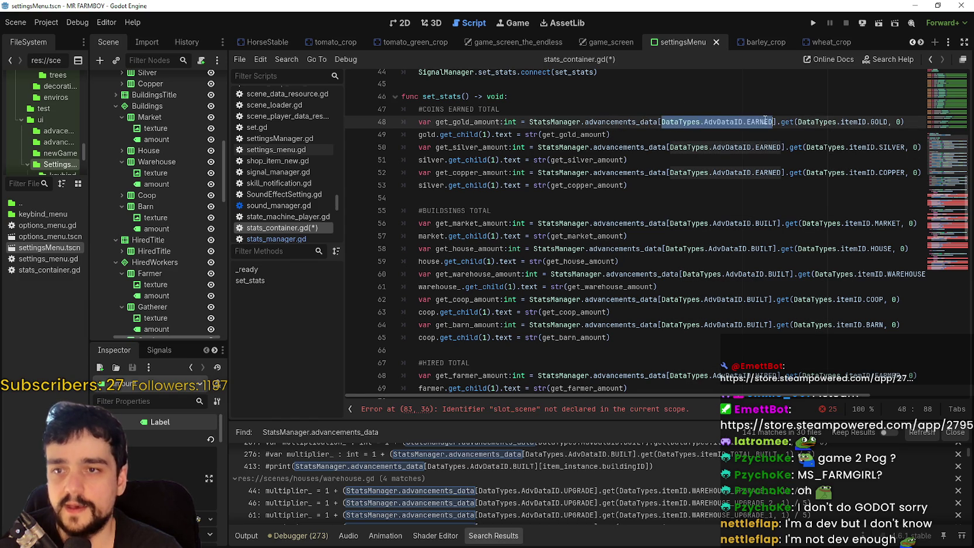
{"action": "mouse_move", "coordinate": [694, 123]}
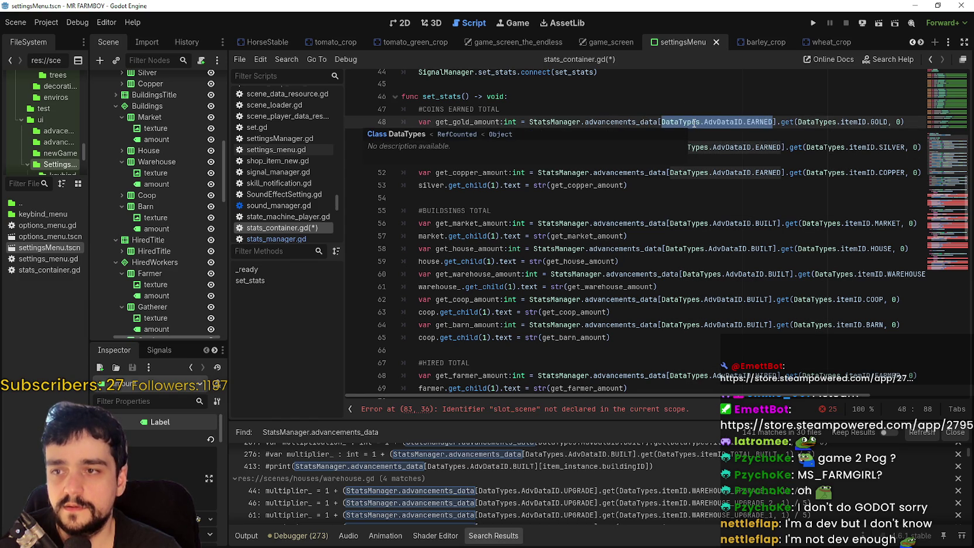
{"action": "mouse_move", "coordinate": [584, 121]}
{"action": "left_mouse_down"}
{"action": "mouse_move", "coordinate": [777, 123]}
{"action": "mouse_move", "coordinate": [528, 123]}
{"action": "left_mouse_up"}
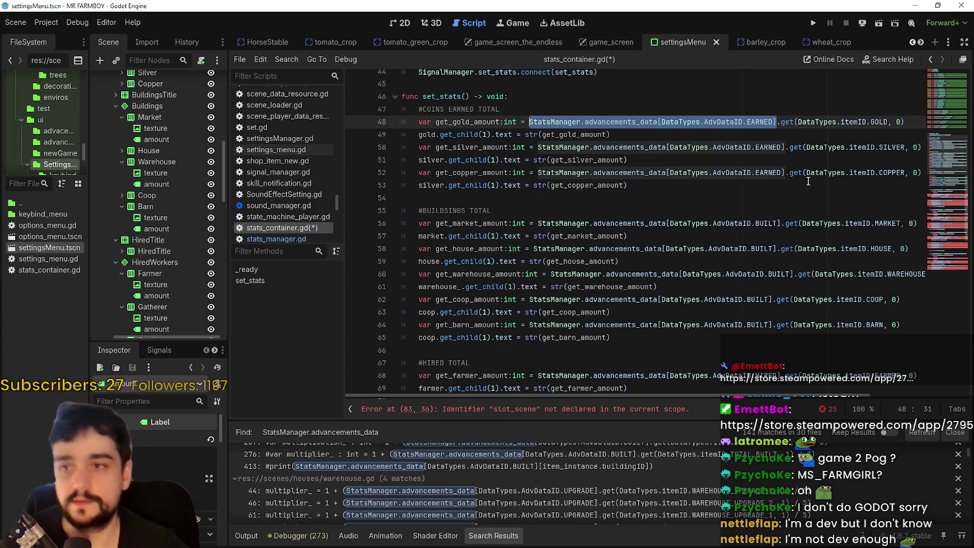
{"action": "mouse_move", "coordinate": [529, 123]}
{"action": "left_mouse_down"}
{"action": "mouse_move", "coordinate": [791, 123]}
{"action": "mouse_move", "coordinate": [776, 124]}
{"action": "left_mouse_up"}
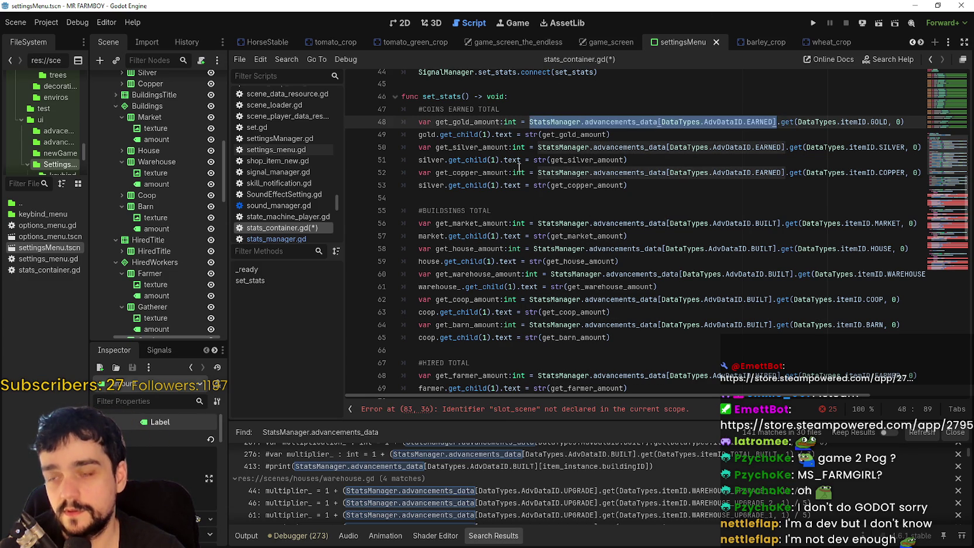
{"action": "left_click_drag", "start_coordinate": [516, 123], "coordinate": [429, 123]}
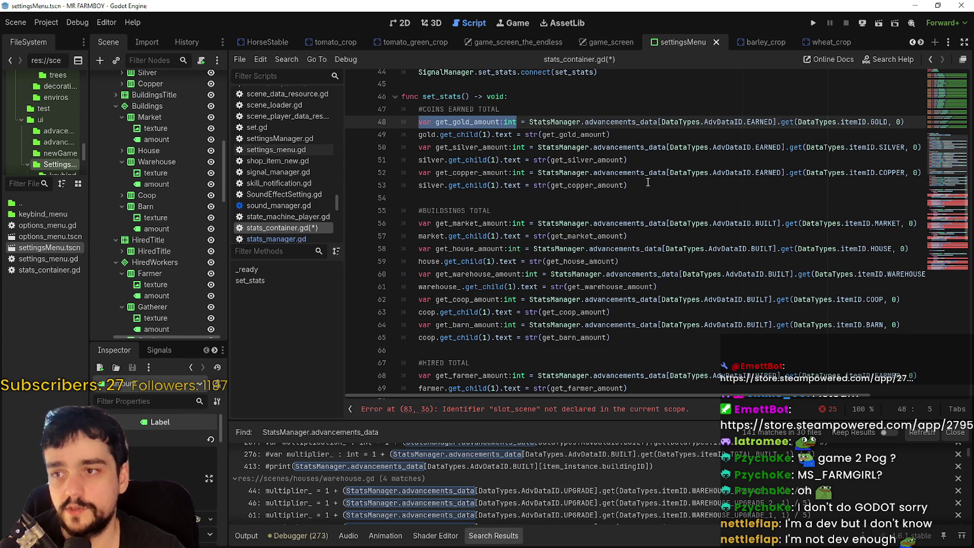
{"action": "left_click", "coordinate": [653, 136]}
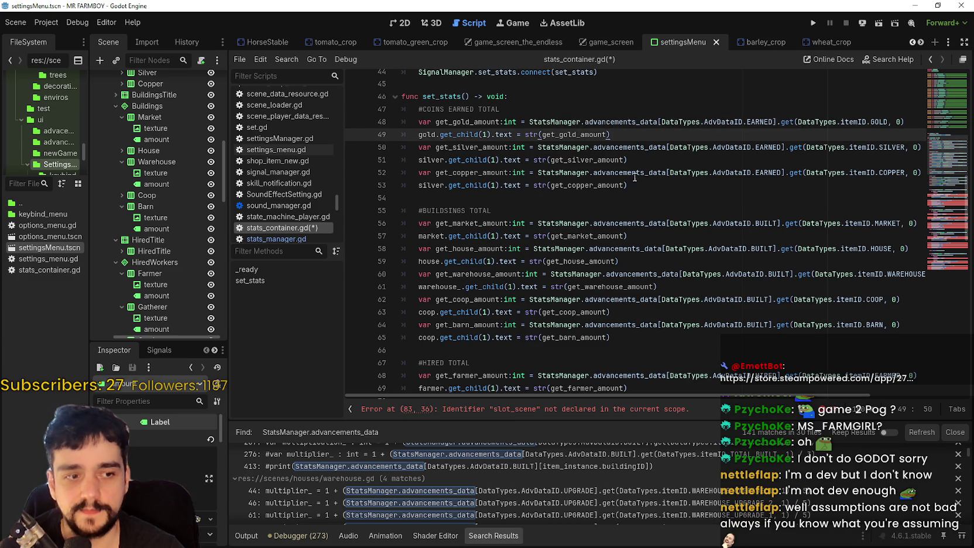
{"action": "mouse_move", "coordinate": [651, 174]}
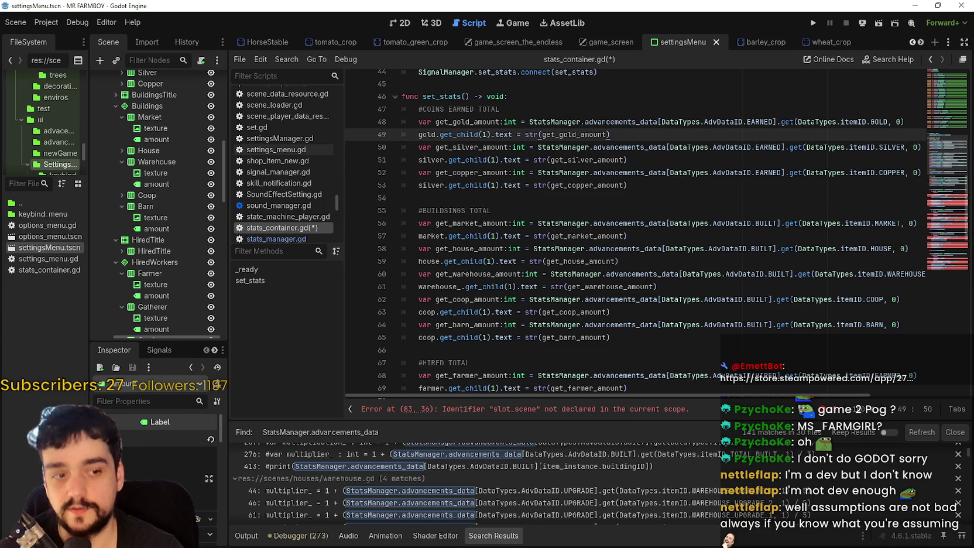
{"action": "left_click", "coordinate": [731, 122]}
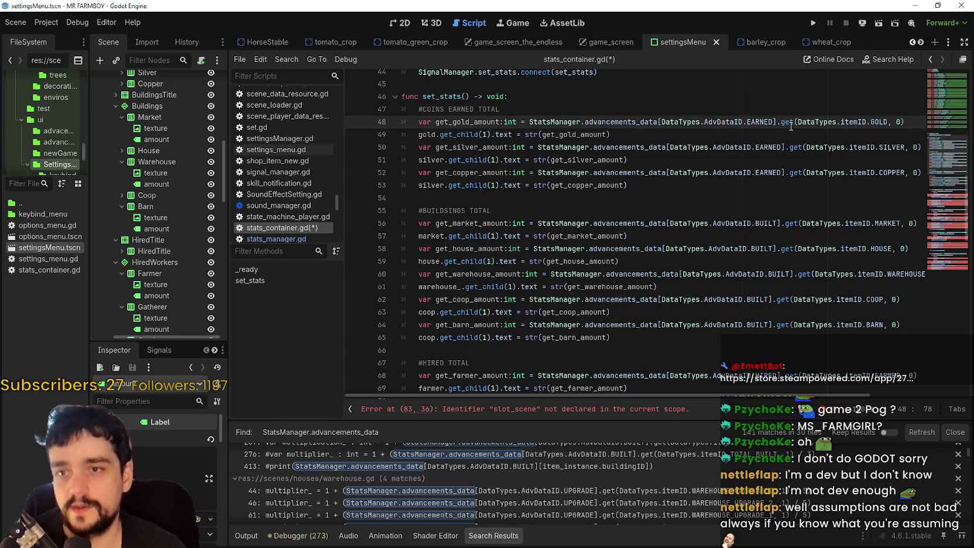
{"action": "double_click", "coordinate": [747, 121]}
{"action": "left_click_drag", "start_coordinate": [747, 122], "coordinate": [680, 125]}
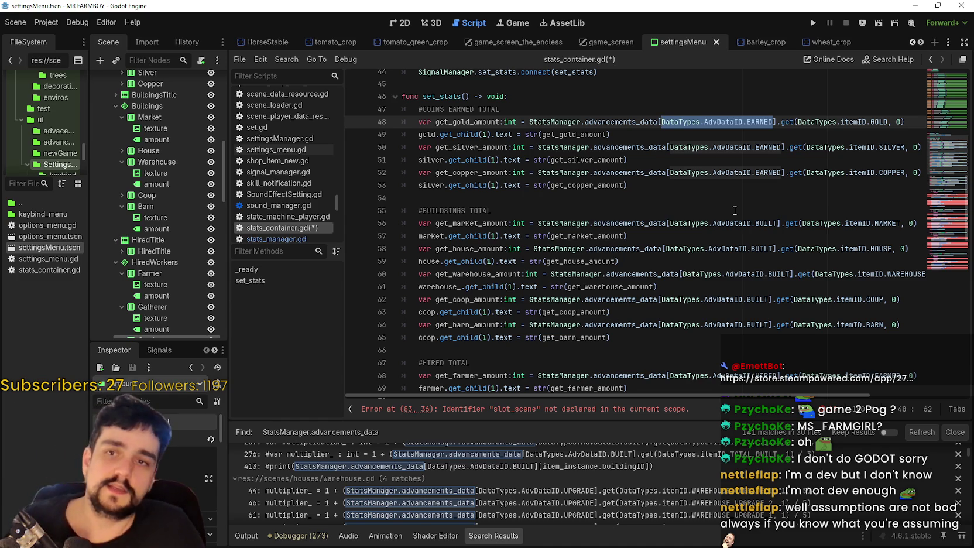
{"action": "left_click", "coordinate": [756, 132]}
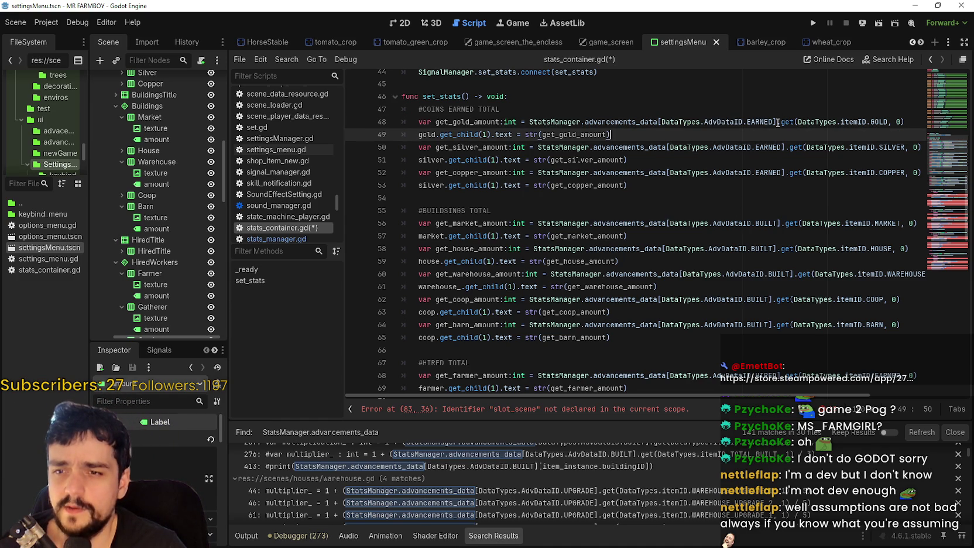
{"action": "left_click", "coordinate": [777, 123]}
{"action": "left_click_drag", "start_coordinate": [778, 123], "coordinate": [664, 123]}
{"action": "key", "text": "Left"}
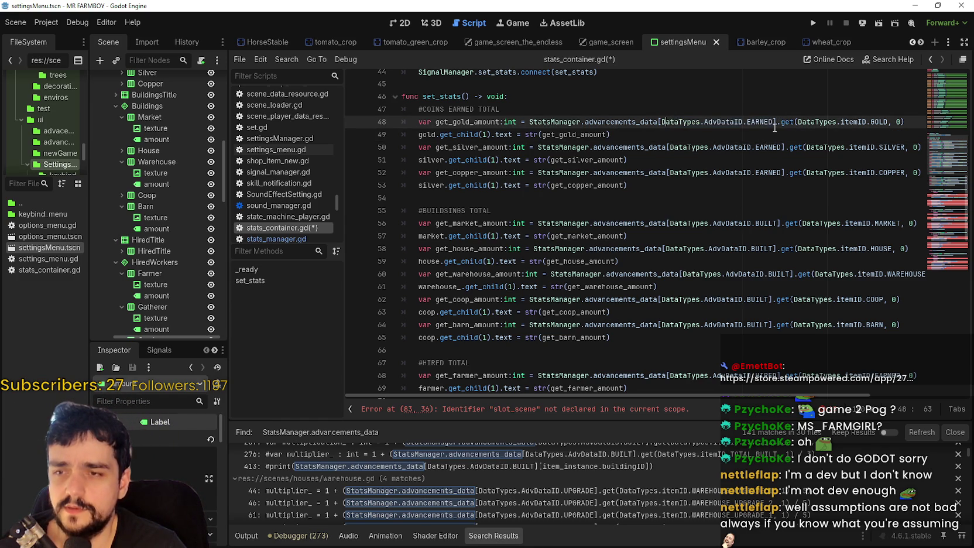
{"action": "left_click_drag", "start_coordinate": [782, 123], "coordinate": [918, 122]}
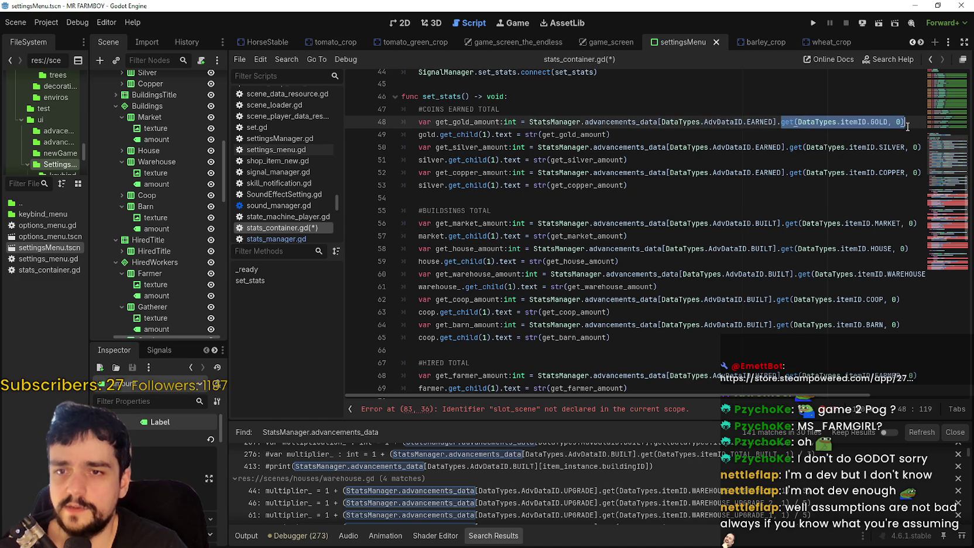
{"action": "scroll", "coordinate": [756, 170], "scroll_direction": "right", "scroll_amount": 2}
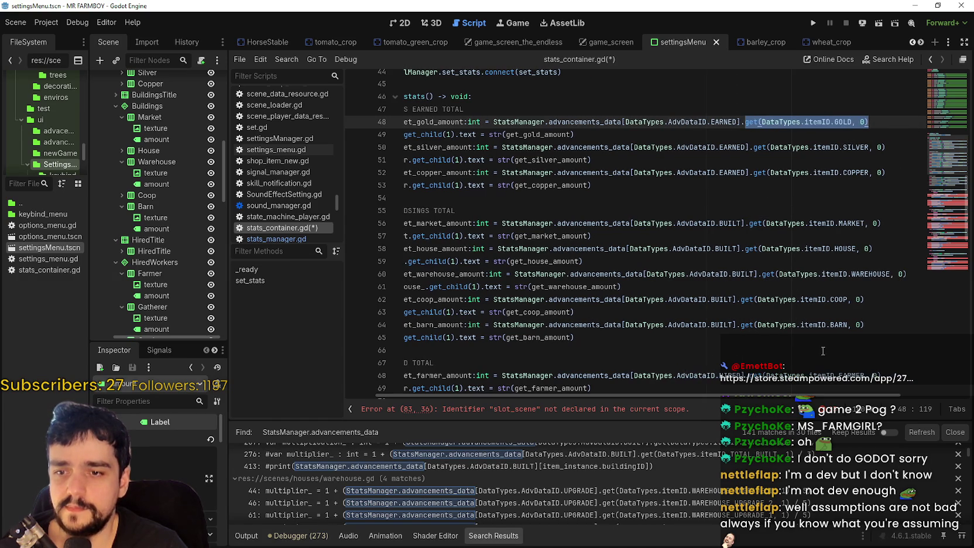
{"action": "left_click", "coordinate": [755, 123]}
{"action": "double_click", "coordinate": [752, 122]}
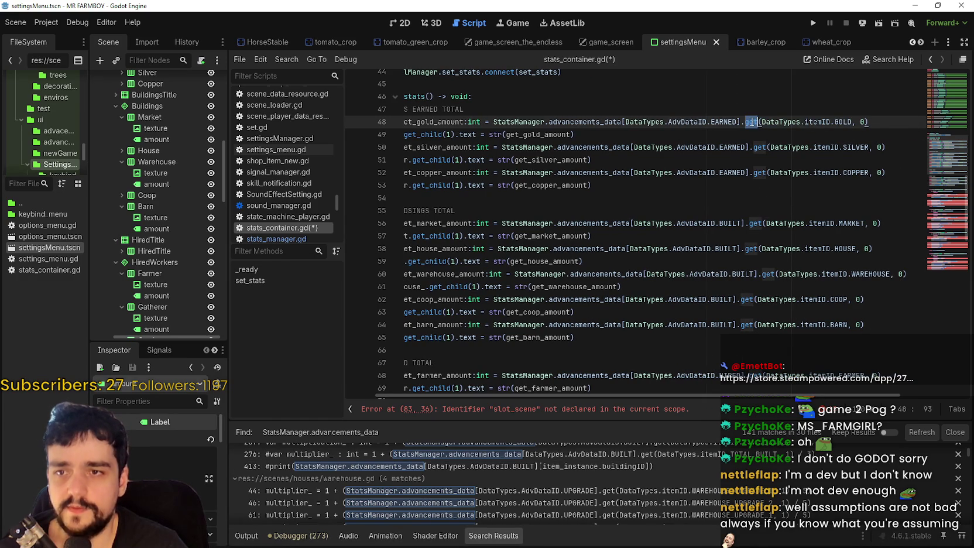
{"action": "double_click", "coordinate": [782, 121]}
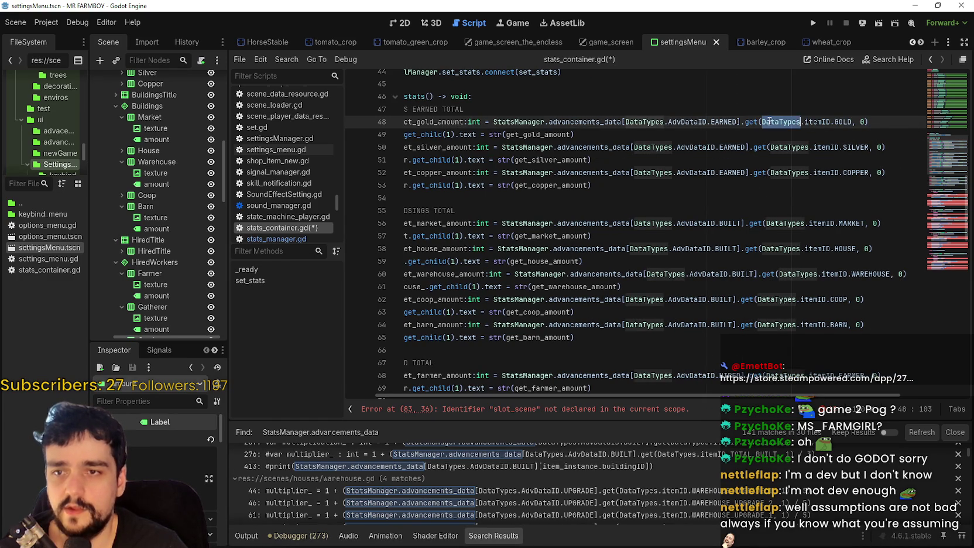
{"action": "left_click", "coordinate": [746, 121]}
{"action": "left_click_drag", "start_coordinate": [747, 121], "coordinate": [824, 121]}
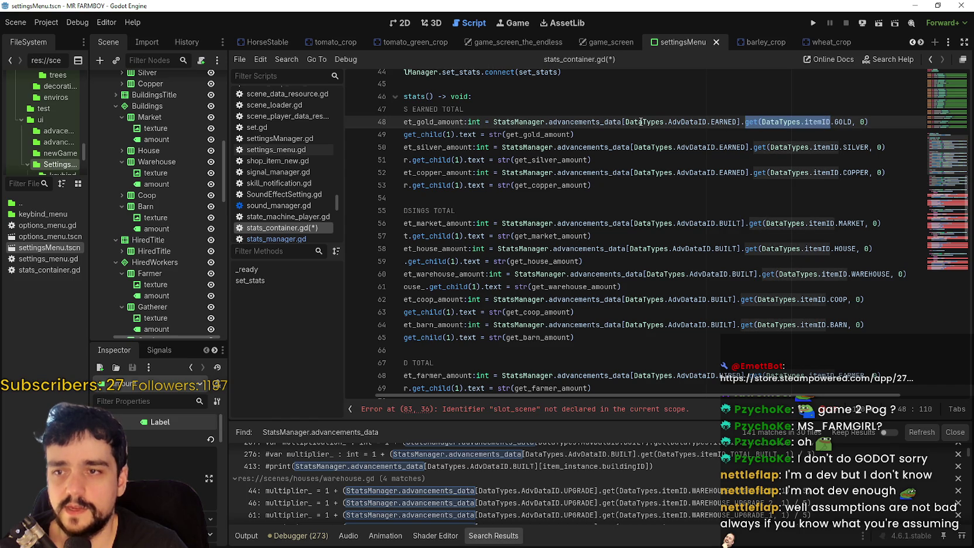
{"action": "mouse_move", "coordinate": [622, 121]}
{"action": "left_mouse_down"}
{"action": "mouse_move", "coordinate": [736, 121]}
{"action": "mouse_move", "coordinate": [484, 122]}
{"action": "mouse_move", "coordinate": [494, 122]}
{"action": "left_mouse_up"}
{"action": "left_click", "coordinate": [746, 122]}
{"action": "left_click", "coordinate": [494, 122]}
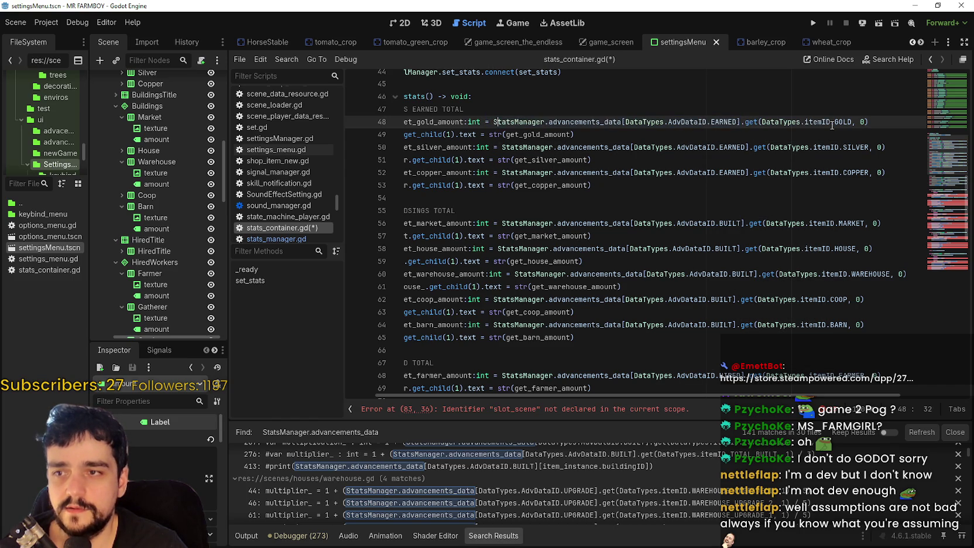
{"action": "left_click_drag", "start_coordinate": [798, 122], "coordinate": [840, 121]}
{"action": "left_click", "coordinate": [758, 121]}
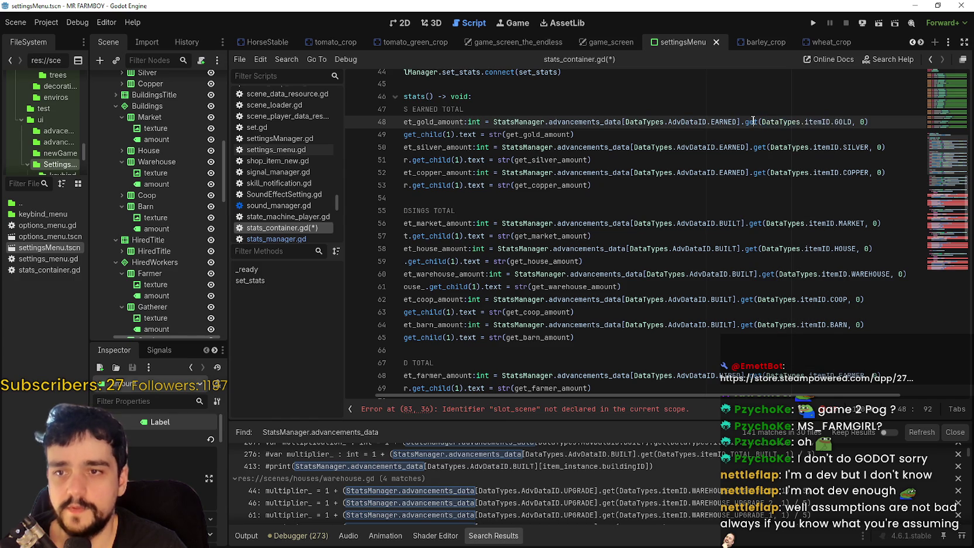
{"action": "mouse_move", "coordinate": [761, 122]}
{"action": "left_mouse_down"}
{"action": "mouse_move", "coordinate": [873, 127]}
{"action": "mouse_move", "coordinate": [760, 121]}
{"action": "left_mouse_up"}
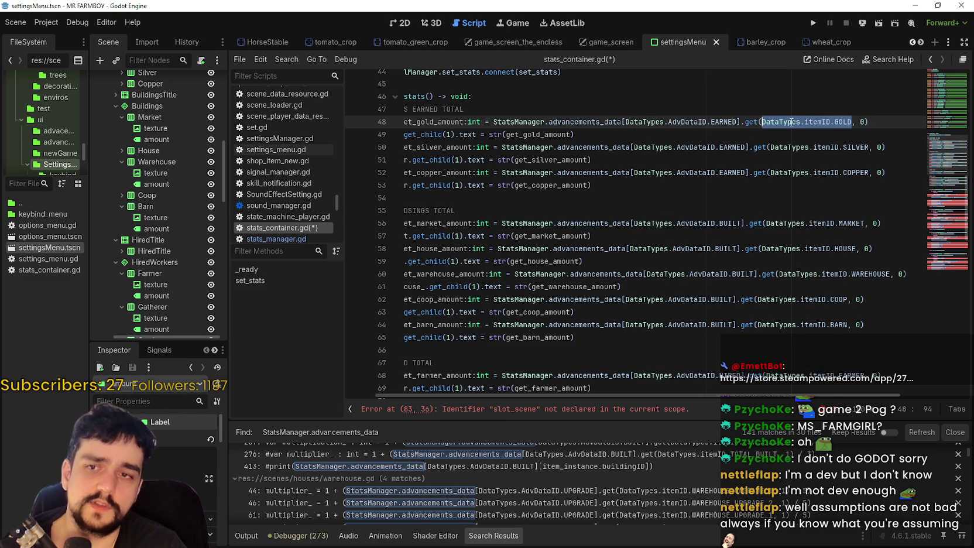
{"action": "left_click", "coordinate": [862, 121]}
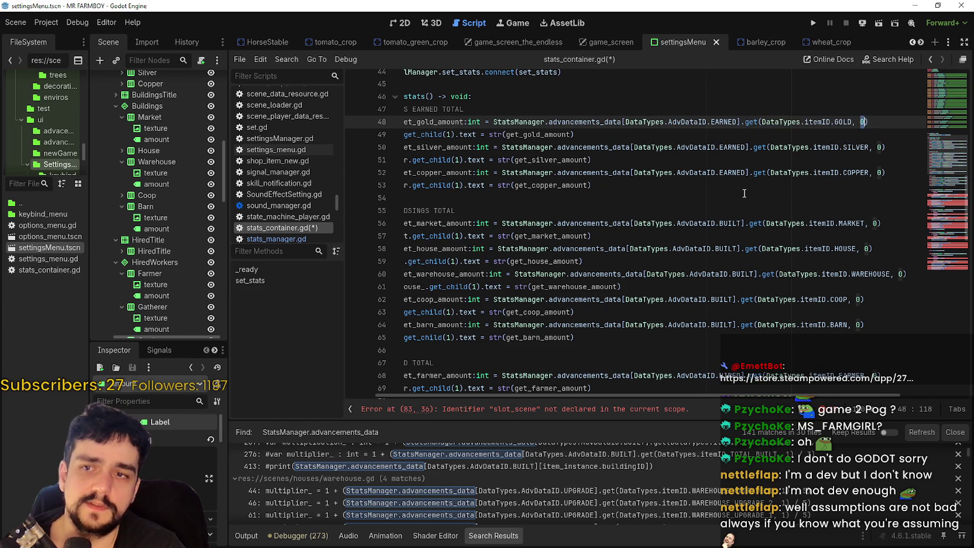
{"action": "double_click", "coordinate": [747, 122]}
{"action": "left_click_drag", "start_coordinate": [747, 123], "coordinate": [877, 124]}
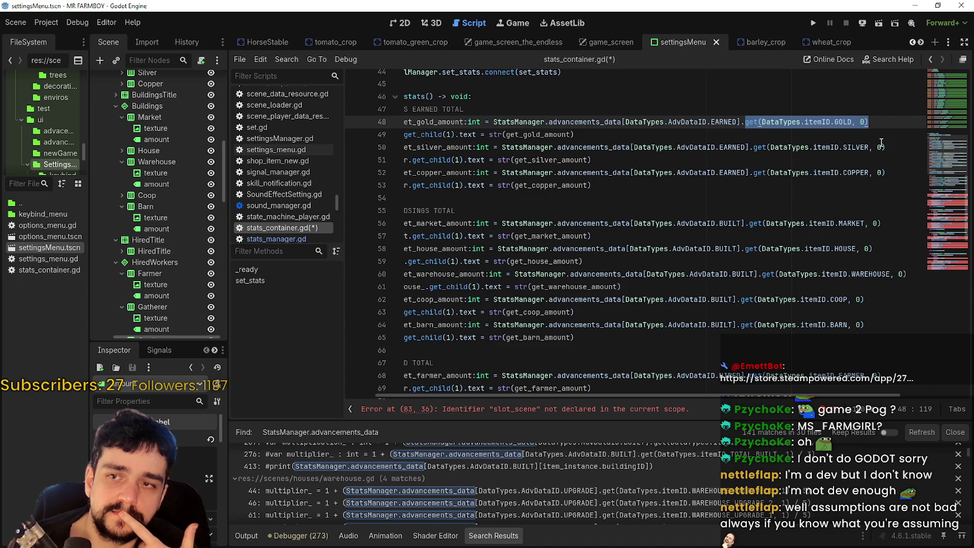
{"action": "double_click", "coordinate": [751, 121]}
{"action": "left_click", "coordinate": [624, 121]}
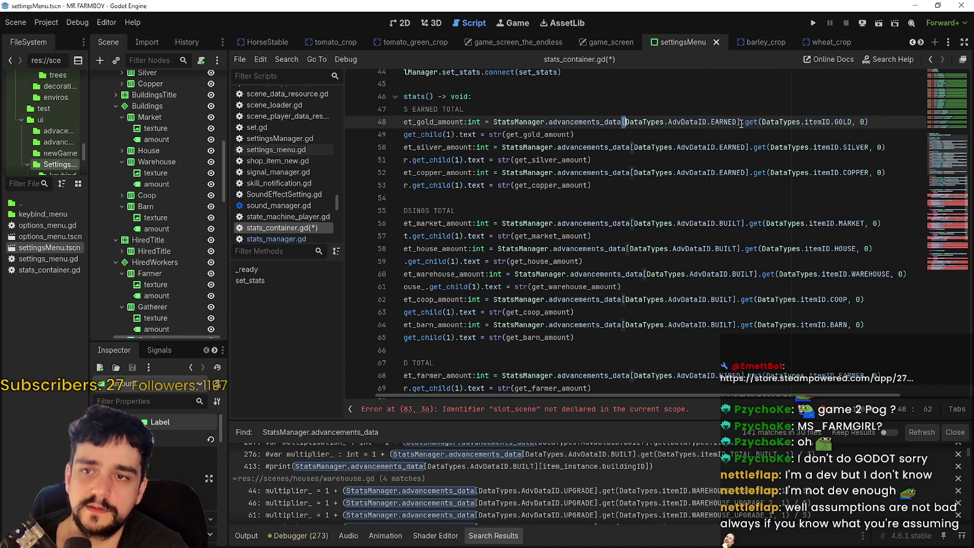
{"action": "left_click_drag", "start_coordinate": [740, 122], "coordinate": [702, 122]}
{"action": "left_click", "coordinate": [872, 122]}
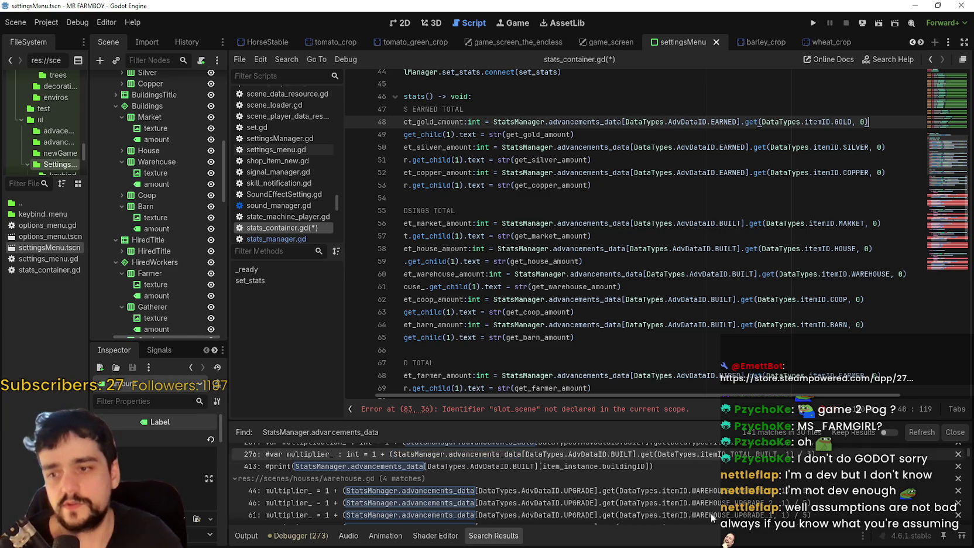
{"action": "scroll", "coordinate": [669, 391], "scroll_direction": "left", "scroll_amount": 2}
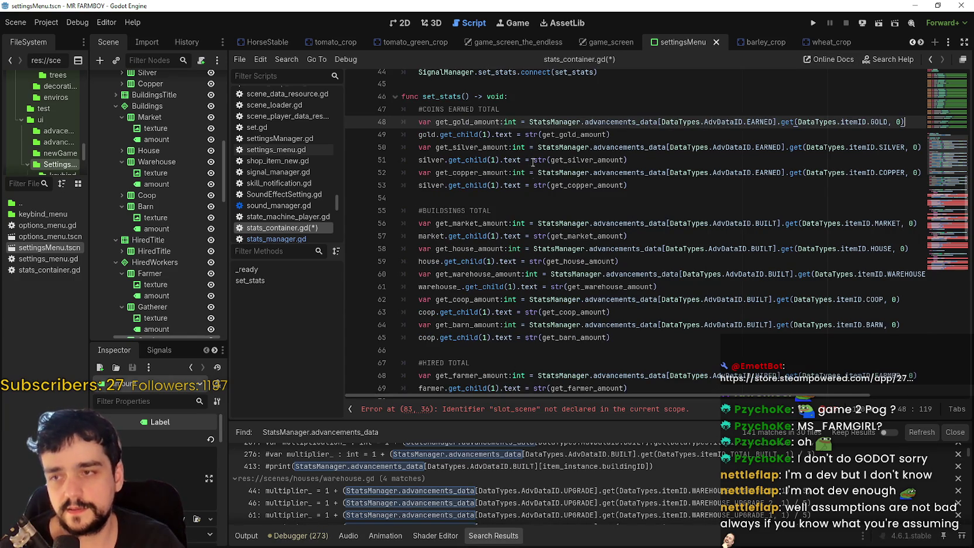
Insert an empty line 49 below the get_gold_amount lookup on line 48
{"action": "left_click", "coordinate": [522, 115]}
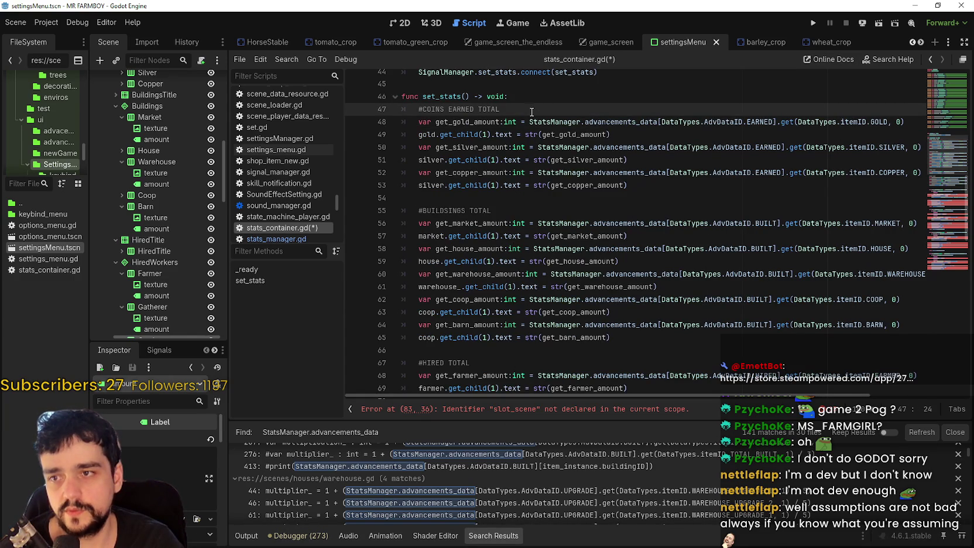
{"action": "left_click_drag", "start_coordinate": [526, 121], "coordinate": [928, 117]}
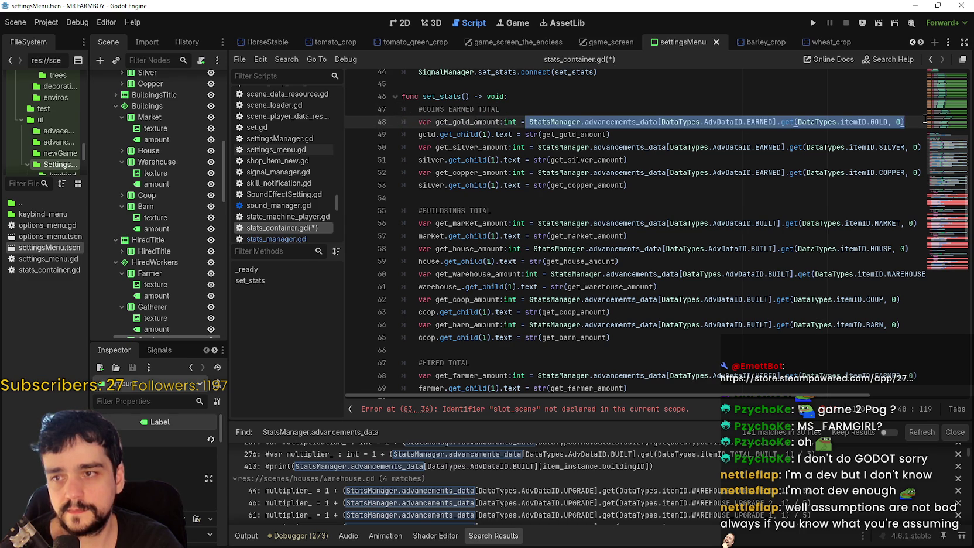
{"action": "left_click_drag", "start_coordinate": [529, 122], "coordinate": [911, 119]}
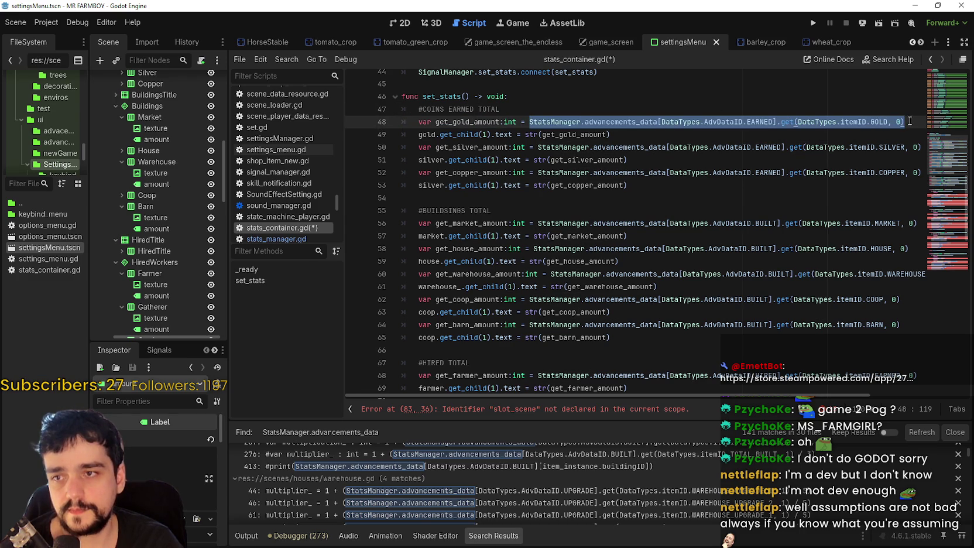
{"action": "left_click", "coordinate": [910, 120]}
{"action": "key", "text": "Return"}
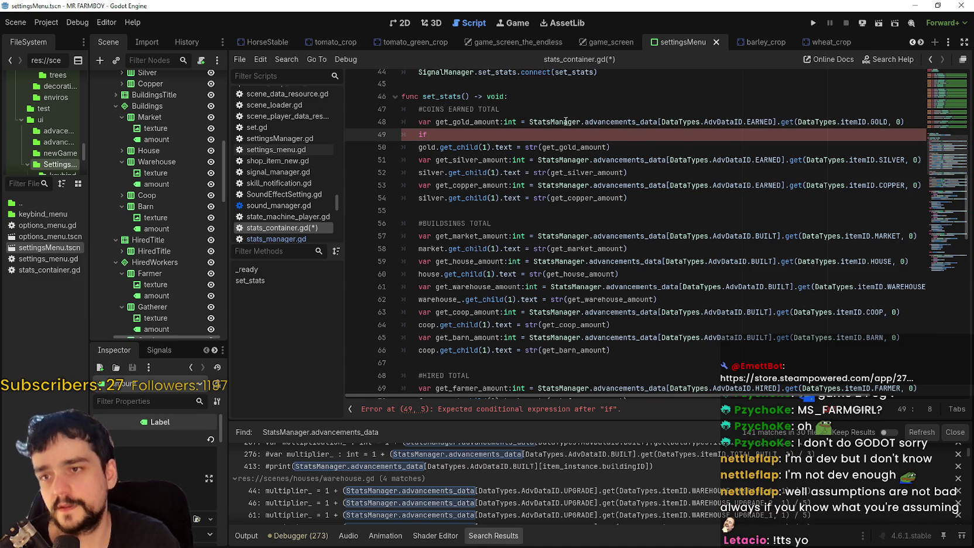
Write 'if StatsManager.advancements_data.get(DataTypes.AdvDataID.EARNED):' on line 49 with an indented body line
{"action": "left_click_drag", "start_coordinate": [530, 122], "coordinate": [658, 122]}
{"action": "key", "text": "ctrl+c"}
{"action": "left_click", "coordinate": [649, 139]}
{"action": "key", "text": "ctrl+v"}
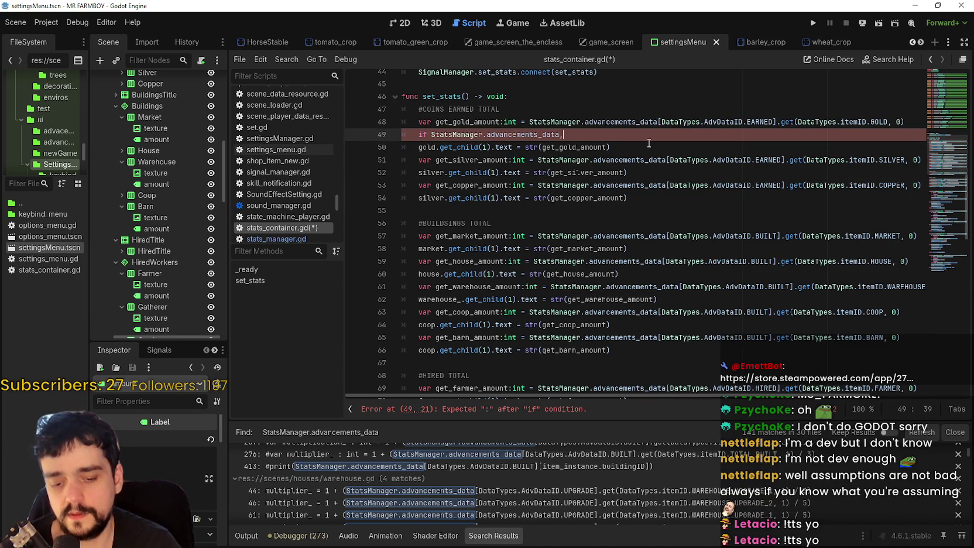
{"action": "type", "text": "get"}
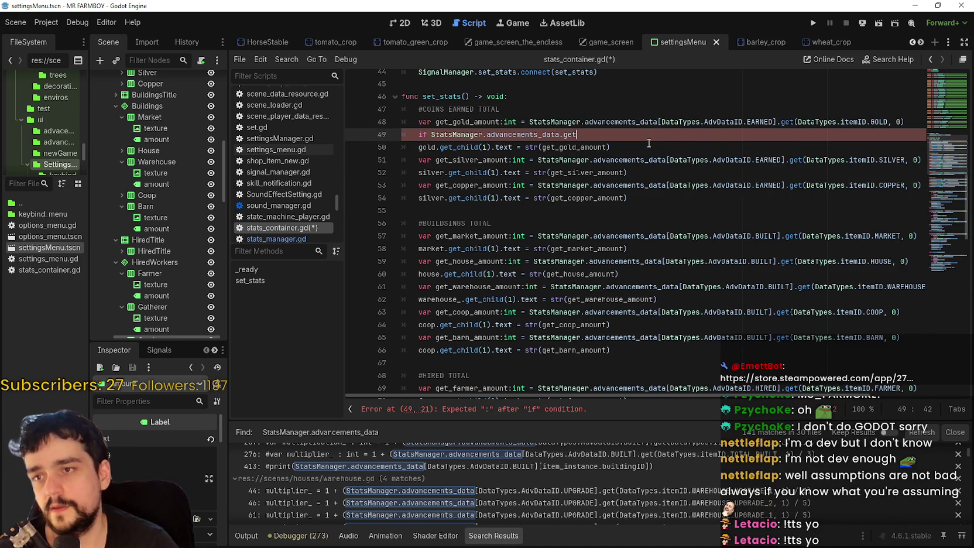
{"action": "type", "text": "("}
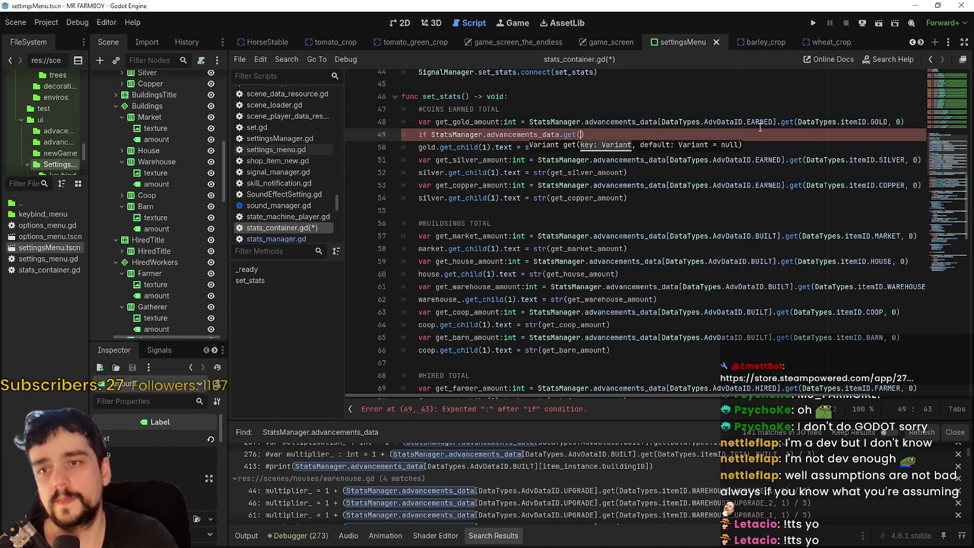
{"action": "left_click_drag", "start_coordinate": [772, 123], "coordinate": [661, 123]}
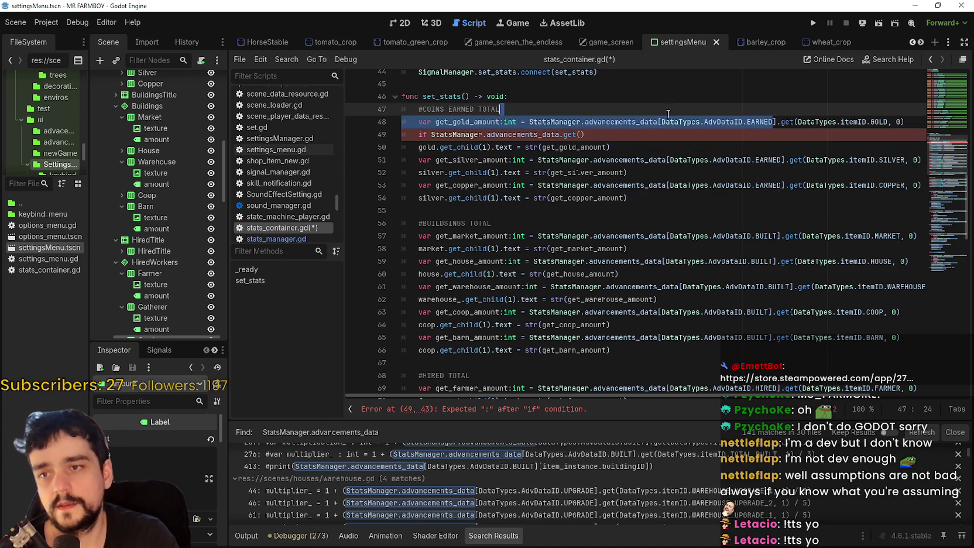
{"action": "key", "text": "ctrl+c"}
{"action": "left_click", "coordinate": [581, 134]}
{"action": "key", "text": "ctrl+v"}
{"action": "key", "text": "End"}
{"action": "type", "text": ":"}
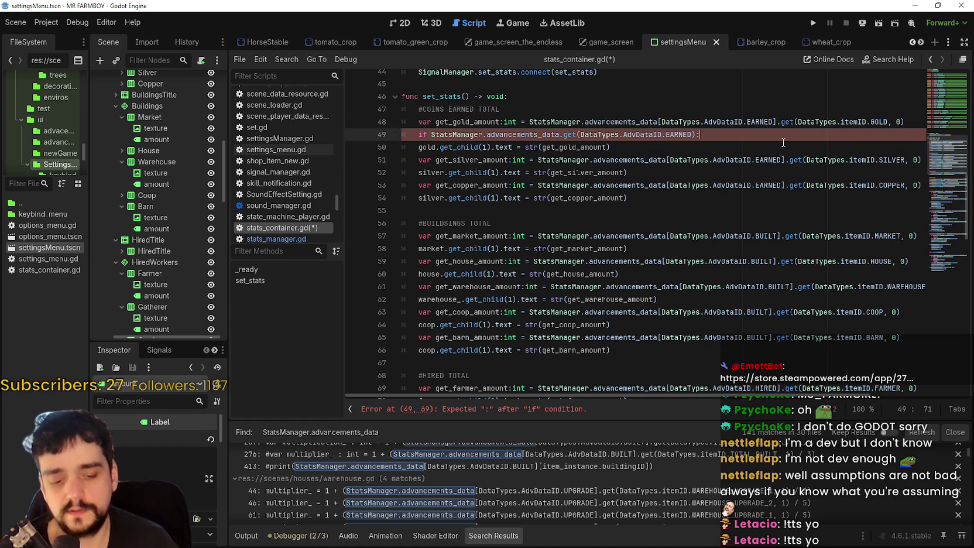
{"action": "key", "text": "Return"}
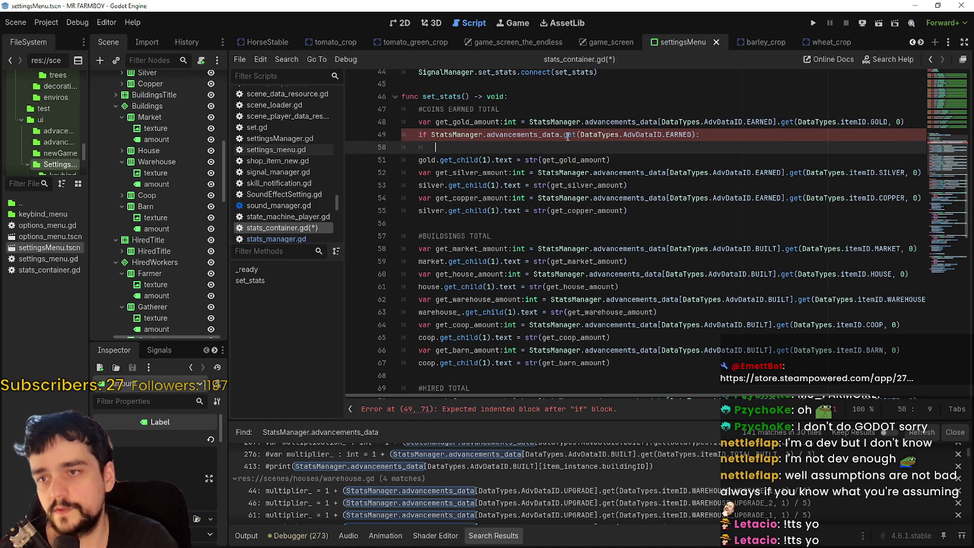
Insert an '==' comparison before the colon on line 49
{"action": "mouse_move", "coordinate": [567, 136]}
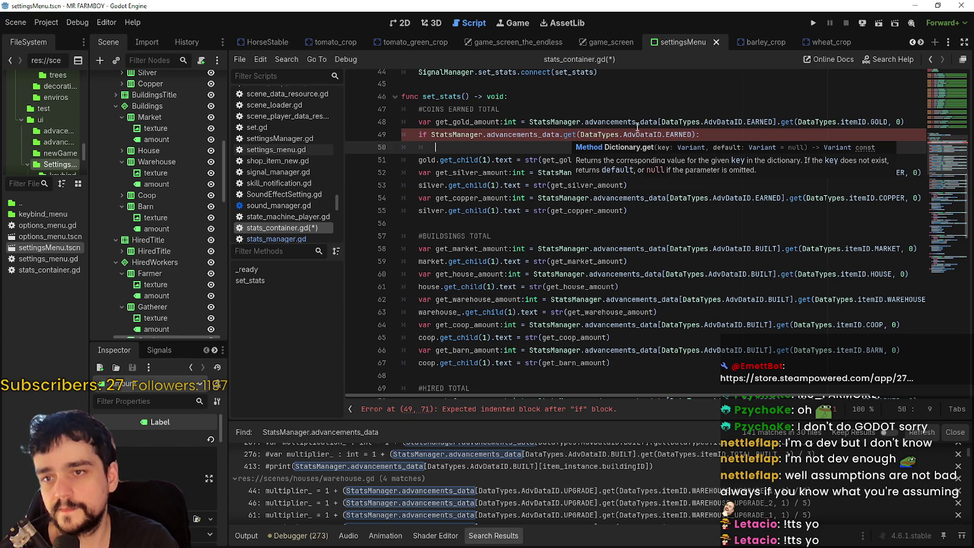
{"action": "left_click", "coordinate": [697, 136]}
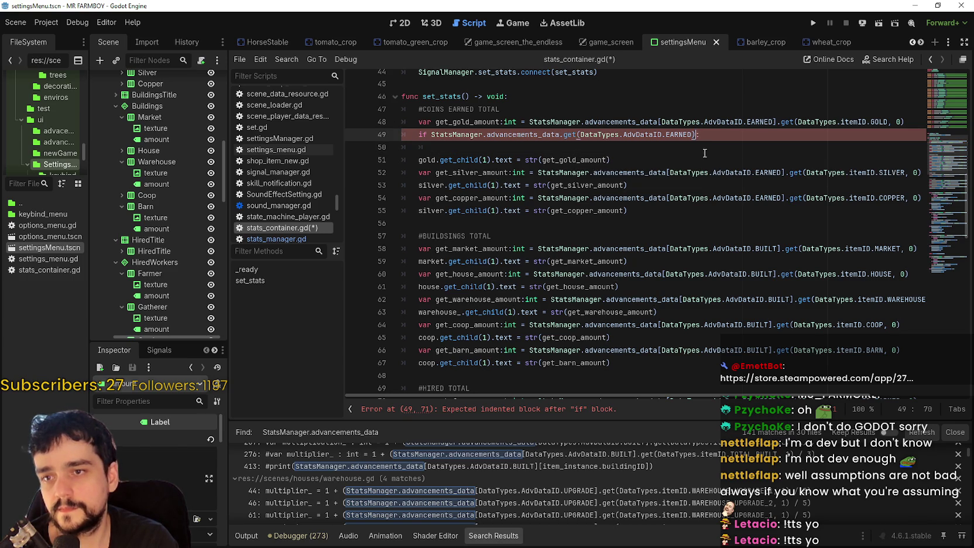
{"action": "type", "text": "== 0"}
{"action": "key", "text": "BackSpace"}
Finish the '== null' test and set get_gold_amount = 0 inside the if body
{"action": "type", "text": "null"}
{"action": "left_click", "coordinate": [507, 139]}
{"action": "left_click", "coordinate": [483, 115]}
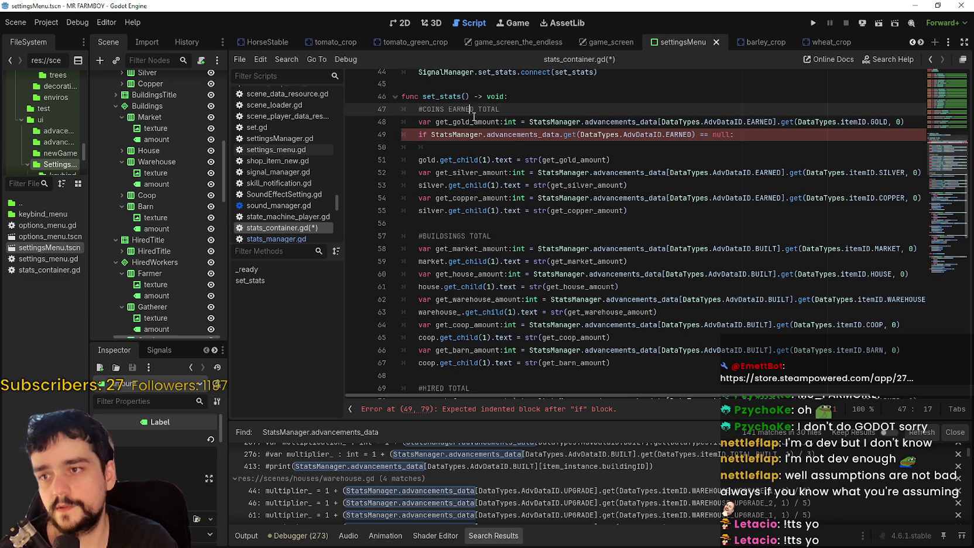
{"action": "double_click", "coordinate": [471, 121]}
{"action": "left_click_drag", "start_coordinate": [529, 122], "coordinate": [920, 118]}
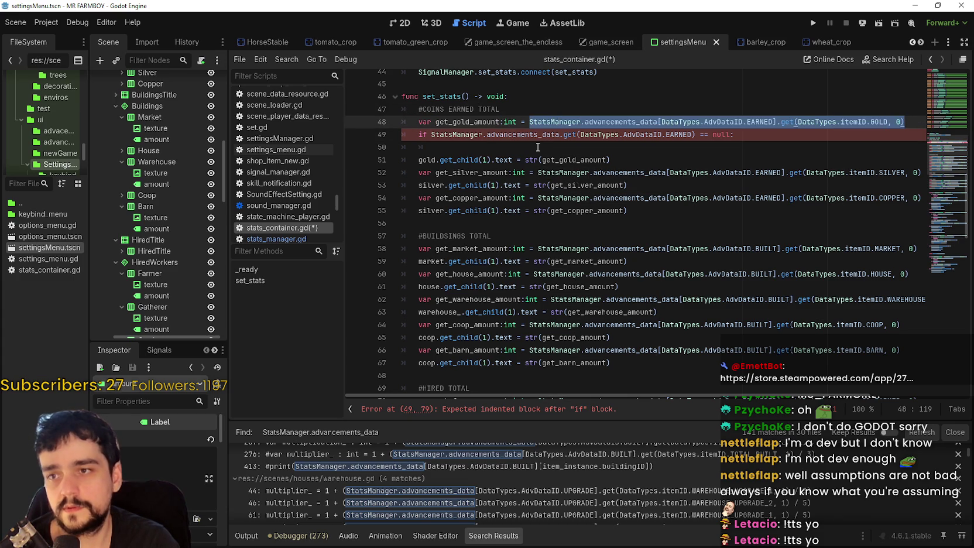
{"action": "mouse_move", "coordinate": [554, 130]}
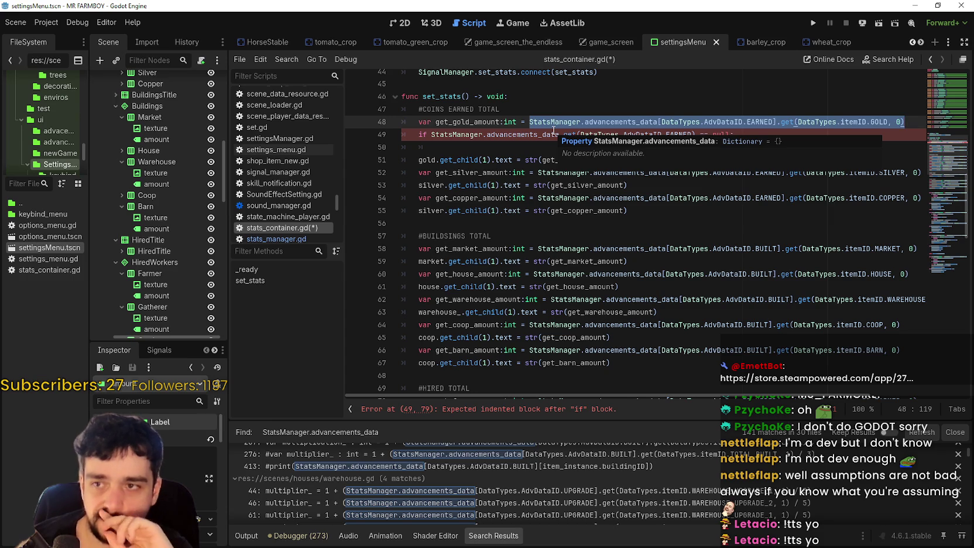
{"action": "key", "text": "ctrl+z"}
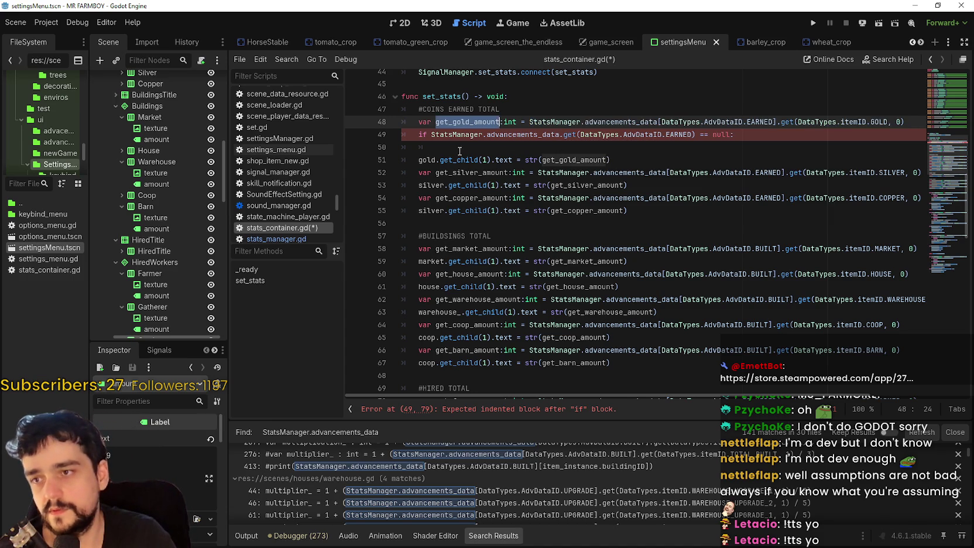
{"action": "left_click", "coordinate": [460, 149]}
{"action": "key", "text": "ctrl+v"}
{"action": "type", "text": "= 0"}
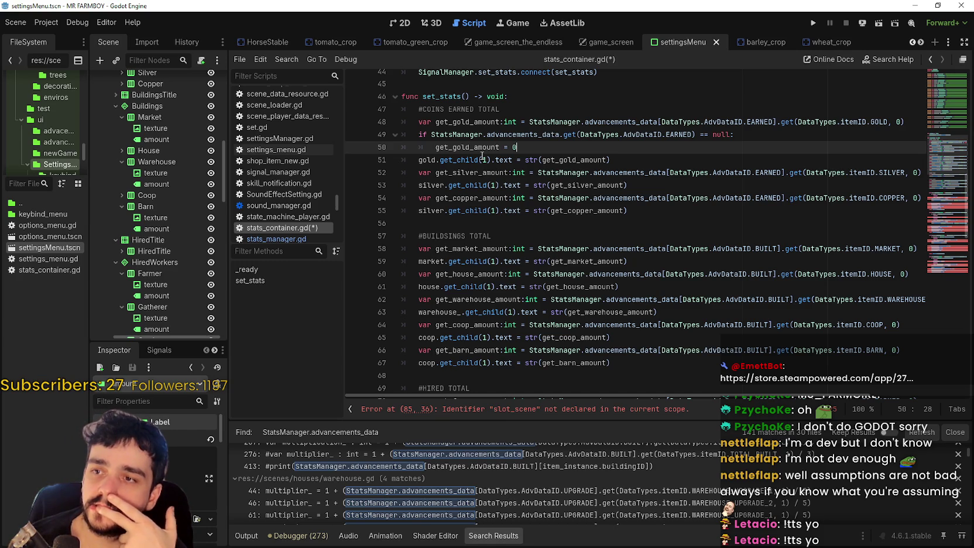
Add an else: branch at the if's indentation with an empty indented line below
{"action": "key", "text": "Return"}
{"action": "key", "text": "BackSpace"}
{"action": "type", "text": "else:"}
{"action": "key", "text": "Return"}
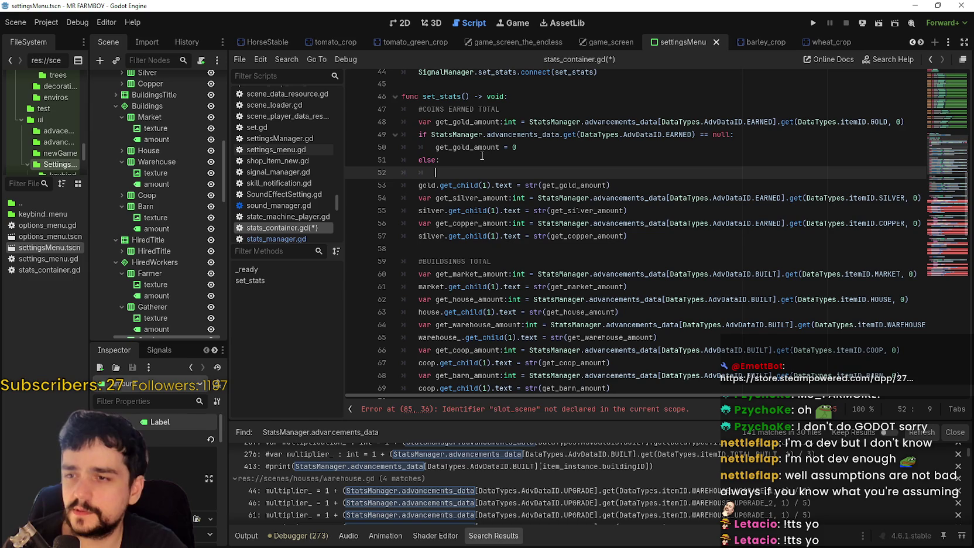
Copy line 48's EARNED GOLD lookup into the else branch, dropping the ':int' annotation
{"action": "double_click", "coordinate": [561, 122]}
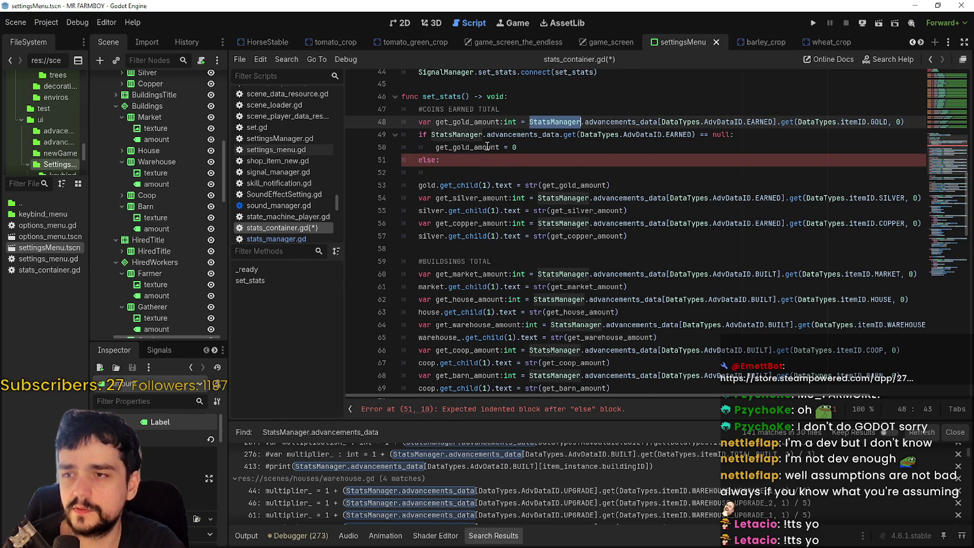
{"action": "left_click", "coordinate": [500, 160]}
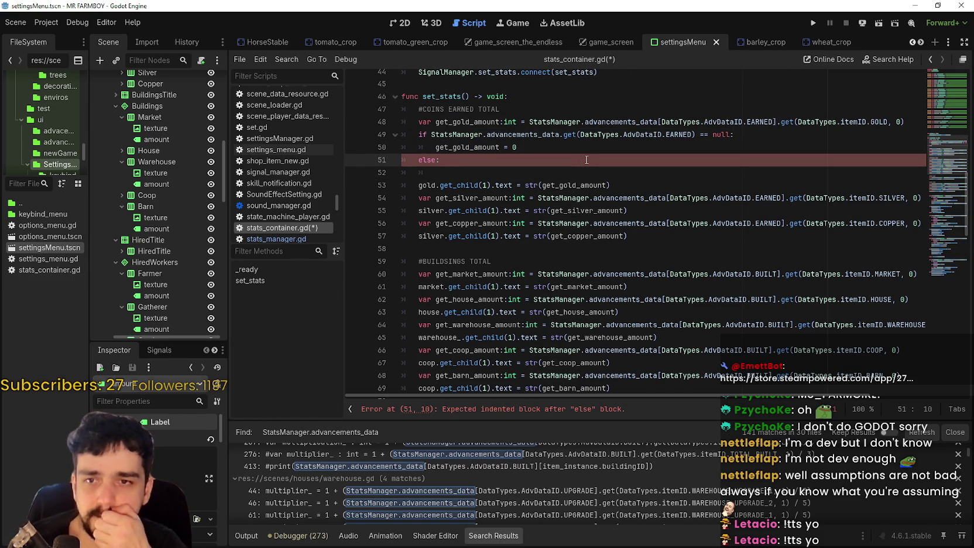
{"action": "key", "text": "Return"}
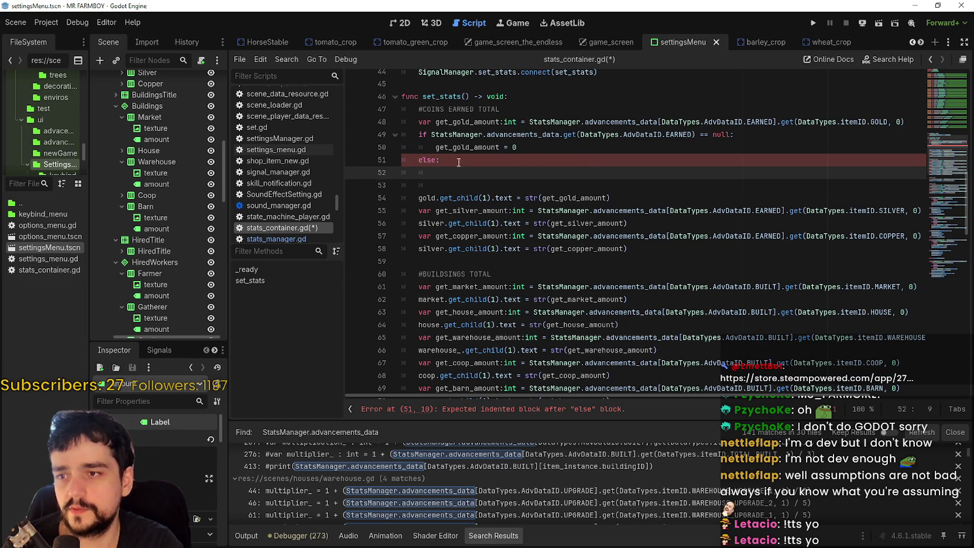
{"action": "double_click", "coordinate": [477, 121]}
{"action": "left_click_drag", "start_coordinate": [477, 119], "coordinate": [930, 124]}
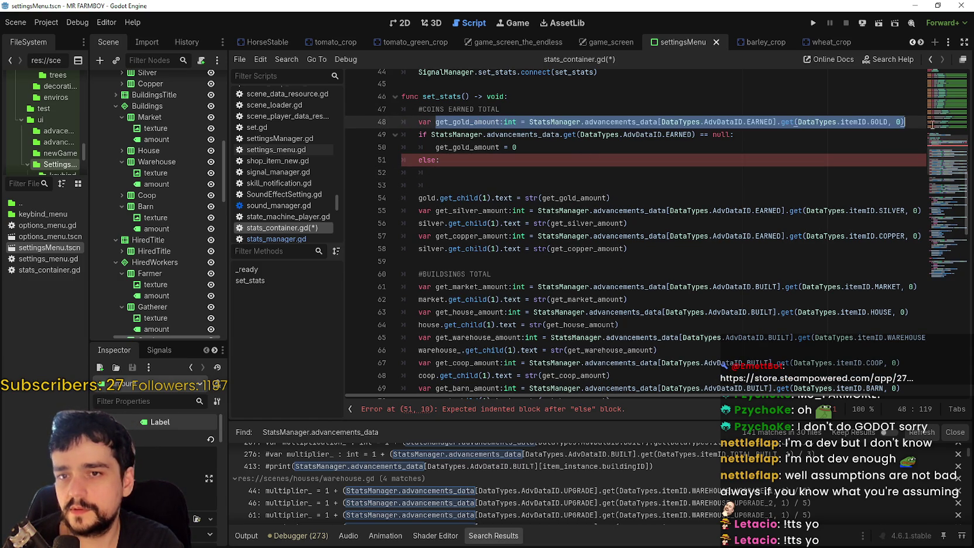
{"action": "key", "text": "ctrl+c"}
{"action": "left_click", "coordinate": [492, 175]}
{"action": "key", "text": "ctrl+v"}
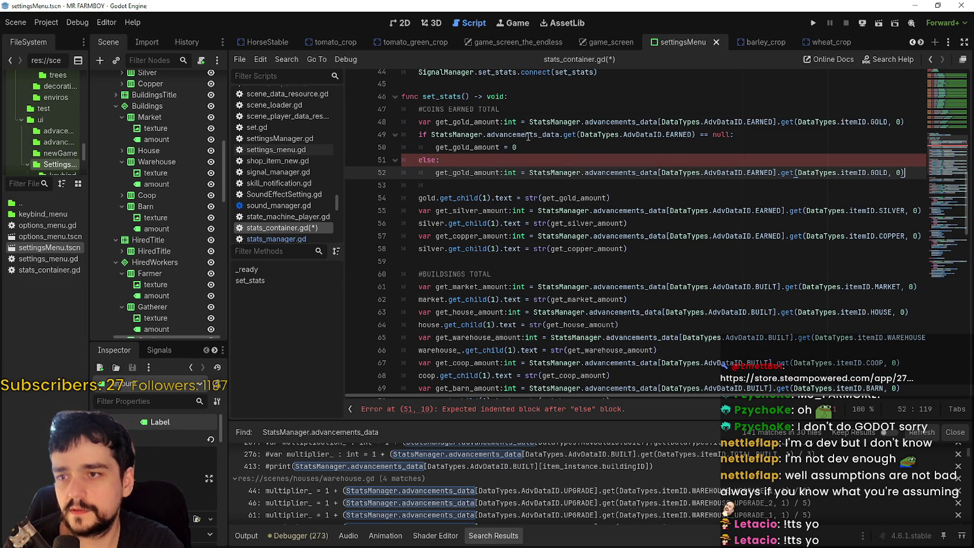
{"action": "mouse_move", "coordinate": [530, 121]}
{"action": "left_mouse_down"}
{"action": "mouse_move", "coordinate": [866, 138]}
{"action": "mouse_move", "coordinate": [908, 124]}
{"action": "left_mouse_up"}
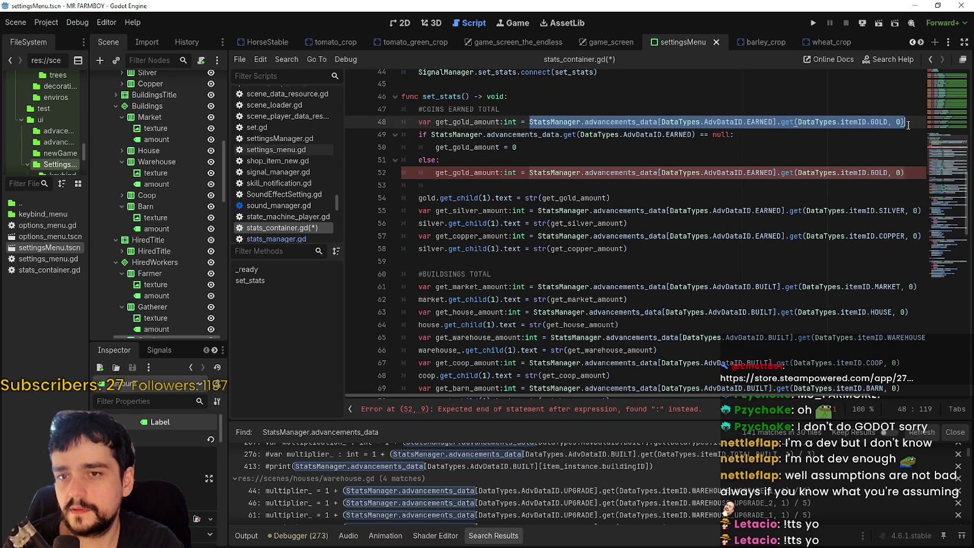
{"action": "left_click", "coordinate": [500, 173]}
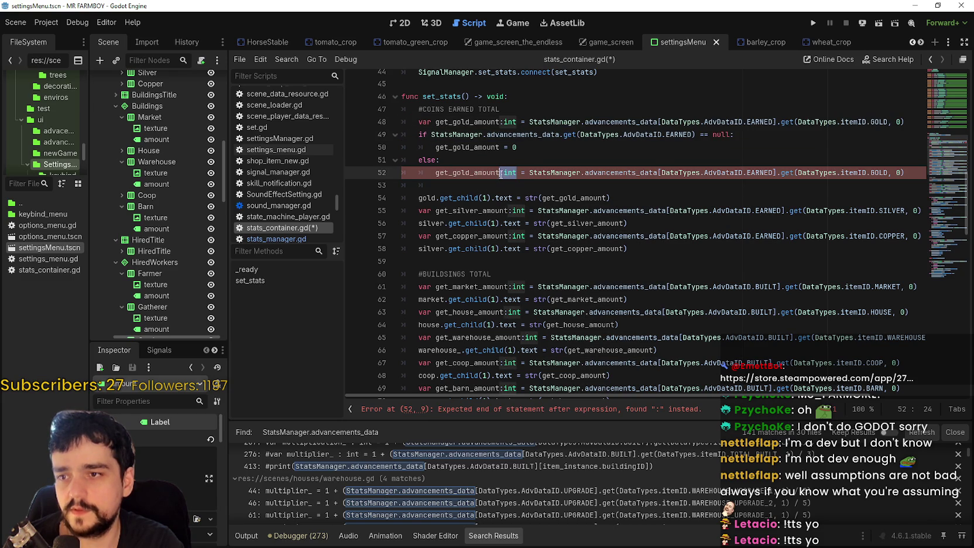
{"action": "key", "text": "BackSpace"}
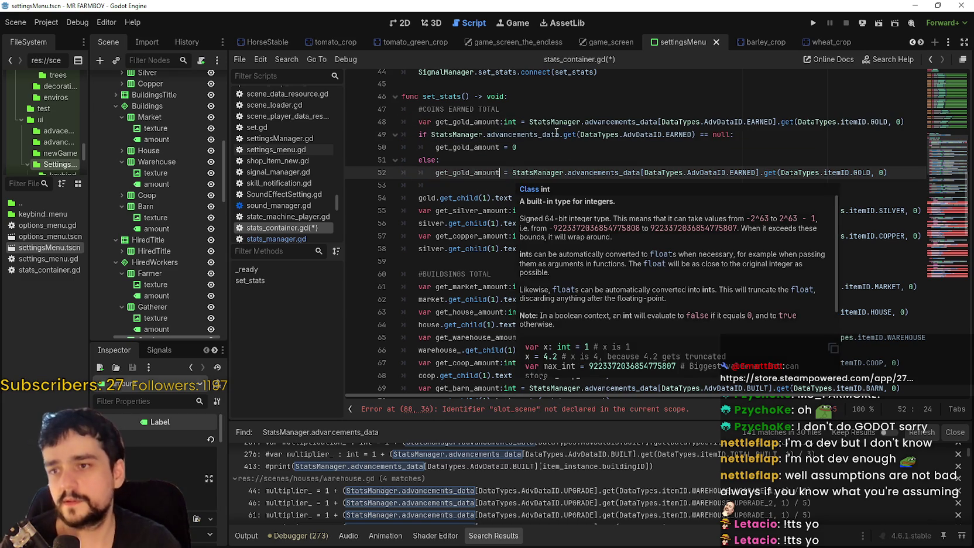
Replace line 48's lookup with 0 and add an unindented blank line after the else branch
{"action": "left_click", "coordinate": [510, 123]}
{"action": "double_click", "coordinate": [561, 122]}
{"action": "key", "text": "shift+End"}
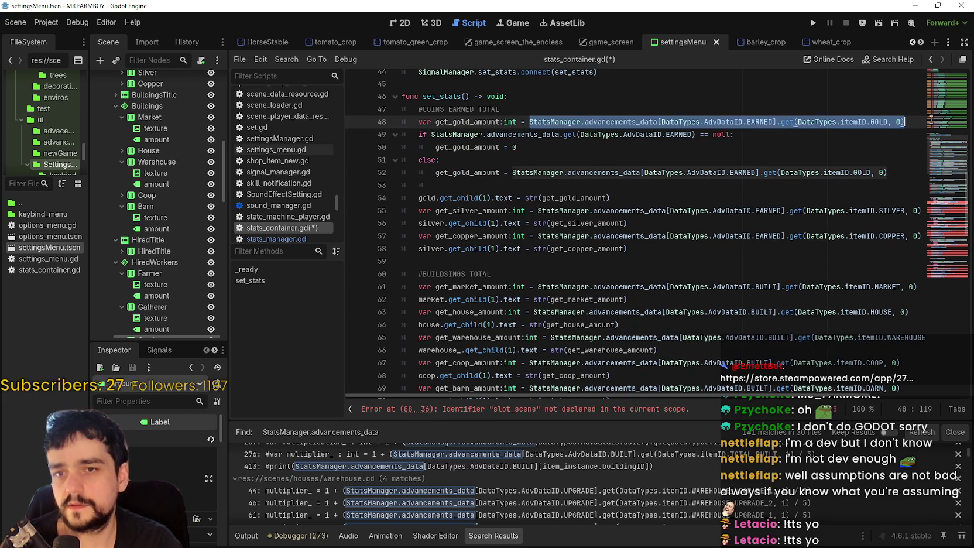
{"action": "type", "text": "0"}
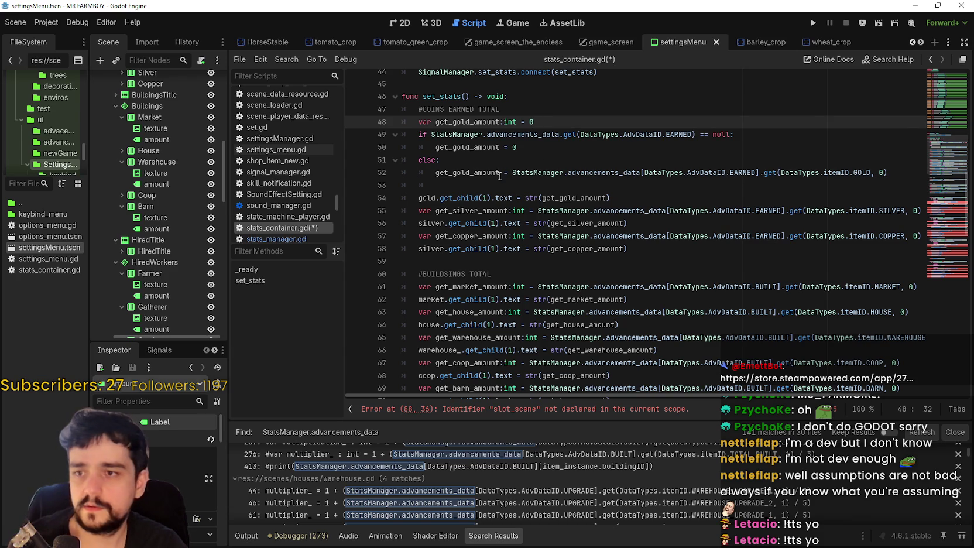
{"action": "left_click", "coordinate": [499, 172]}
{"action": "left_click", "coordinate": [420, 186]}
{"action": "key", "text": "BackSpace"}
{"action": "key", "text": "BackSpace"}
{"action": "left_click_drag", "start_coordinate": [518, 147], "coordinate": [437, 145]}
{"action": "left_click", "coordinate": [431, 161]}
{"action": "left_click", "coordinate": [915, 172]}
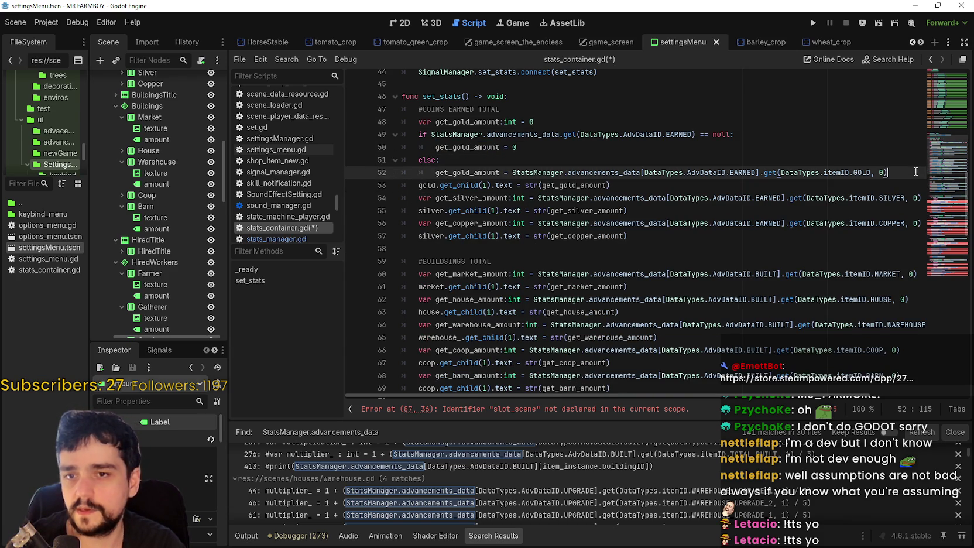
{"action": "key", "text": "Return"}
{"action": "key", "text": "BackSpace"}
{"action": "key", "text": "BackSpace"}
{"action": "mouse_move", "coordinate": [402, 185]}
{"action": "left_mouse_down"}
{"action": "mouse_move", "coordinate": [410, 161]}
{"action": "mouse_move", "coordinate": [389, 123]}
{"action": "left_mouse_up"}
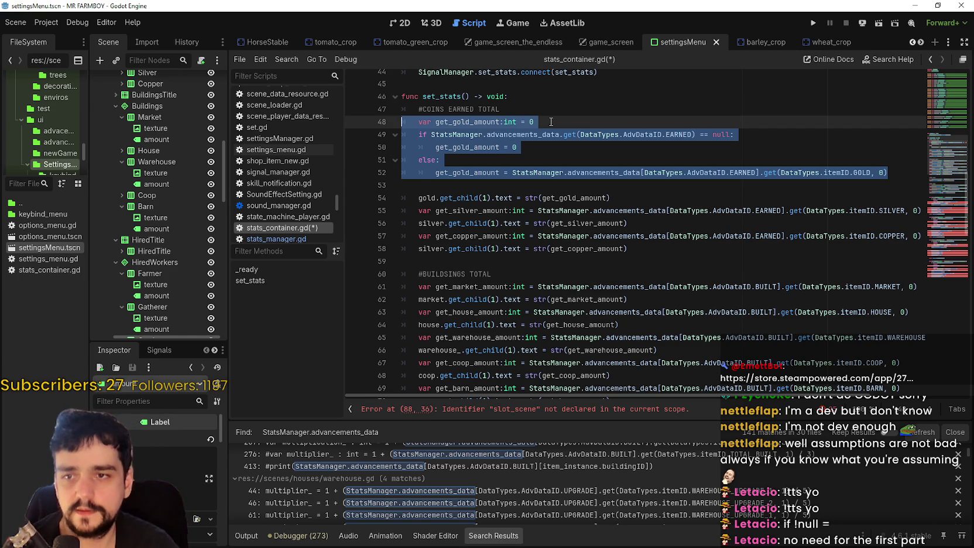
Change the gold check's '==' to '!=' and delete the 'get_gold_amount = 0' and 'else:' lines
{"action": "left_click", "coordinate": [570, 121]}
{"action": "left_click_drag", "start_coordinate": [695, 134], "coordinate": [431, 134]}
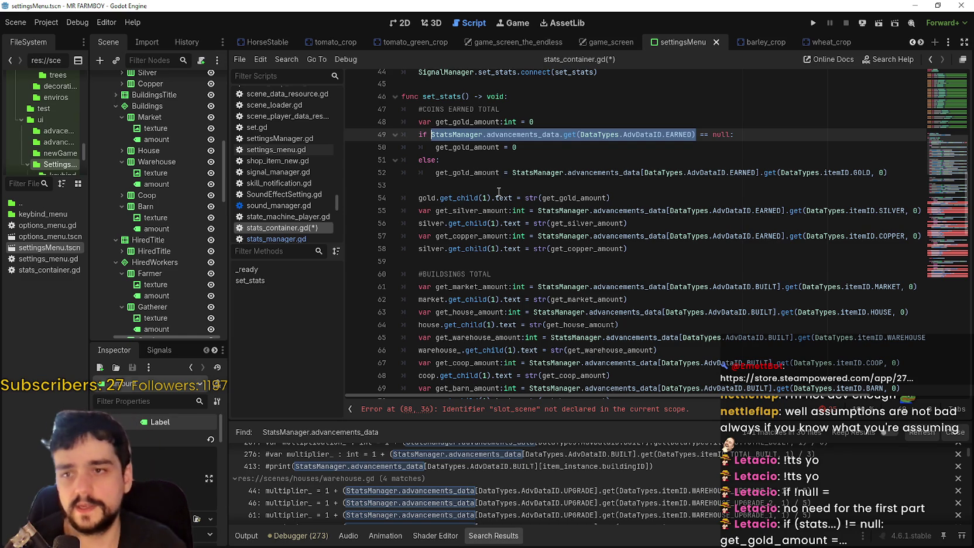
{"action": "left_click", "coordinate": [561, 153]}
{"action": "left_click", "coordinate": [707, 136]}
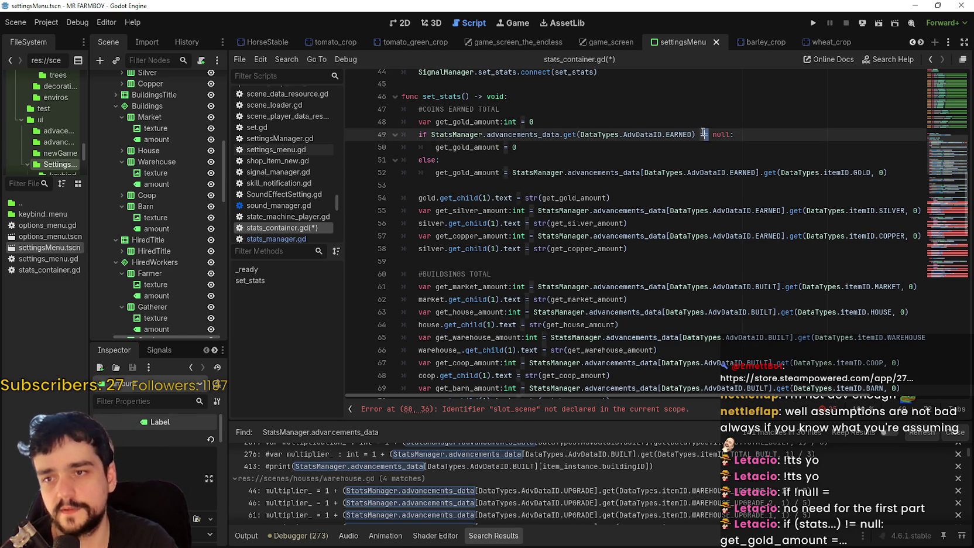
{"action": "key", "text": "BackSpace"}
{"action": "type", "text": "="}
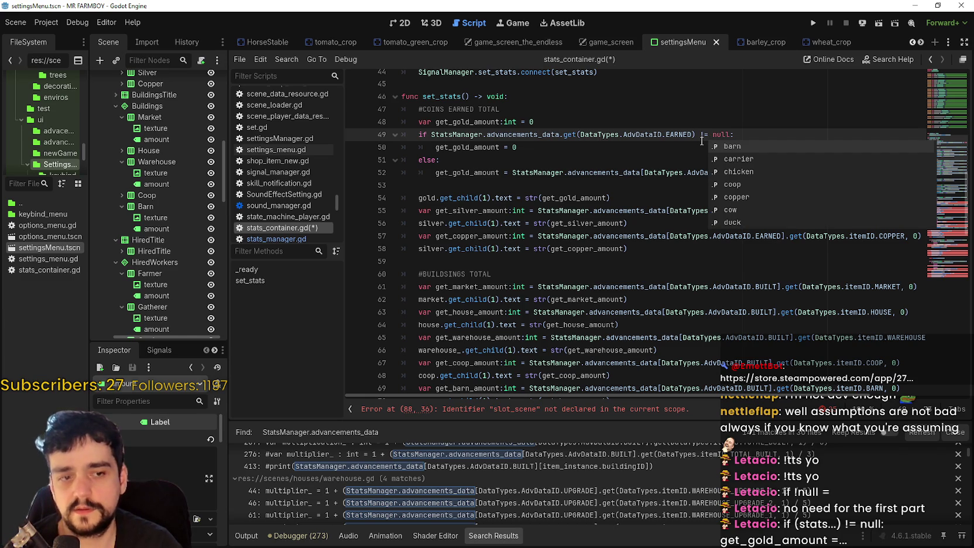
{"action": "left_click_drag", "start_coordinate": [451, 162], "coordinate": [374, 148]}
{"action": "key", "text": "BackSpace"}
{"action": "key", "text": "BackSpace"}
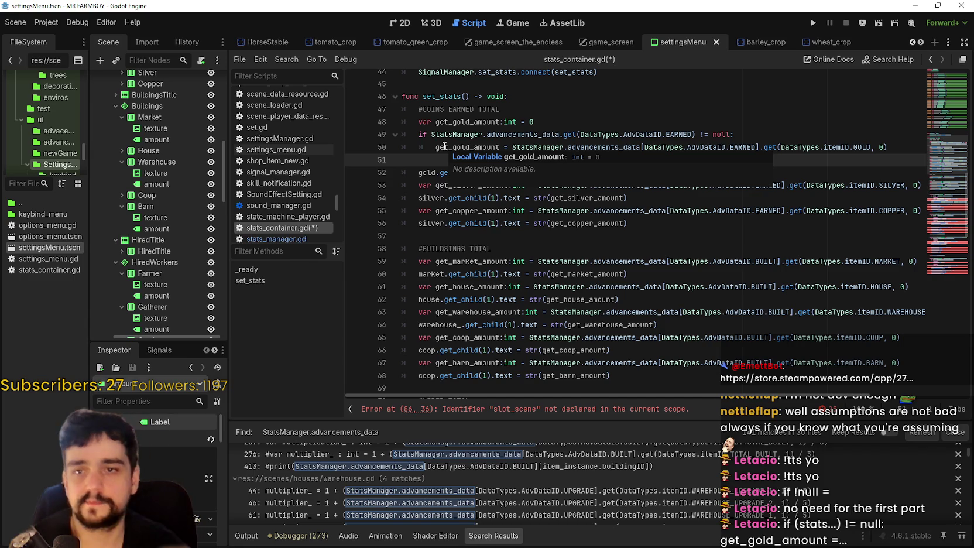
{"action": "key", "text": "Up"}
{"action": "key", "text": "Up"}
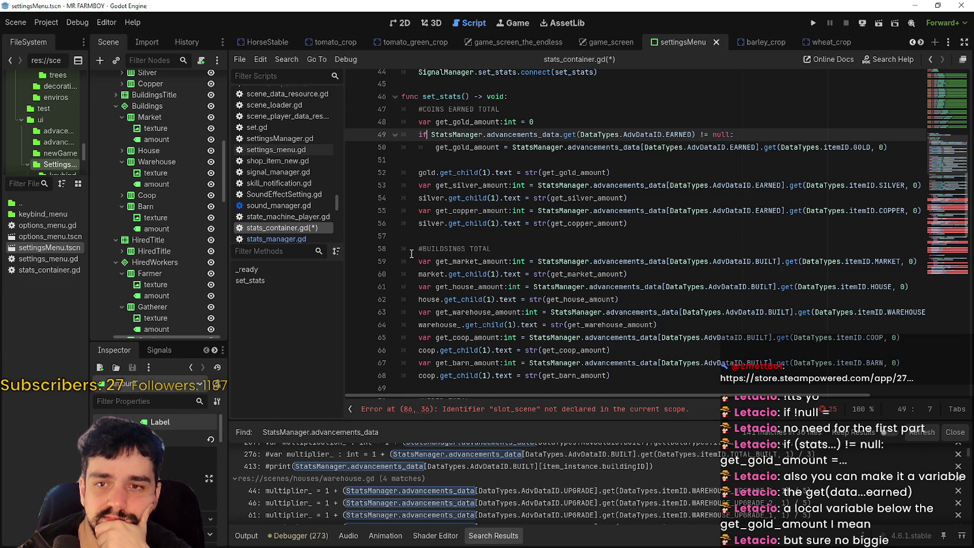
Save stats_container.gd with the simplified gold null check
{"action": "left_click", "coordinate": [535, 158]}
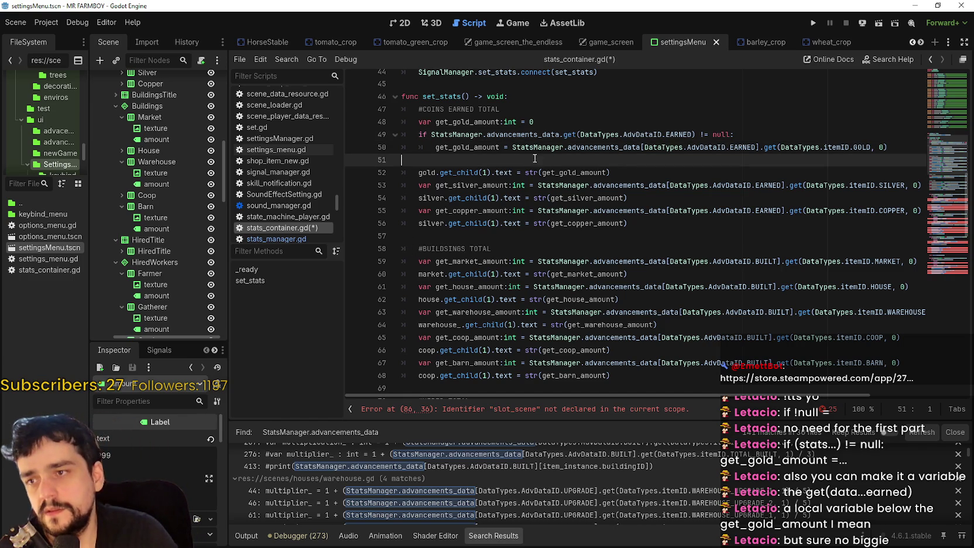
{"action": "key", "text": "ctrl+s"}
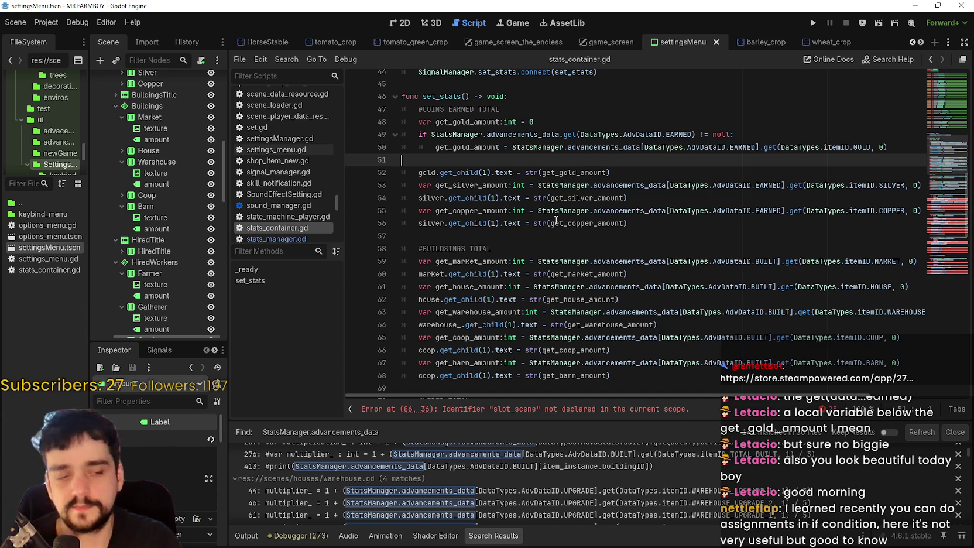
{"action": "scroll", "coordinate": [550, 232], "scroll_direction": "up", "scroll_amount": 2}
{"action": "scroll", "coordinate": [554, 240], "scroll_direction": "down", "scroll_amount": 2}
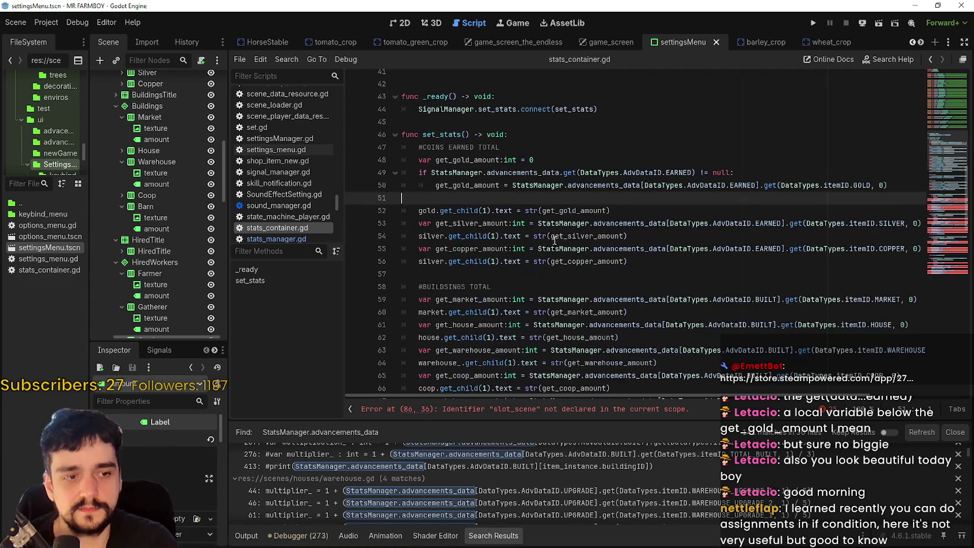
{"action": "scroll", "coordinate": [551, 234], "scroll_direction": "down", "scroll_amount": 3}
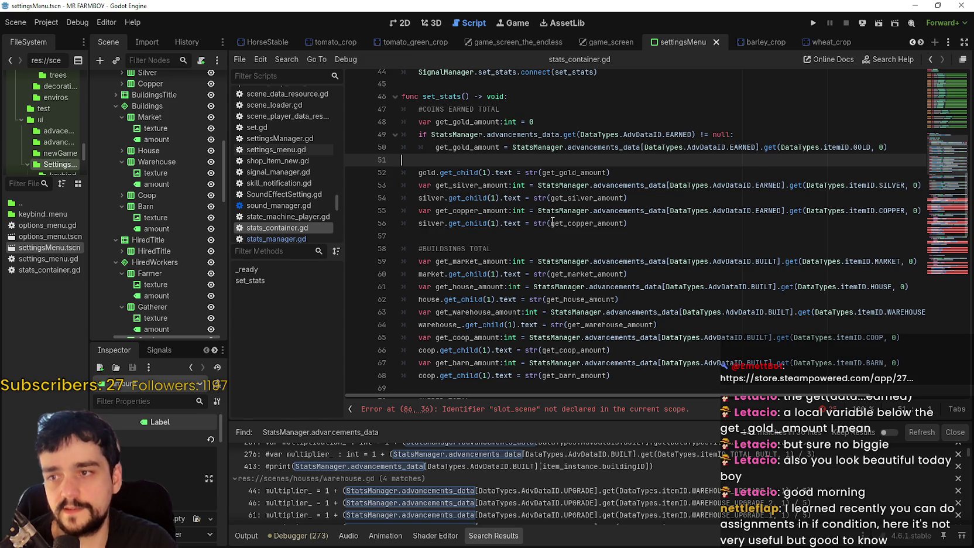
{"action": "left_click_drag", "start_coordinate": [629, 172], "coordinate": [453, 173]}
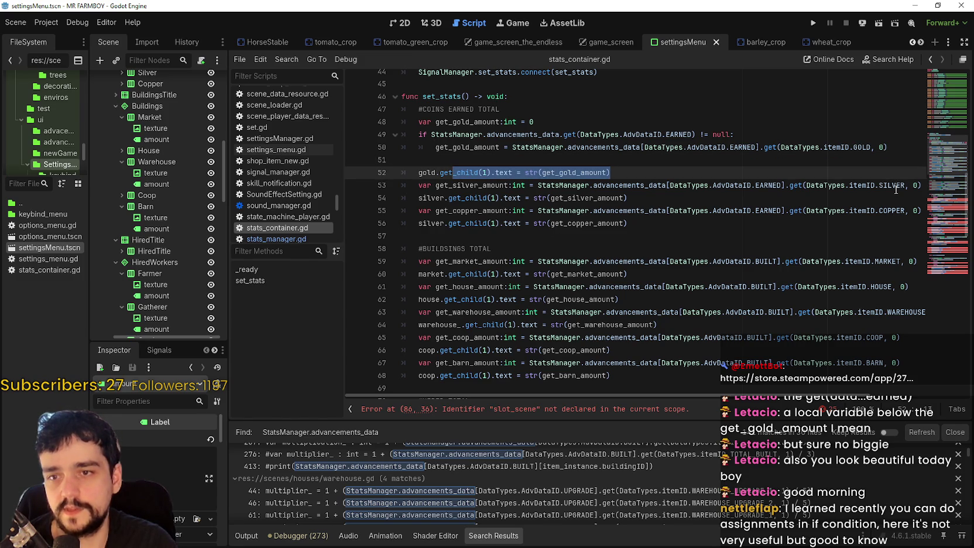
{"action": "left_click", "coordinate": [914, 185]}
{"action": "left_click_drag", "start_coordinate": [914, 185], "coordinate": [328, 173]}
{"action": "left_click_drag", "start_coordinate": [628, 198], "coordinate": [350, 186]}
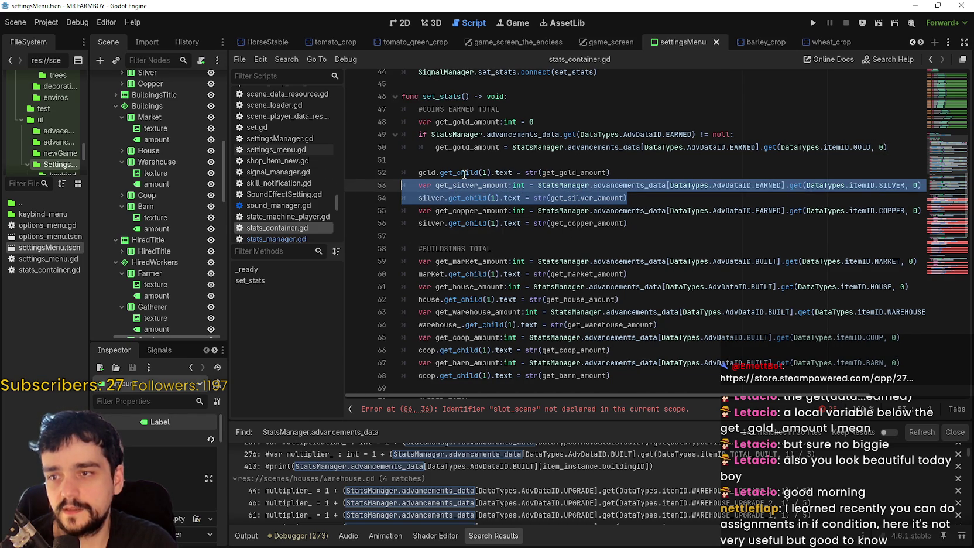
{"action": "left_click", "coordinate": [441, 156]}
Pull the gold label line up directly under the gold null-check block
{"action": "key", "text": "Delete"}
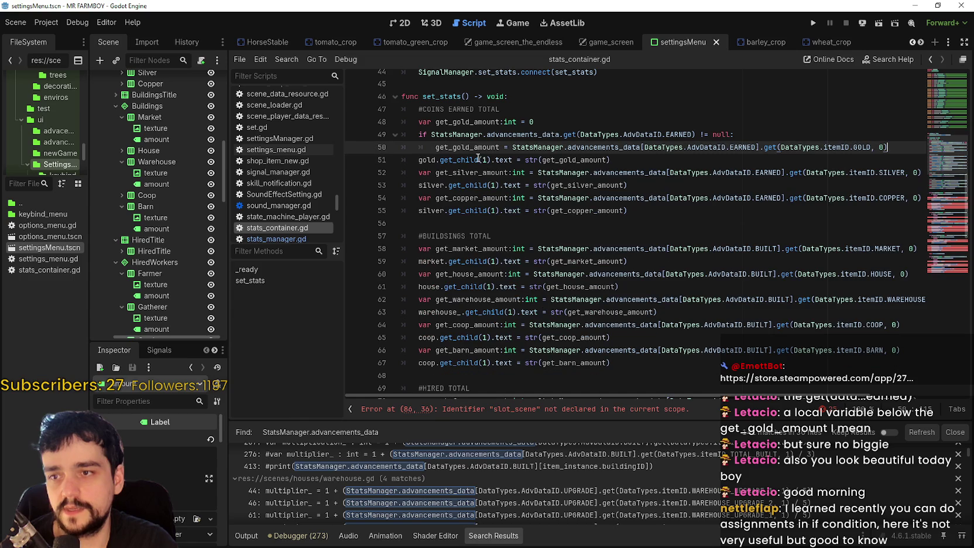
{"action": "key", "text": "End"}
{"action": "key", "text": "Return"}
{"action": "left_click", "coordinate": [648, 202]}
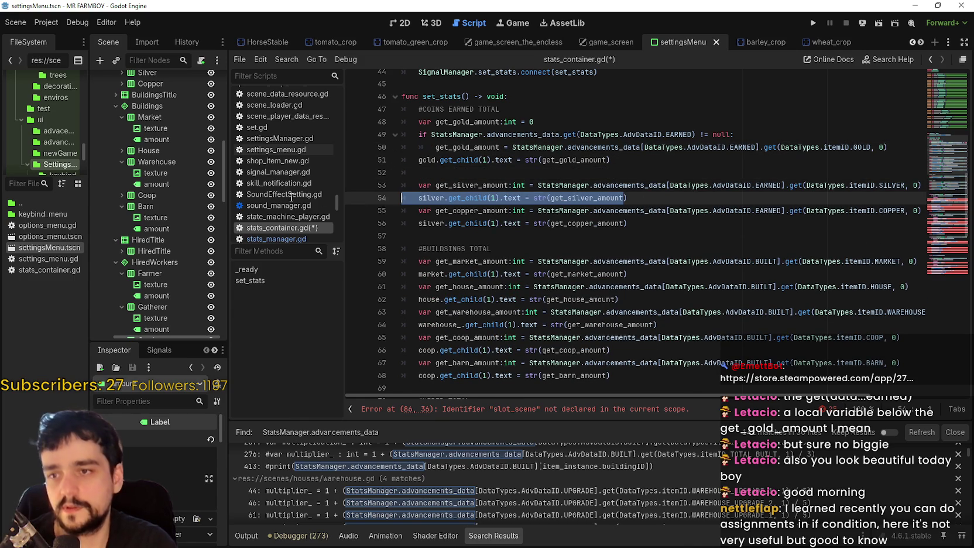
{"action": "key", "text": "shift+Up"}
{"action": "key", "text": "shift+Home"}
{"action": "key", "text": "shift+Home"}
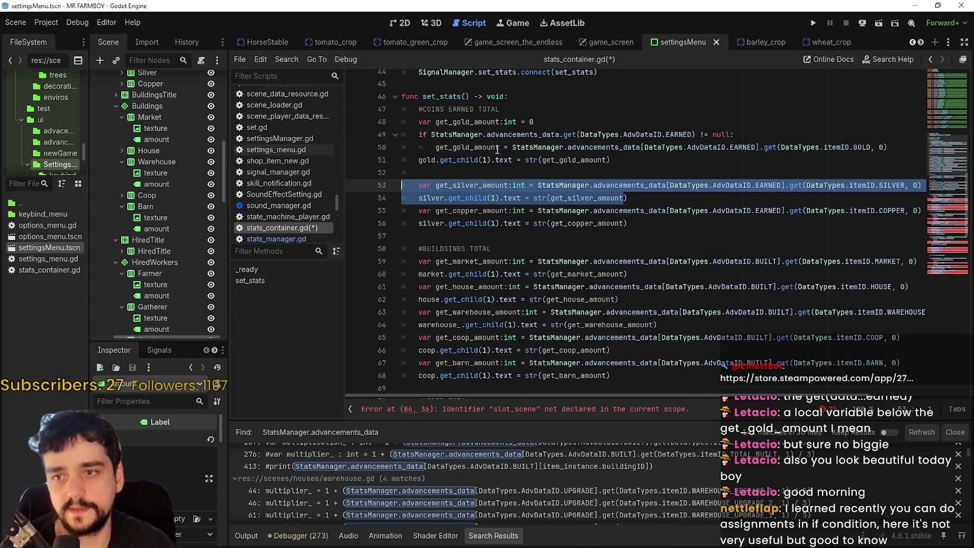
{"action": "mouse_move", "coordinate": [497, 150]}
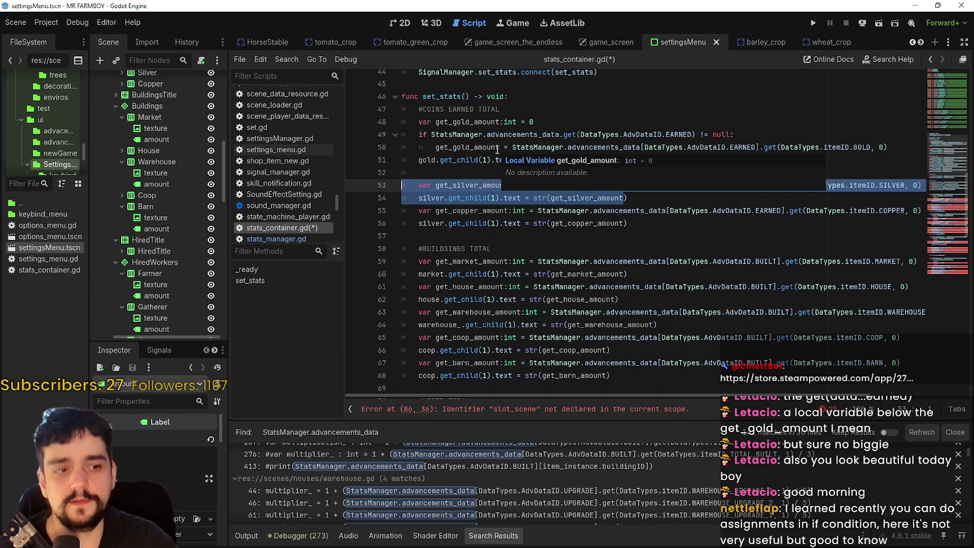
{"action": "key", "text": "Down"}
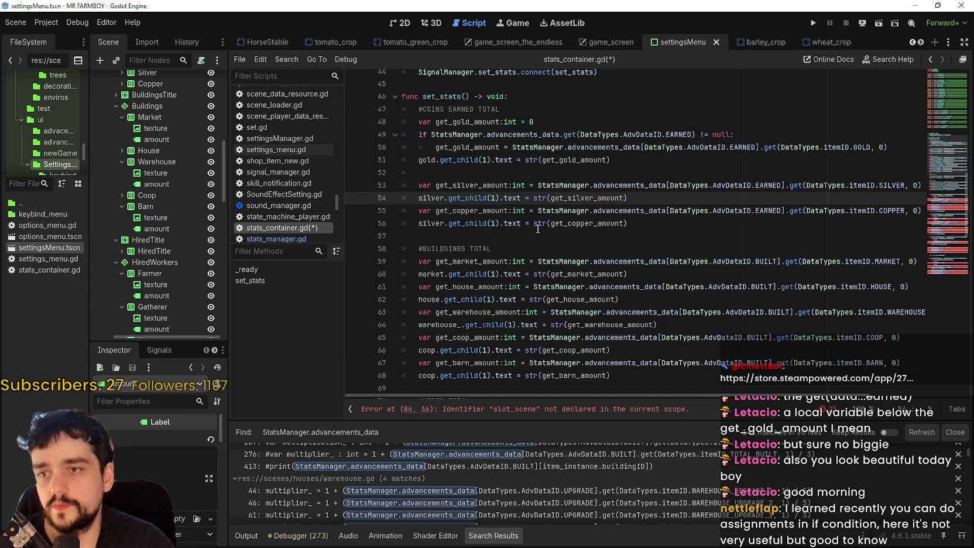
{"action": "key", "text": "Up"}
{"action": "key", "text": "Up"}
{"action": "key", "text": "Up"}
{"action": "key", "text": "End"}
Review the gold check and label lines, then select the silver amount declaration
{"action": "left_click", "coordinate": [647, 196]}
{"action": "left_click_drag", "start_coordinate": [771, 136], "coordinate": [394, 137]}
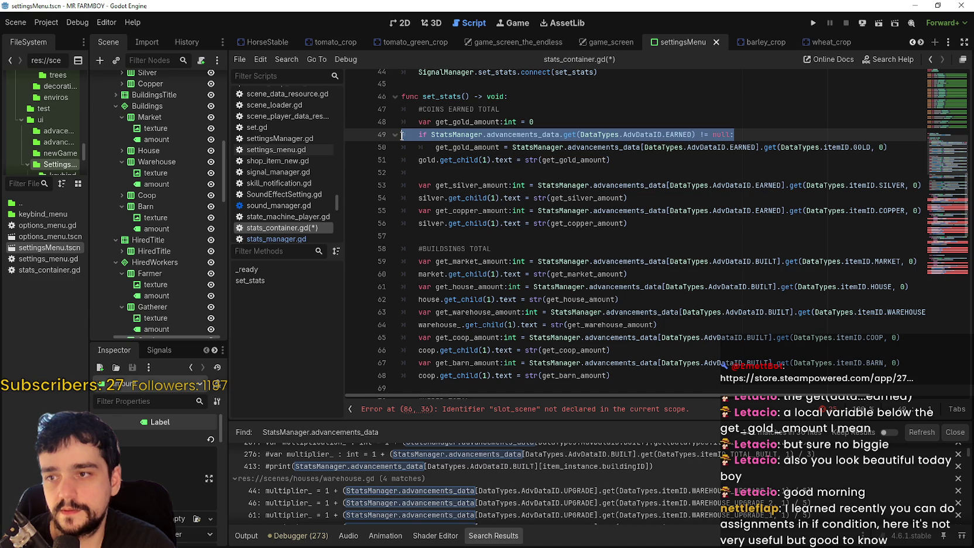
{"action": "left_click", "coordinate": [415, 160]}
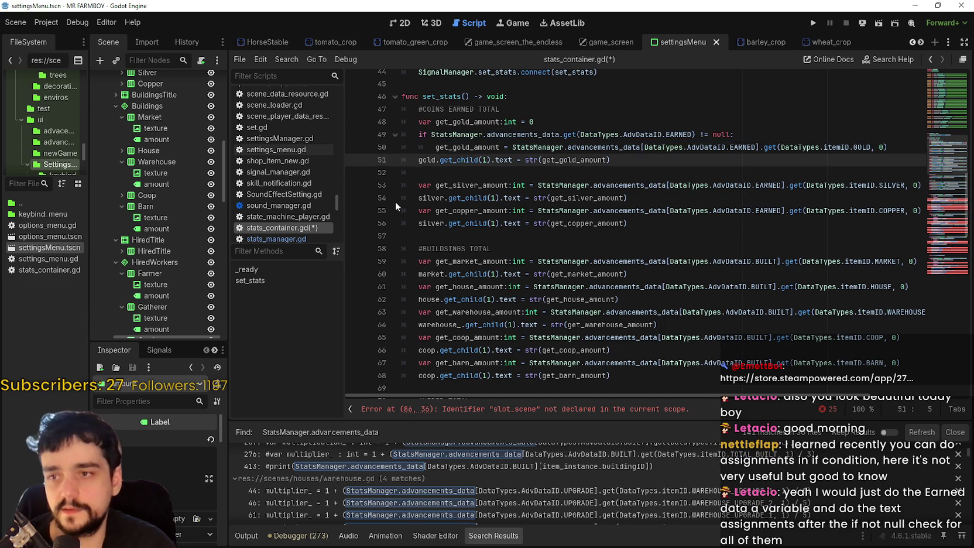
{"action": "left_click", "coordinate": [642, 164]}
{"action": "left_click", "coordinate": [890, 147]}
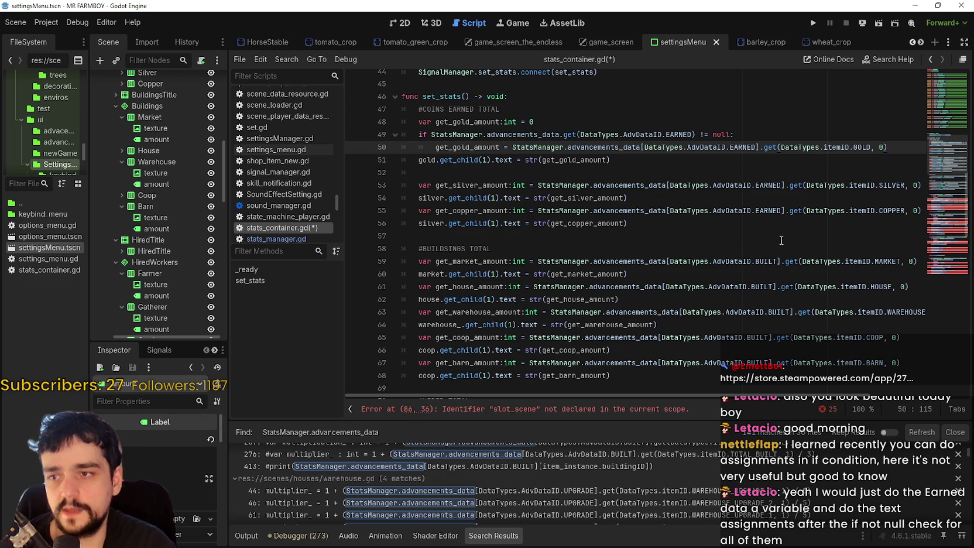
{"action": "double_click", "coordinate": [572, 160]}
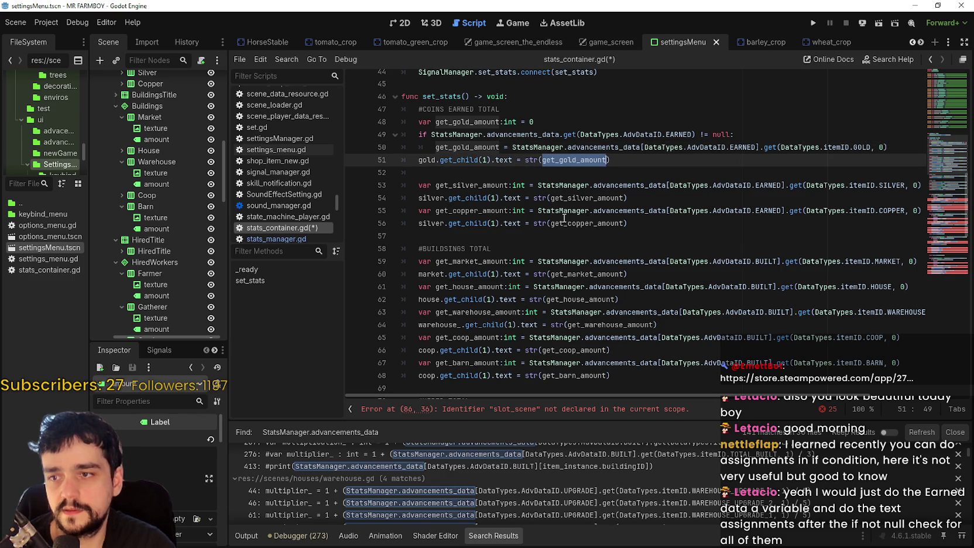
{"action": "left_click", "coordinate": [506, 185]}
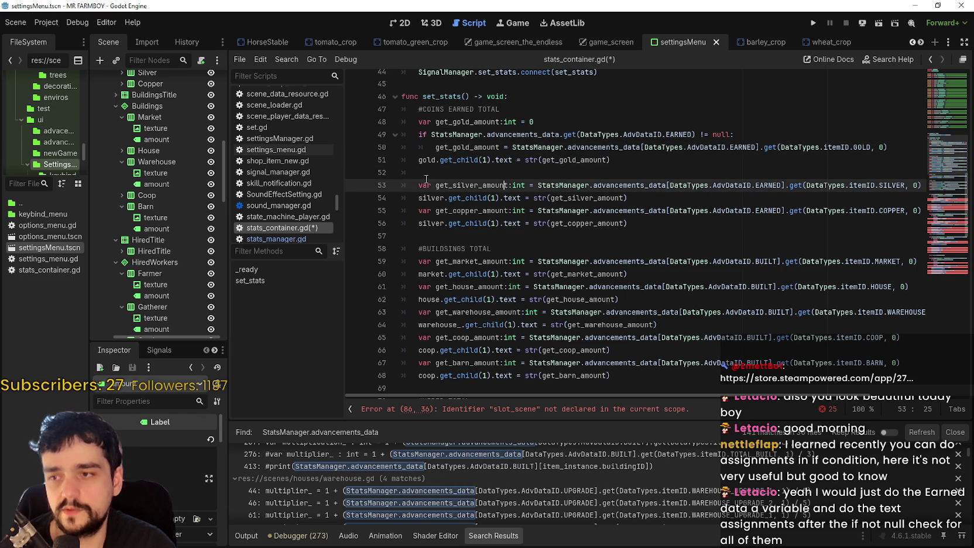
{"action": "left_click_drag", "start_coordinate": [419, 185], "coordinate": [523, 186]}
{"action": "key", "text": "ctrl+c"}
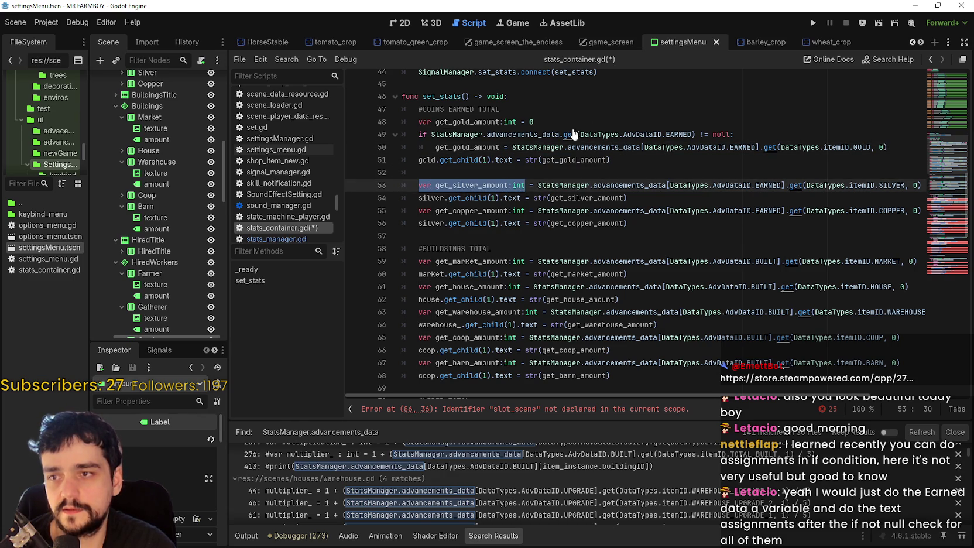
Declare the silver amount as '= 0' under gold and cut its old declaration line
{"action": "left_click", "coordinate": [574, 126]}
{"action": "key", "text": "Return"}
{"action": "key", "text": "ctrl+v"}
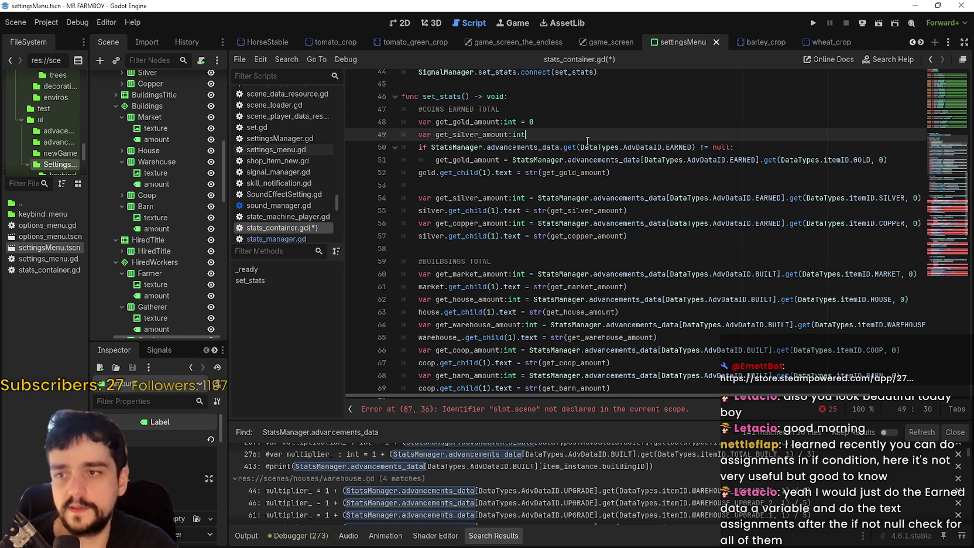
{"action": "type", "text": " = 0"}
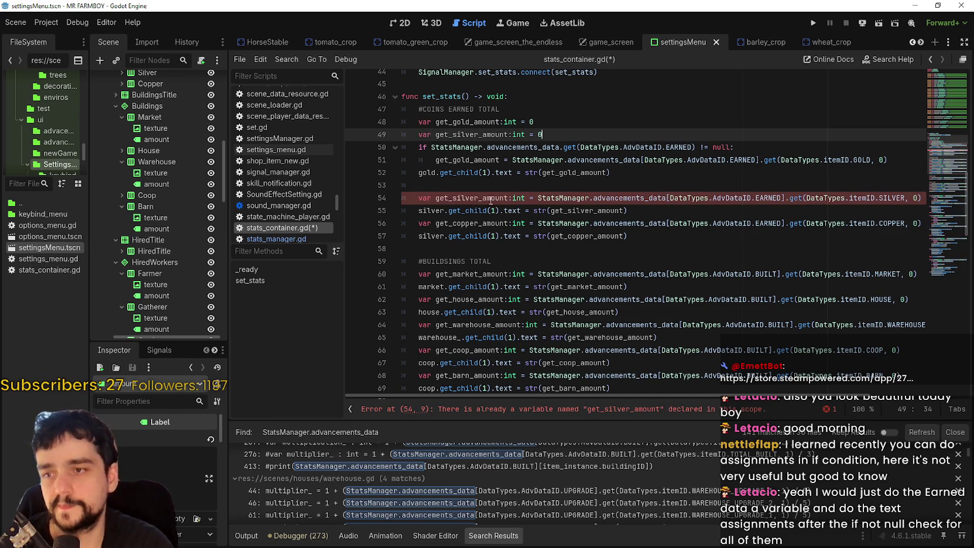
{"action": "left_click", "coordinate": [872, 189]}
{"action": "mouse_move", "coordinate": [921, 197]}
{"action": "left_mouse_down"}
{"action": "mouse_move", "coordinate": [419, 198]}
{"action": "mouse_move", "coordinate": [421, 223]}
{"action": "mouse_move", "coordinate": [525, 223]}
{"action": "left_mouse_up"}
{"action": "key", "text": "ctrl+x"}
{"action": "key", "text": "Up"}
Declare the copper amount as '= 0' under the silver declaration
{"action": "key", "text": "ctrl+c"}
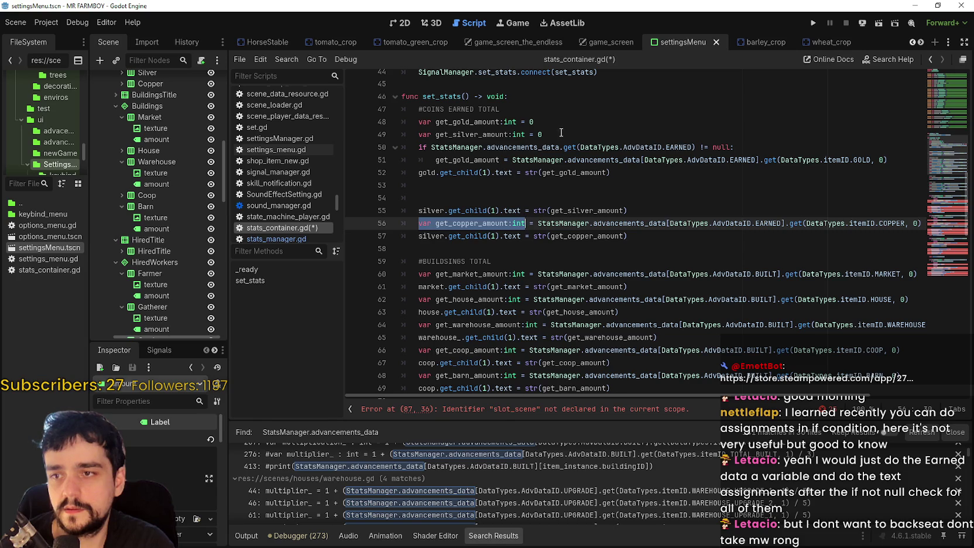
{"action": "left_click", "coordinate": [558, 134]}
{"action": "key", "text": "Return"}
{"action": "key", "text": "ctrl+v"}
{"action": "type", "text": "= 0"}
Add an indented line inside the null check and delete the stray blank lines
{"action": "left_click", "coordinate": [471, 211]}
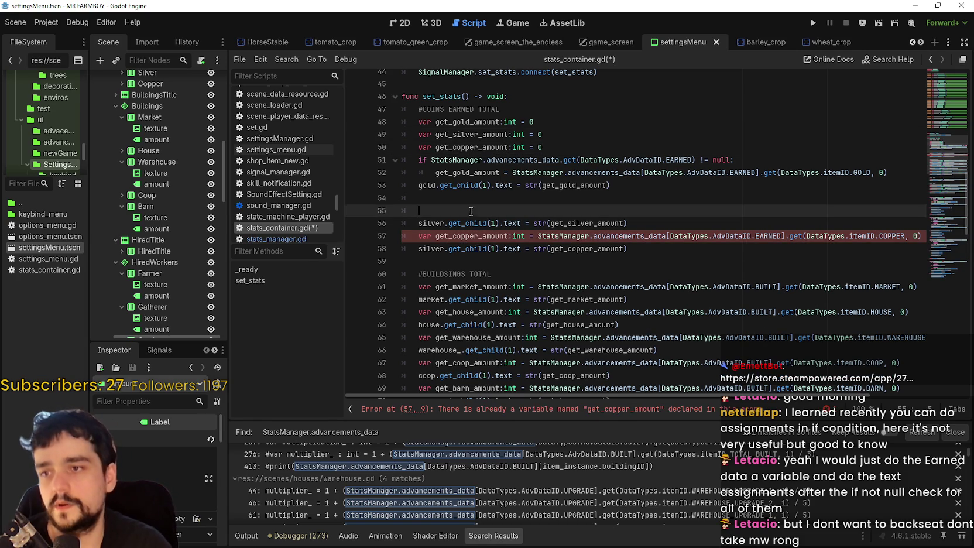
{"action": "left_click", "coordinate": [426, 189]}
{"action": "left_click", "coordinate": [906, 165]}
{"action": "key", "text": "Return"}
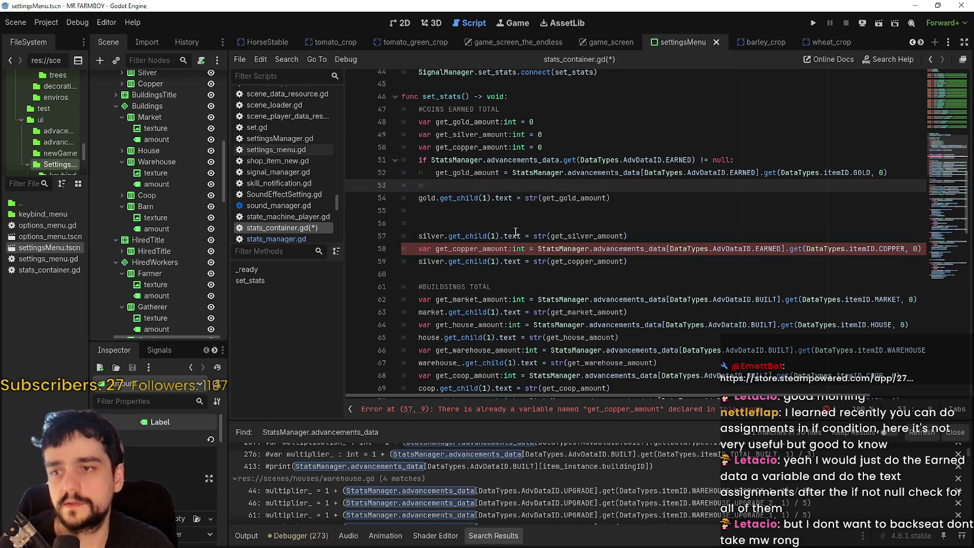
{"action": "left_click", "coordinate": [428, 221]}
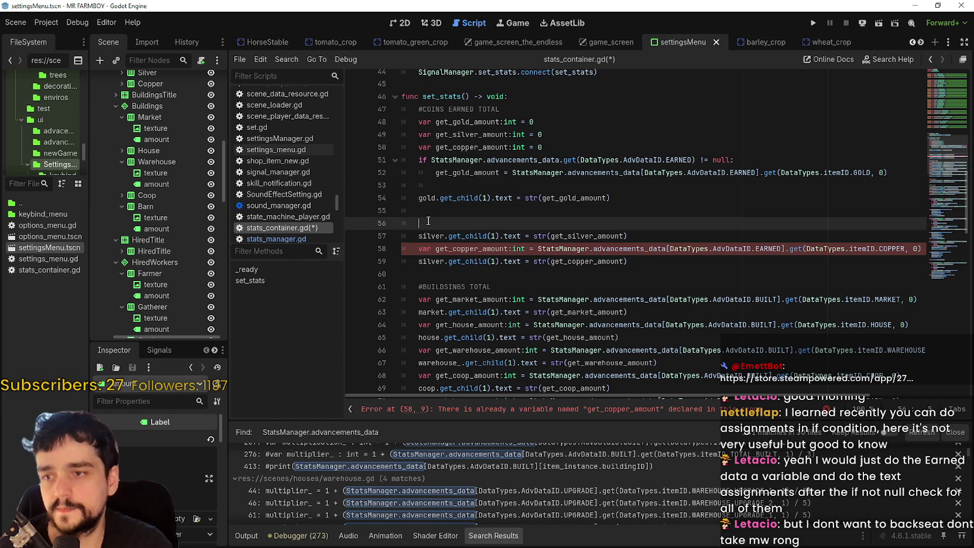
{"action": "key", "text": "BackSpace"}
{"action": "key", "text": "BackSpace"}
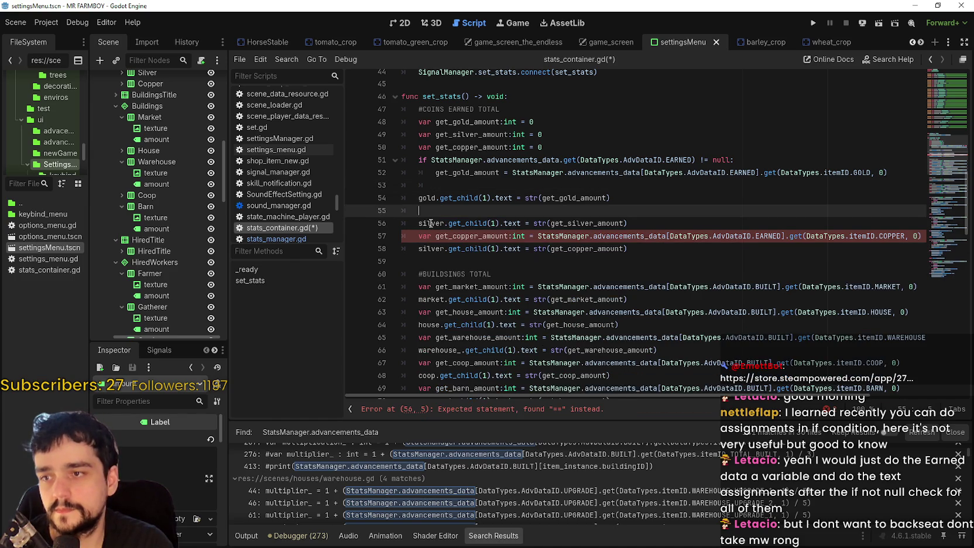
{"action": "key", "text": "BackSpace"}
Delete the old copper declaration line and open a new indented line under the gold assignment
{"action": "mouse_move", "coordinate": [628, 236]}
{"action": "left_mouse_down"}
{"action": "mouse_move", "coordinate": [432, 236]}
{"action": "mouse_move", "coordinate": [913, 220]}
{"action": "left_mouse_up"}
{"action": "left_click", "coordinate": [422, 223]}
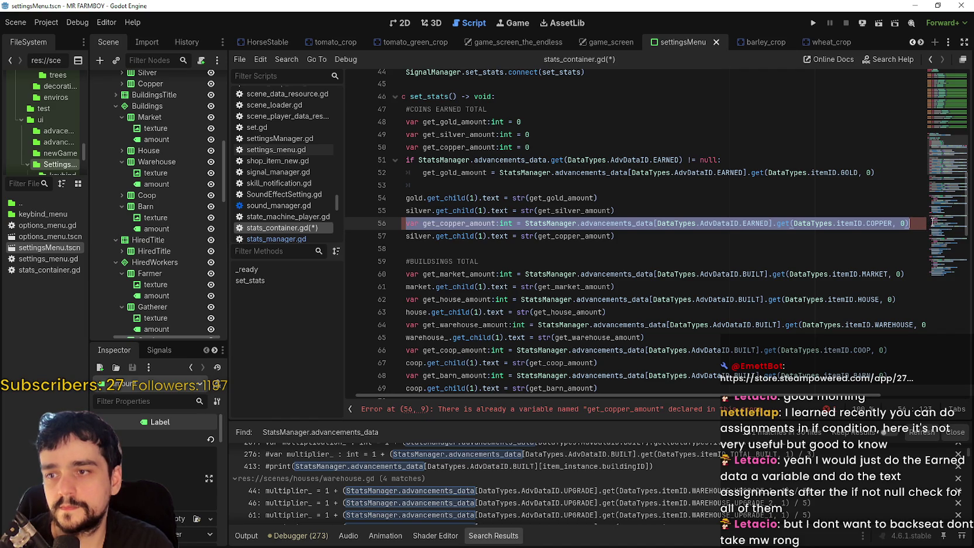
{"action": "key", "text": "BackSpace"}
{"action": "key", "text": "BackSpace"}
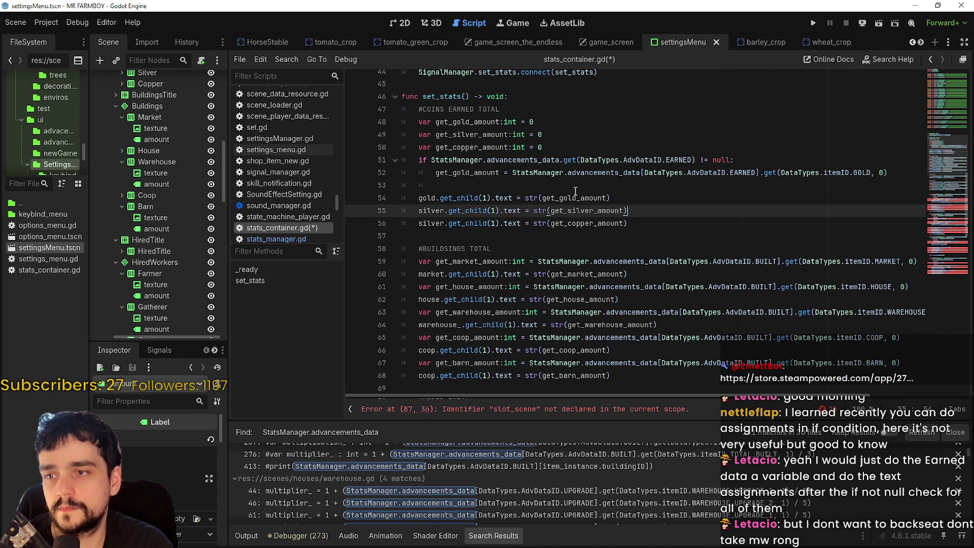
{"action": "left_click", "coordinate": [575, 190]}
{"action": "left_click", "coordinate": [870, 176]}
{"action": "key", "text": "Return"}
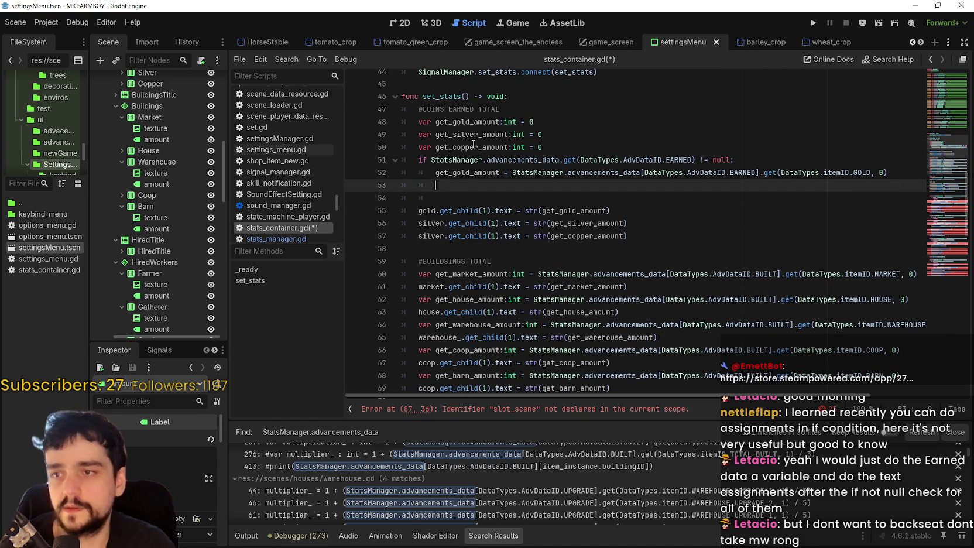
Duplicate the gold assignment twice and rename the copies to the silver and copper amount variables
{"action": "left_click_drag", "start_coordinate": [436, 172], "coordinate": [904, 174]}
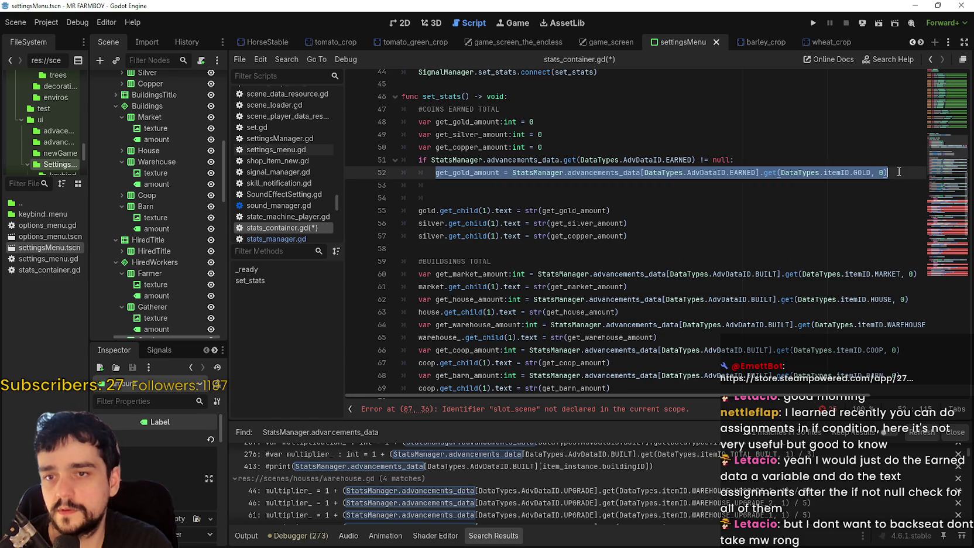
{"action": "left_click", "coordinate": [899, 171]}
{"action": "key", "text": "ctrl+shift+d"}
{"action": "key", "text": "ctrl+shift+d"}
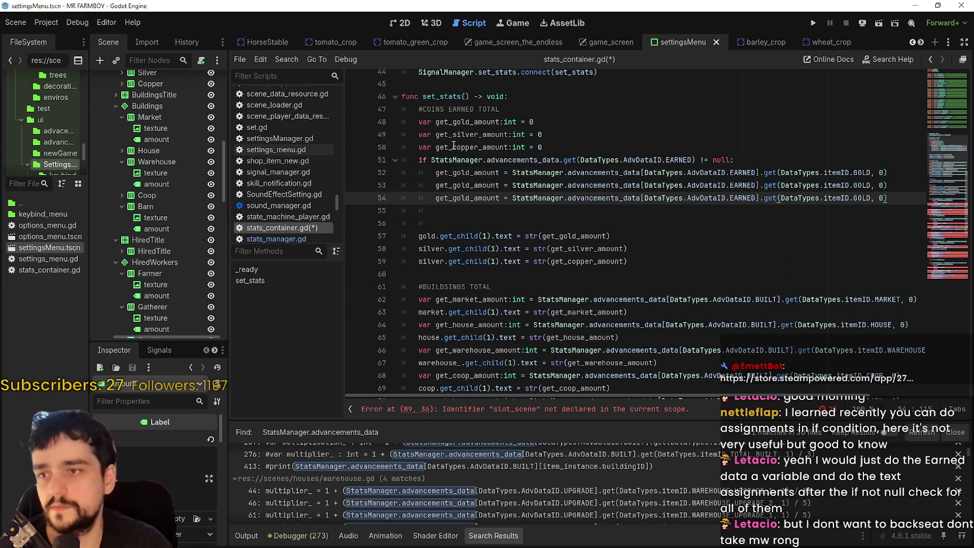
{"action": "double_click", "coordinate": [462, 147]}
{"action": "double_click", "coordinate": [462, 134]}
{"action": "left_click", "coordinate": [464, 185]}
{"action": "double_click", "coordinate": [464, 185]}
{"action": "key", "text": "ctrl+v"}
{"action": "double_click", "coordinate": [462, 147]}
{"action": "double_click", "coordinate": [462, 197]}
{"action": "key", "text": "ctrl+v"}
Change the copies' item ids from GOLD to SILVER and COPPER, then delete the blank lines below
{"action": "left_click", "coordinate": [853, 184]}
{"action": "double_click", "coordinate": [862, 184]}
{"action": "type", "text": "Si"}
{"action": "key", "text": "Return"}
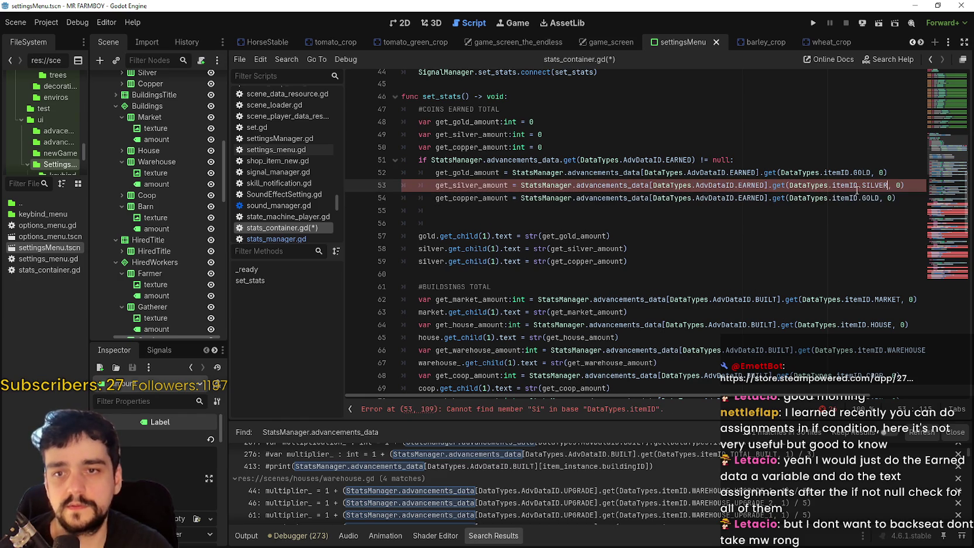
{"action": "double_click", "coordinate": [870, 198]}
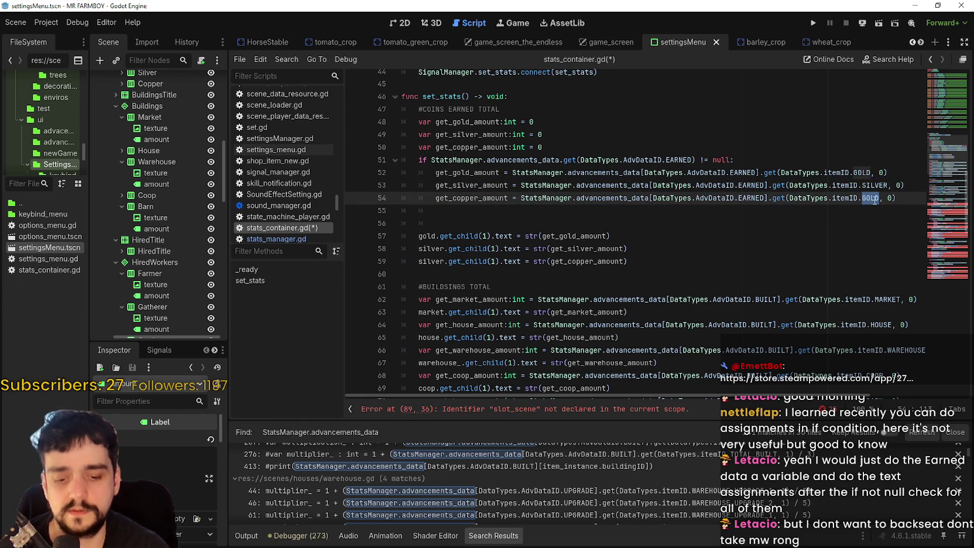
{"action": "type", "text": "COpp"}
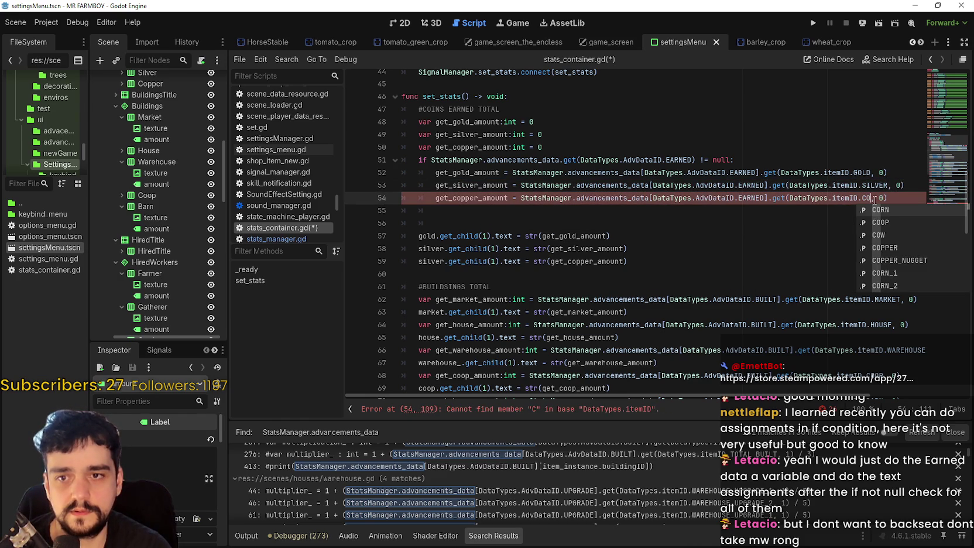
{"action": "key", "text": "Return"}
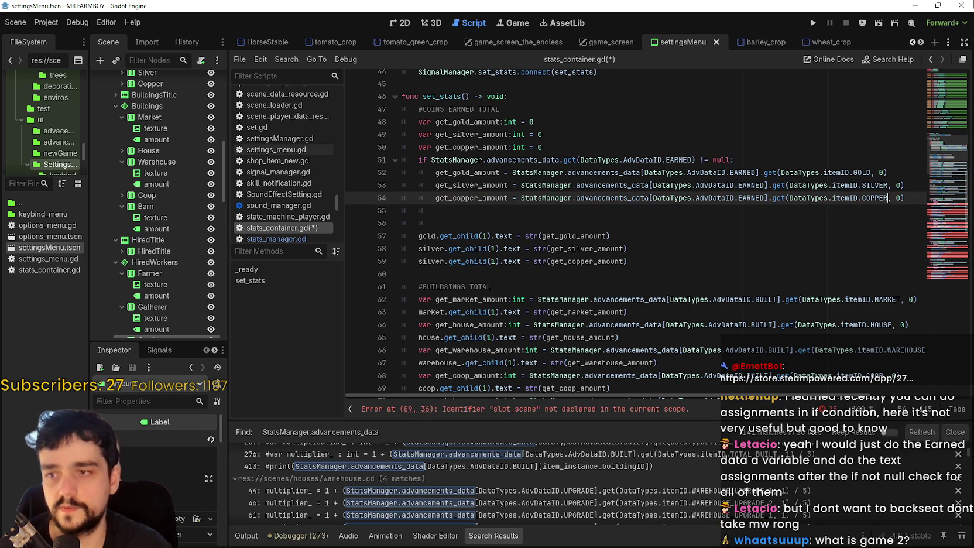
{"action": "left_click_drag", "start_coordinate": [439, 223], "coordinate": [366, 209]}
{"action": "key", "text": "BackSpace"}
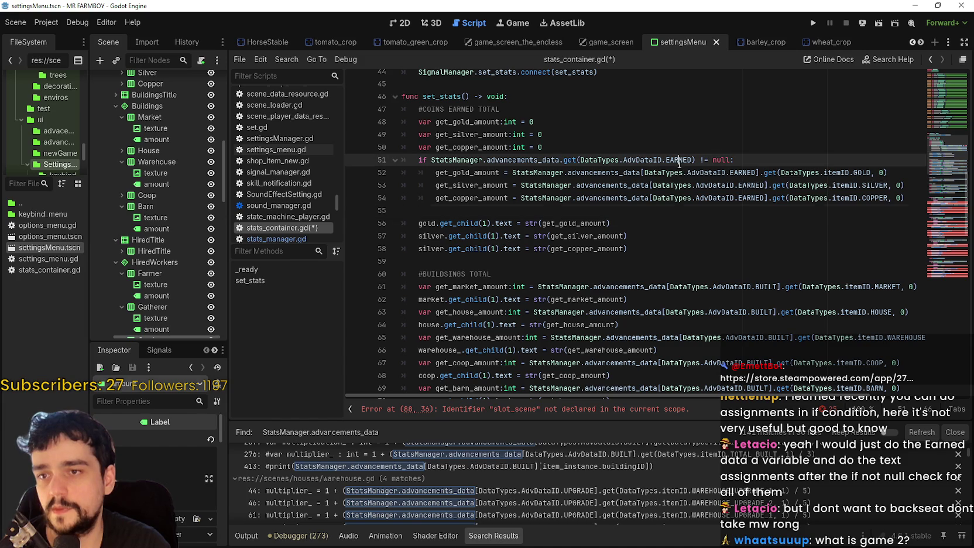
{"action": "key", "text": "BackSpace"}
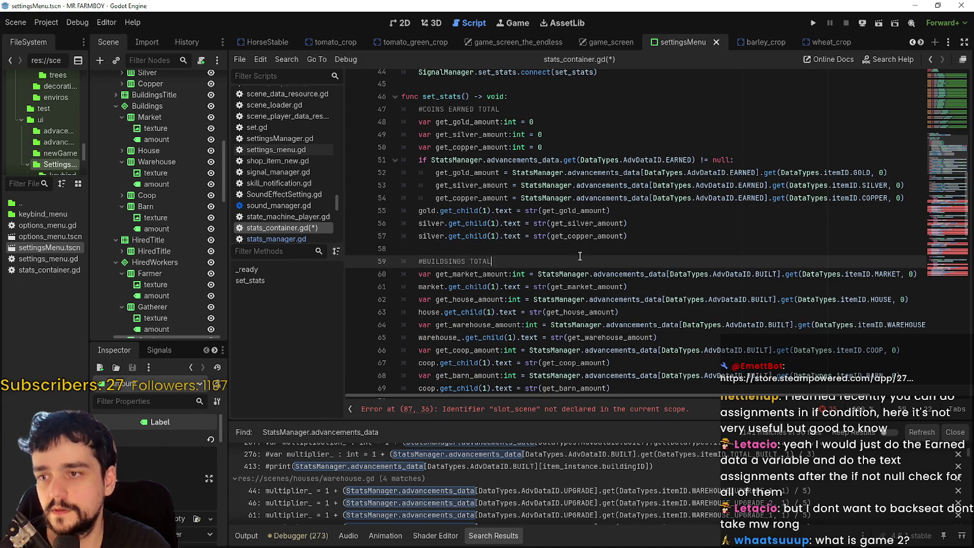
Review the finished coins section and save the scene and script
{"action": "left_click", "coordinate": [660, 240]}
{"action": "mouse_move", "coordinate": [659, 240]}
{"action": "left_mouse_down"}
{"action": "mouse_move", "coordinate": [445, 161]}
{"action": "mouse_move", "coordinate": [391, 120]}
{"action": "left_mouse_up"}
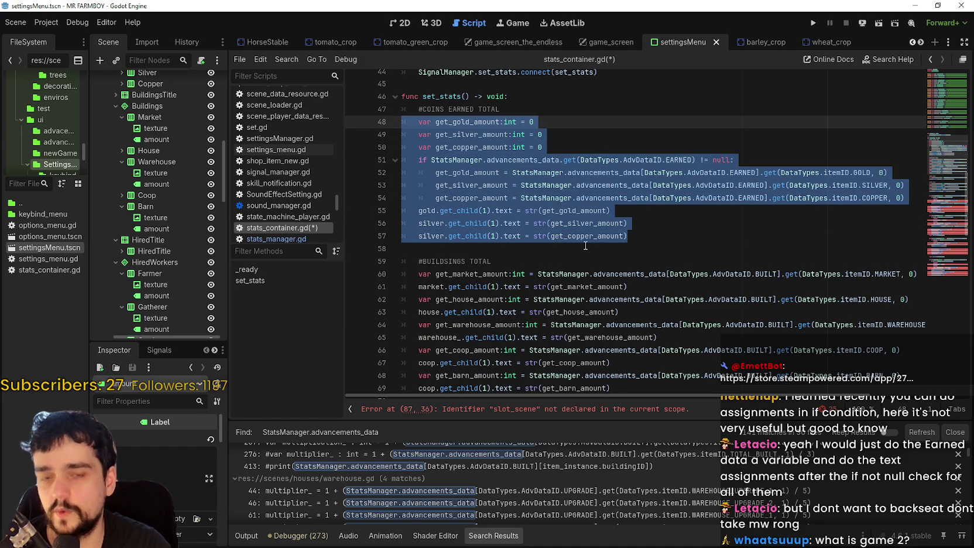
{"action": "left_click", "coordinate": [586, 245]}
{"action": "key", "text": "ctrl+s"}
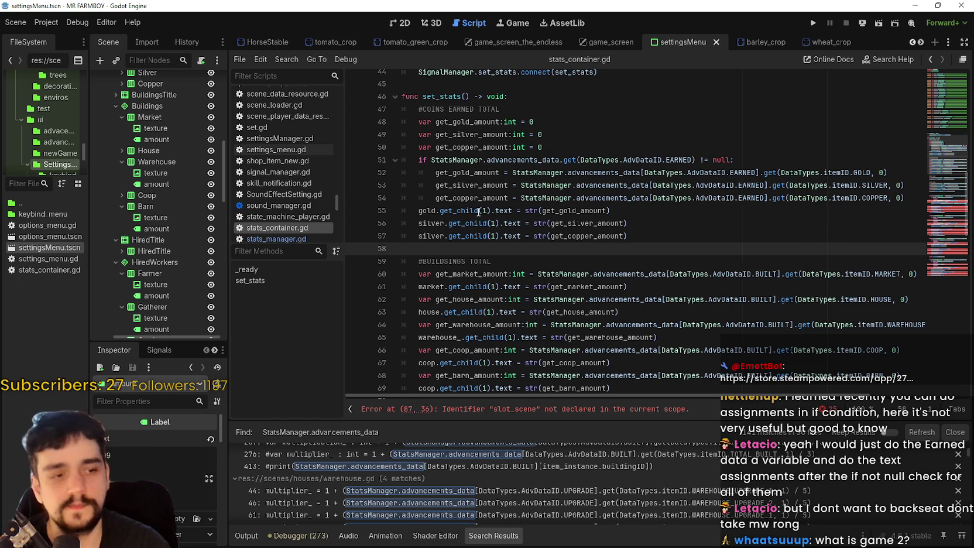
Add an empty line under the #BUILDSINGS TOTAL comment
{"action": "left_click", "coordinate": [515, 211]}
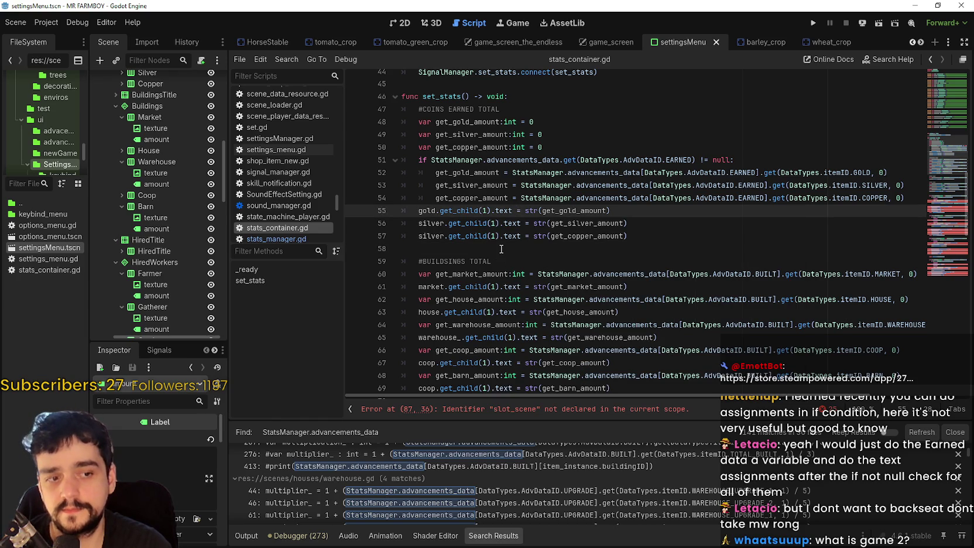
{"action": "left_click", "coordinate": [479, 250]}
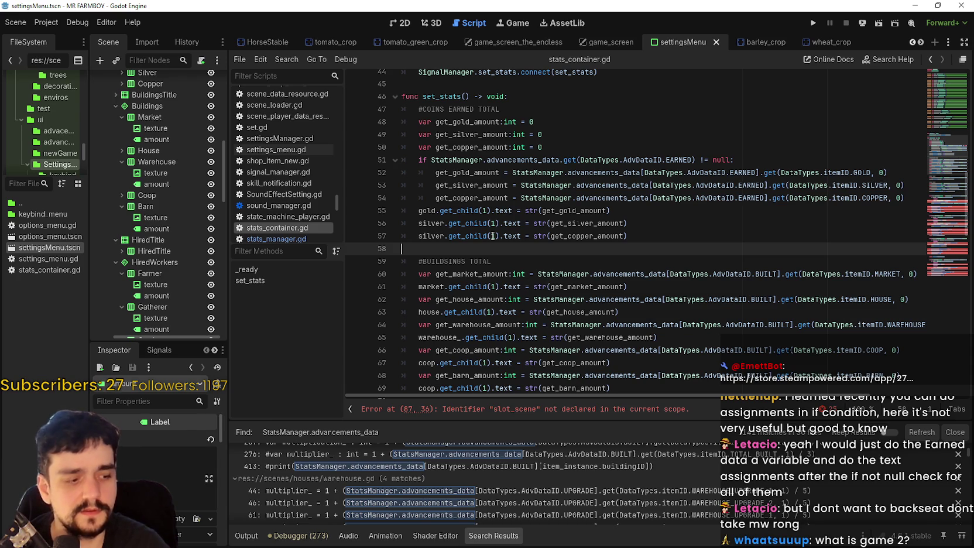
{"action": "left_click", "coordinate": [432, 261]}
{"action": "scroll", "coordinate": [454, 237], "scroll_direction": "down", "scroll_amount": 2}
{"action": "scroll", "coordinate": [510, 287], "scroll_direction": "up", "scroll_amount": 2}
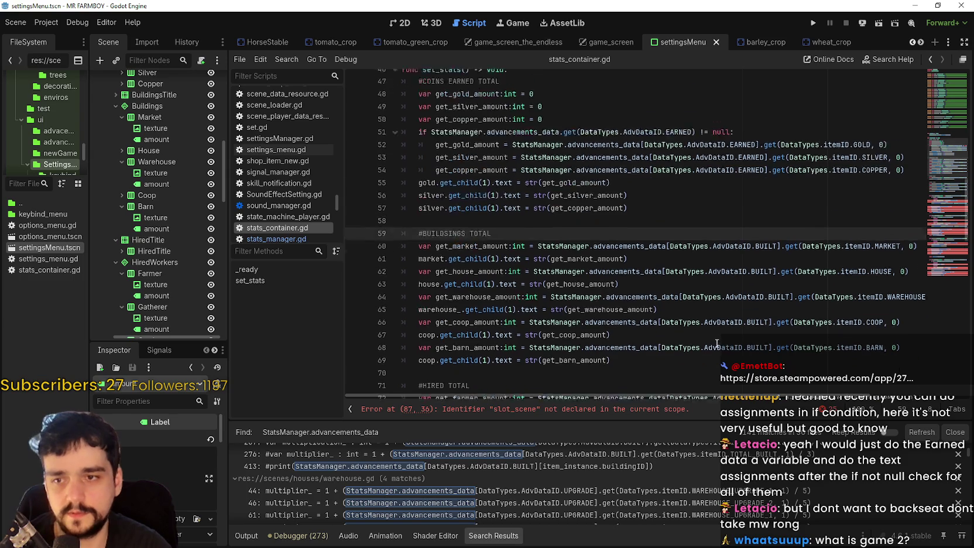
{"action": "left_click", "coordinate": [634, 251]}
{"action": "left_click", "coordinate": [494, 261]}
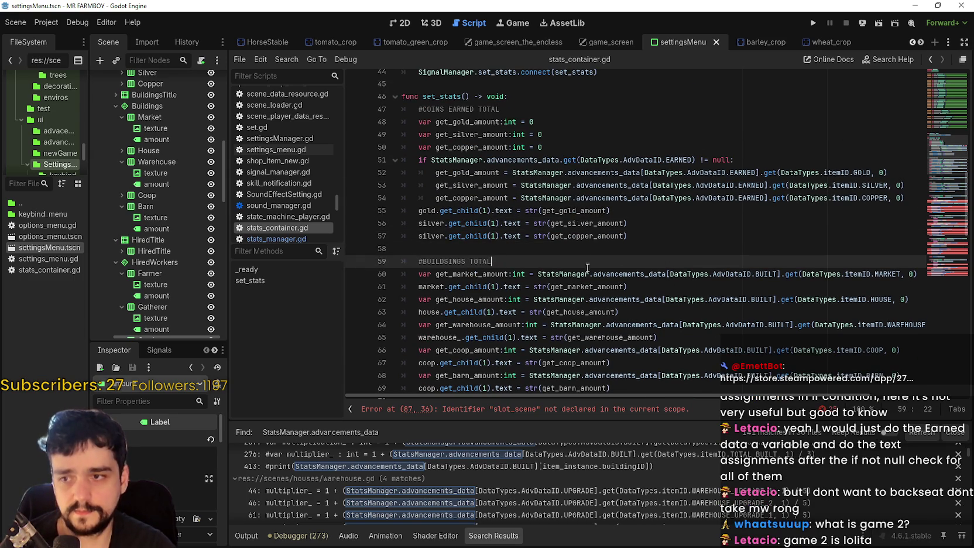
{"action": "key", "text": "Return"}
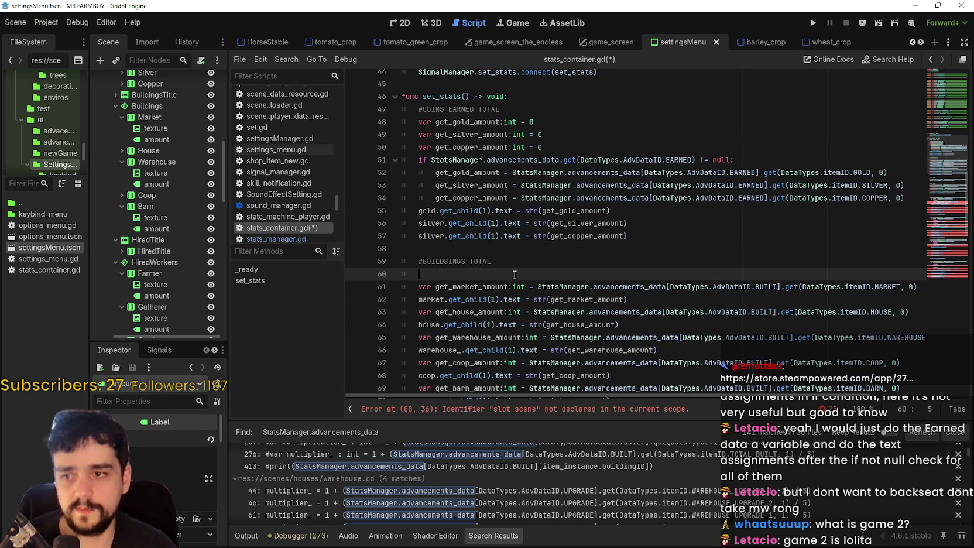
Copy the coins null check under the buildings comment and change EARNED to BUILT
{"action": "mouse_move", "coordinate": [739, 160]}
{"action": "left_mouse_down"}
{"action": "mouse_move", "coordinate": [411, 153]}
{"action": "mouse_move", "coordinate": [418, 160]}
{"action": "left_mouse_up"}
{"action": "key", "text": "ctrl+c"}
{"action": "left_click", "coordinate": [655, 274]}
{"action": "key", "text": "ctrl+v"}
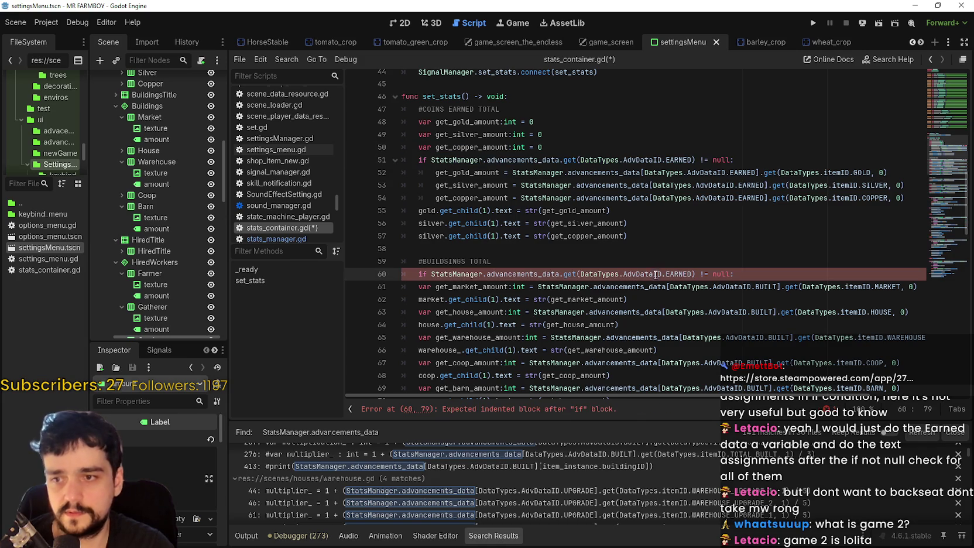
{"action": "left_click", "coordinate": [776, 278]}
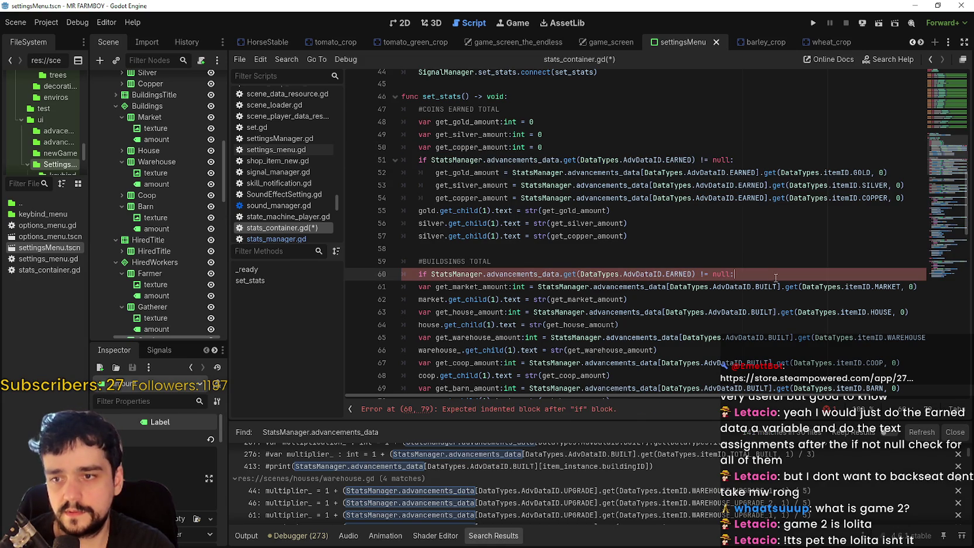
{"action": "key", "text": "ctrl+Left"}
{"action": "key", "text": "ctrl+Left"}
{"action": "key", "text": "ctrl+Left"}
{"action": "key", "text": "ctrl+shift+Left"}
{"action": "type", "text": "BUILT"}
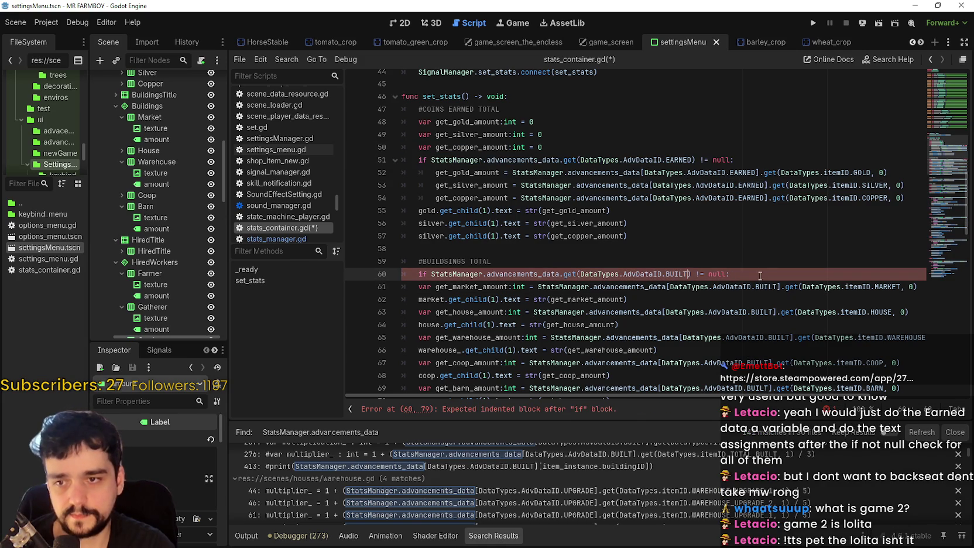
Declare get_market_amount:int above the BUILT check and remove the empty line before the buildings section
{"action": "left_click", "coordinate": [582, 265]}
{"action": "key", "text": "Return"}
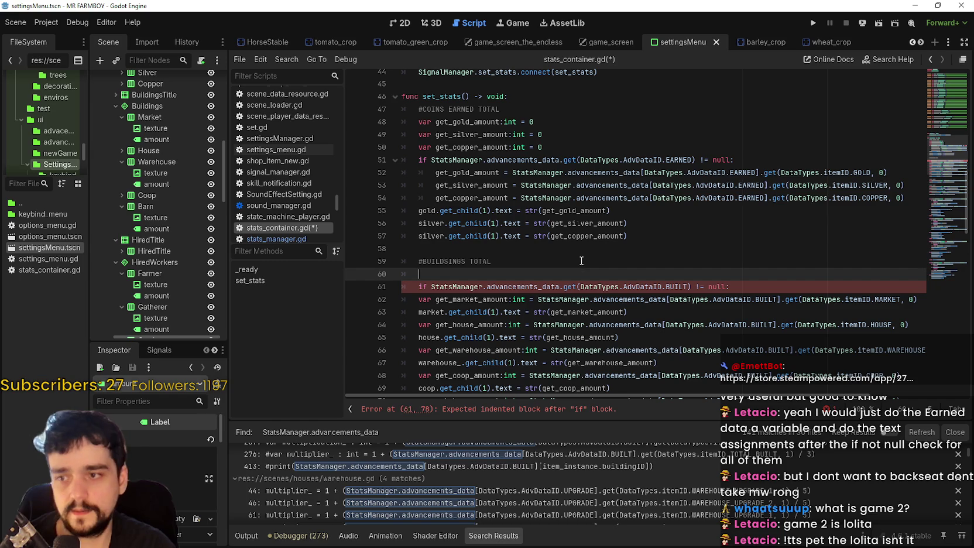
{"action": "left_click", "coordinate": [527, 299]}
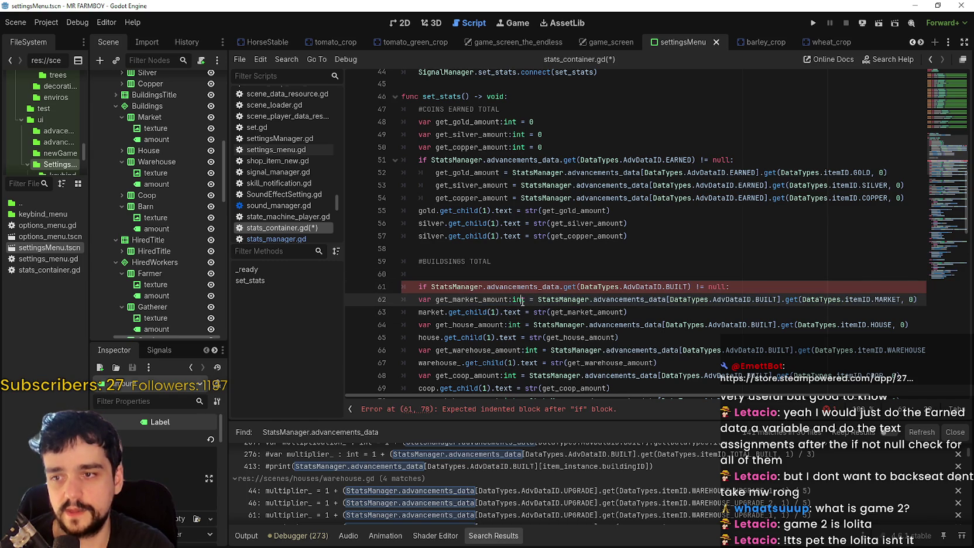
{"action": "mouse_move", "coordinate": [417, 301]}
{"action": "left_mouse_down"}
{"action": "mouse_move", "coordinate": [816, 301]}
{"action": "mouse_move", "coordinate": [524, 305]}
{"action": "left_mouse_up"}
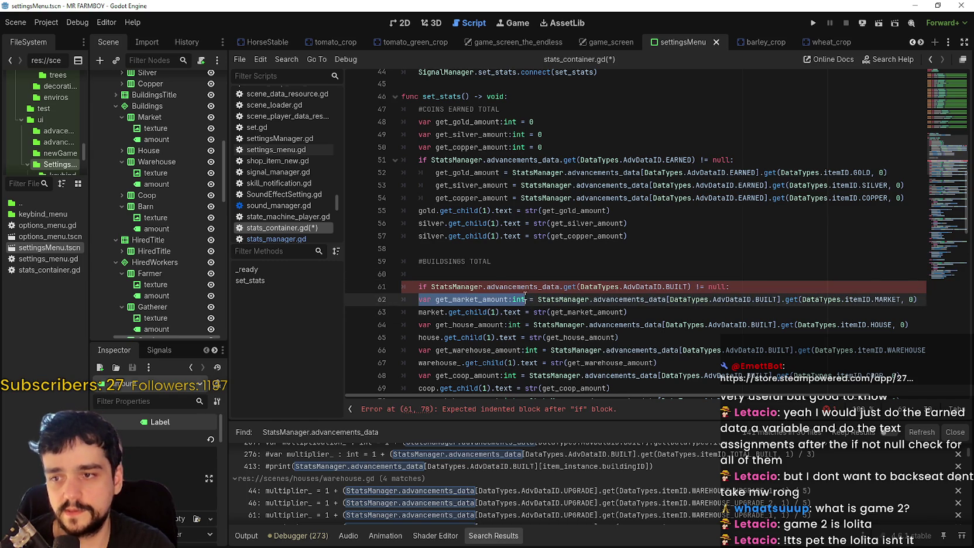
{"action": "key", "text": "ctrl+c"}
{"action": "left_click", "coordinate": [609, 274]}
{"action": "key", "text": "ctrl+v"}
{"action": "type", "text": "="}
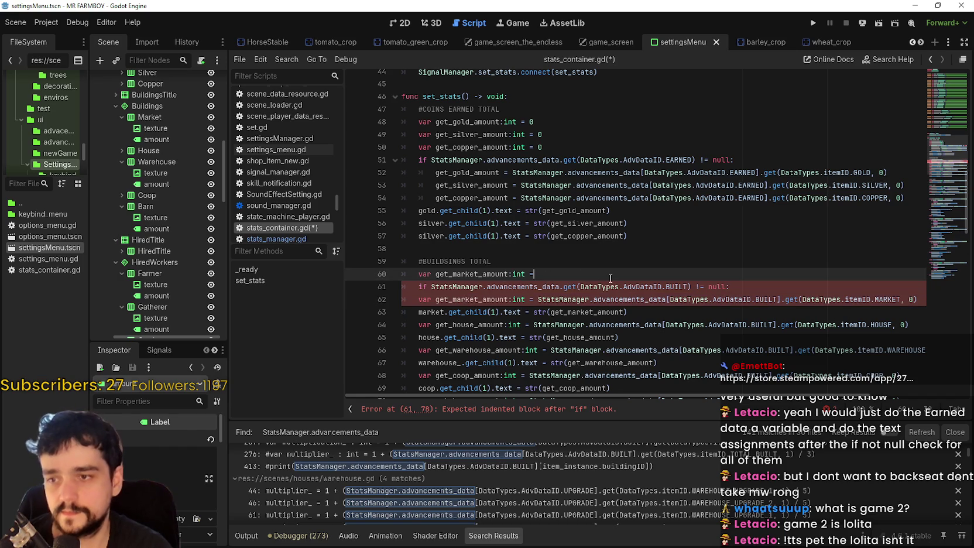
{"action": "left_click", "coordinate": [511, 250]}
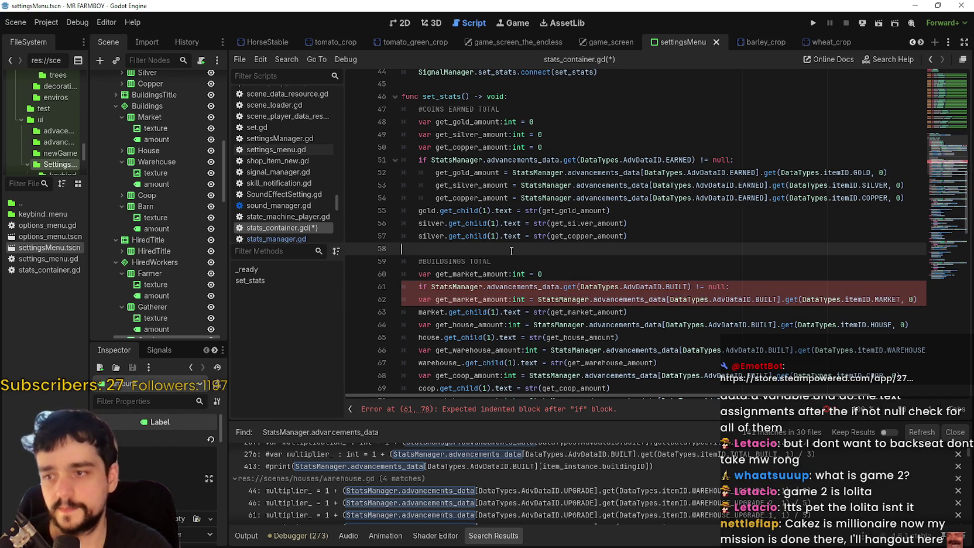
{"action": "key", "text": "BackSpace"}
Move the market assignment inside the BUILT check, indented, without 'var' and ':int'
{"action": "left_click", "coordinate": [790, 275]}
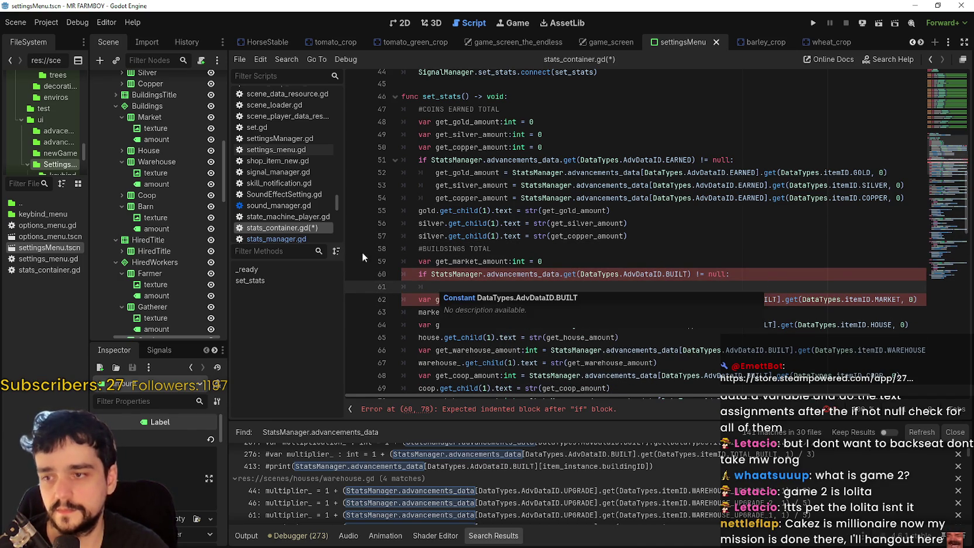
{"action": "key", "text": "Return"}
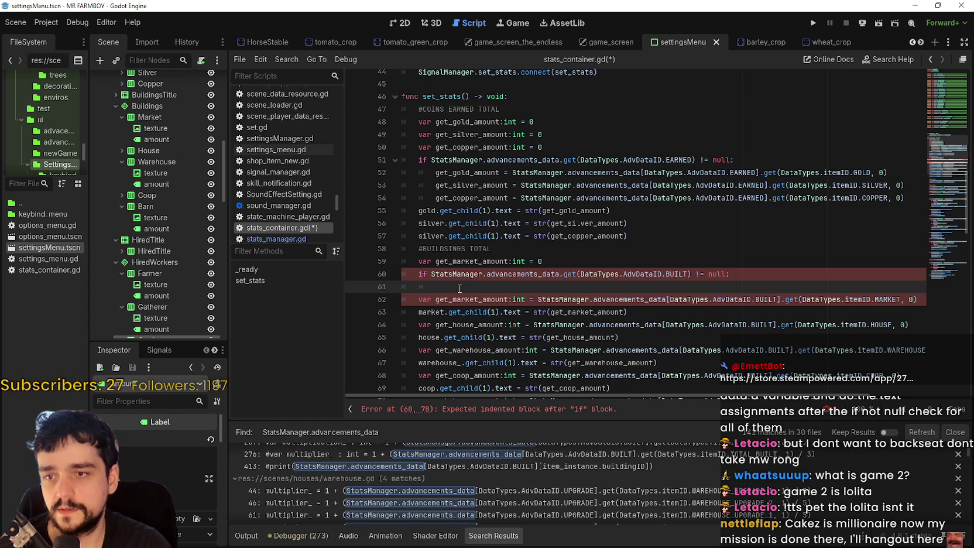
{"action": "double_click", "coordinate": [427, 298]}
{"action": "key", "text": "BackSpace"}
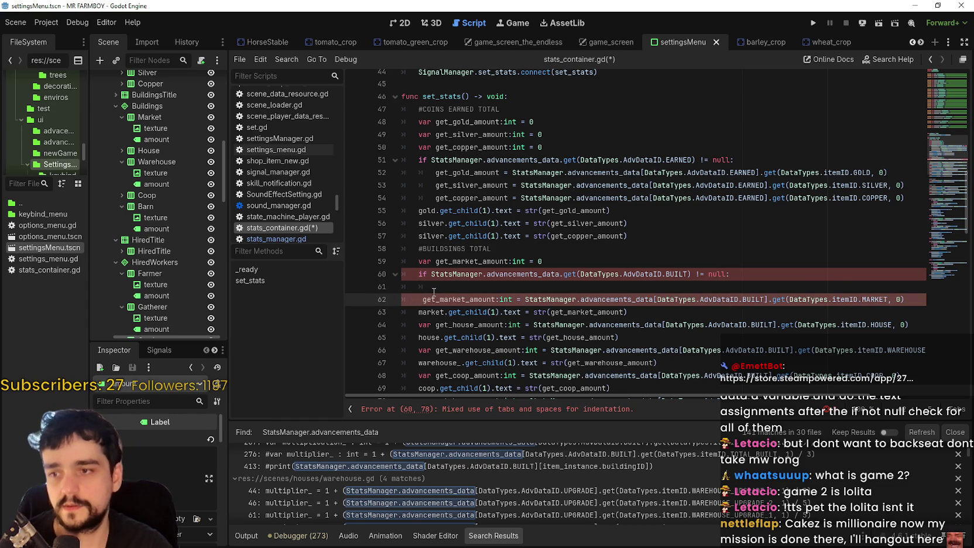
{"action": "key", "text": "Delete"}
{"action": "left_click_drag", "start_coordinate": [435, 286], "coordinate": [394, 289]}
{"action": "key", "text": "Delete"}
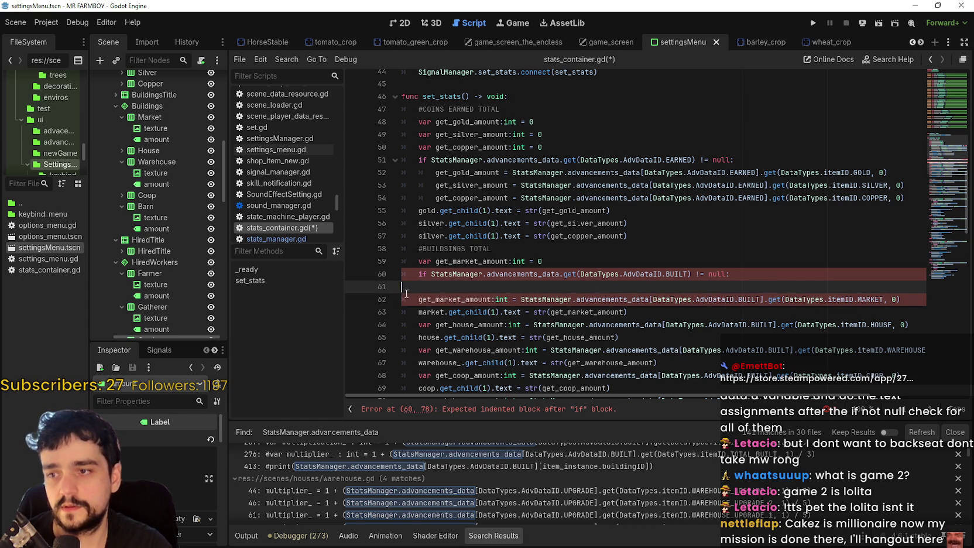
{"action": "key", "text": "Delete"}
{"action": "key", "text": "Tab"}
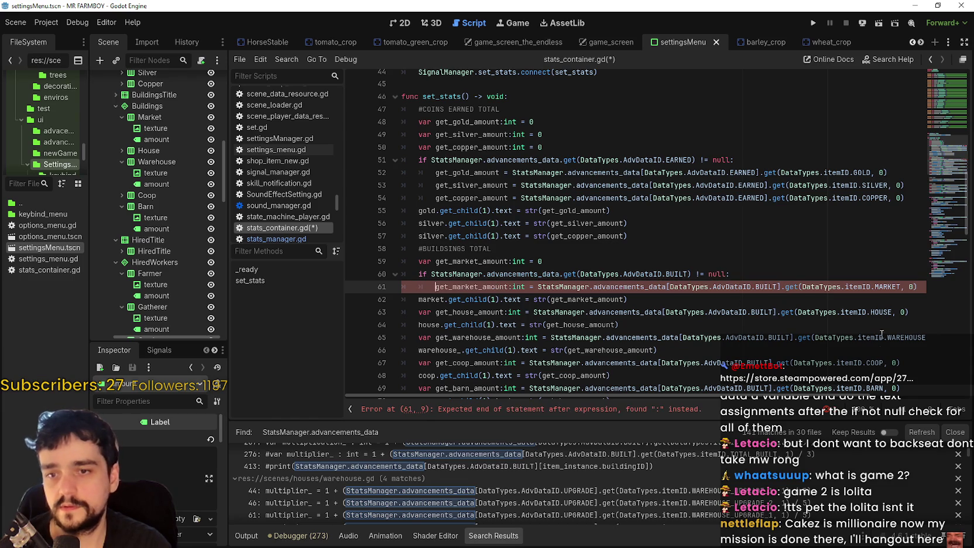
{"action": "double_click", "coordinate": [520, 286]}
{"action": "key", "text": "BackSpace"}
{"action": "key", "text": "BackSpace"}
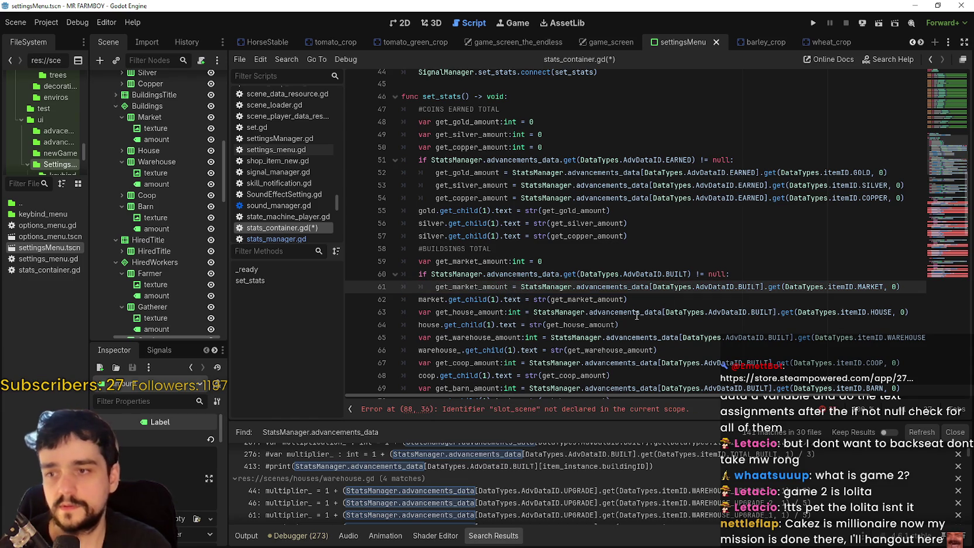
{"action": "left_click", "coordinate": [636, 299]}
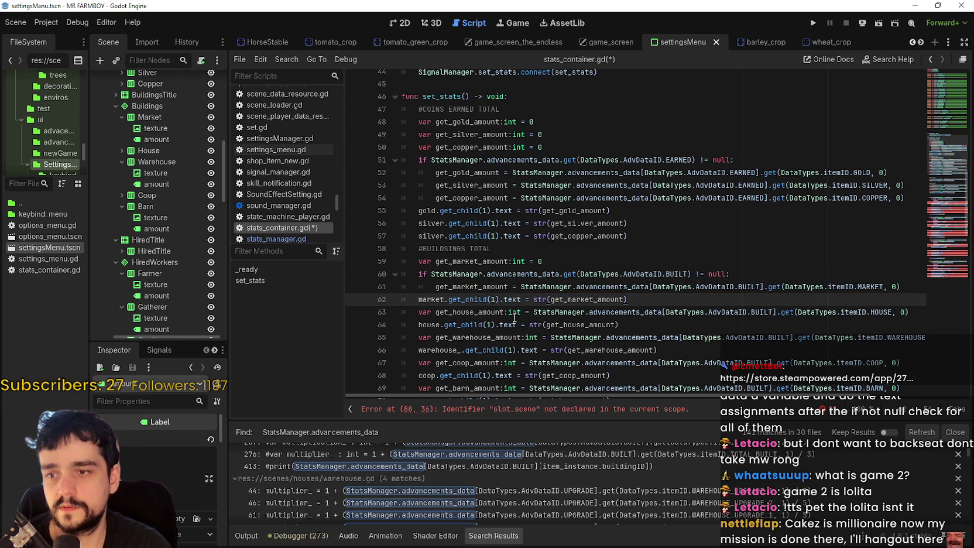
Move the get_house_amount declaration above the BUILT check, just below the market declaration
{"action": "left_click_drag", "start_coordinate": [432, 312], "coordinate": [959, 310]}
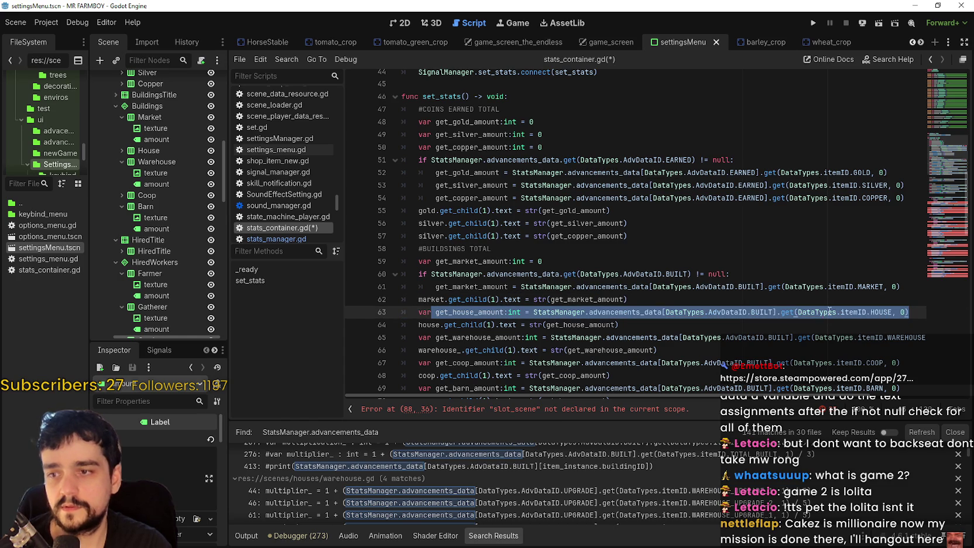
{"action": "left_click", "coordinate": [880, 315]}
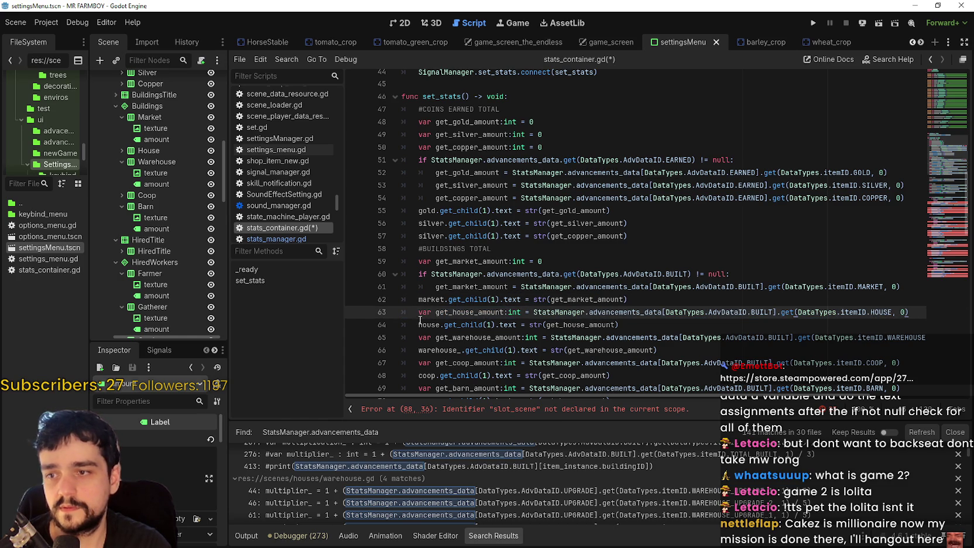
{"action": "left_click_drag", "start_coordinate": [418, 312], "coordinate": [530, 299]}
{"action": "left_click", "coordinate": [922, 314], "text": "shift"}
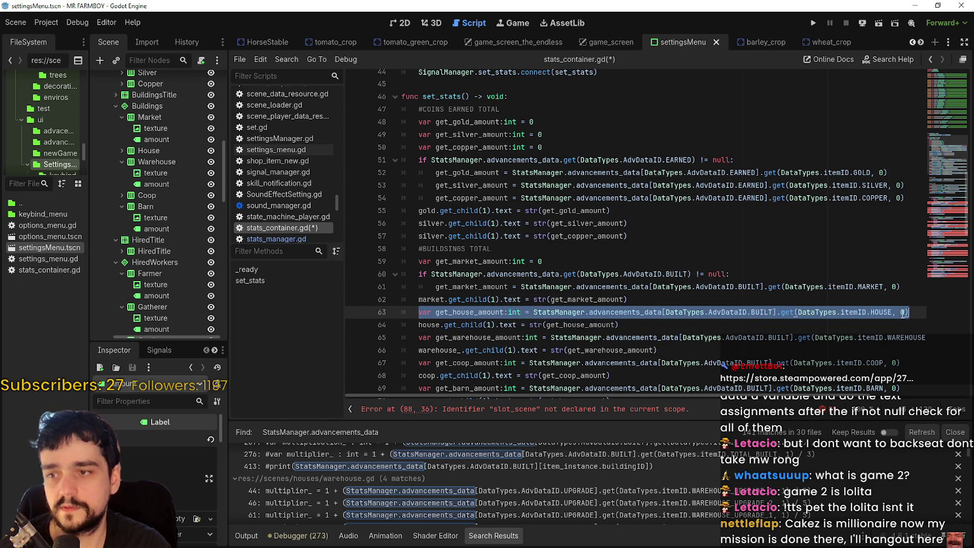
{"action": "key", "text": "ctrl+x"}
{"action": "key", "text": "BackSpace"}
{"action": "left_click", "coordinate": [604, 265]}
{"action": "key", "text": "Return"}
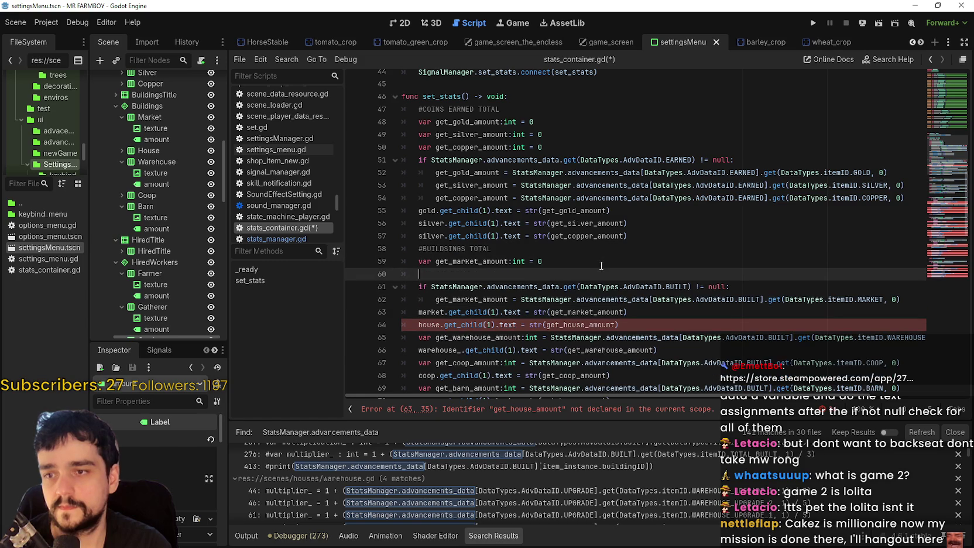
{"action": "key", "text": "ctrl+v"}
Initialize get_house_amount to 0 and add its BUILT assignment, without :int, inside the check
{"action": "left_click_drag", "start_coordinate": [436, 274], "coordinate": [909, 273]}
{"action": "key", "text": "ctrl+c"}
{"action": "left_click", "coordinate": [910, 300]}
{"action": "key", "text": "Return"}
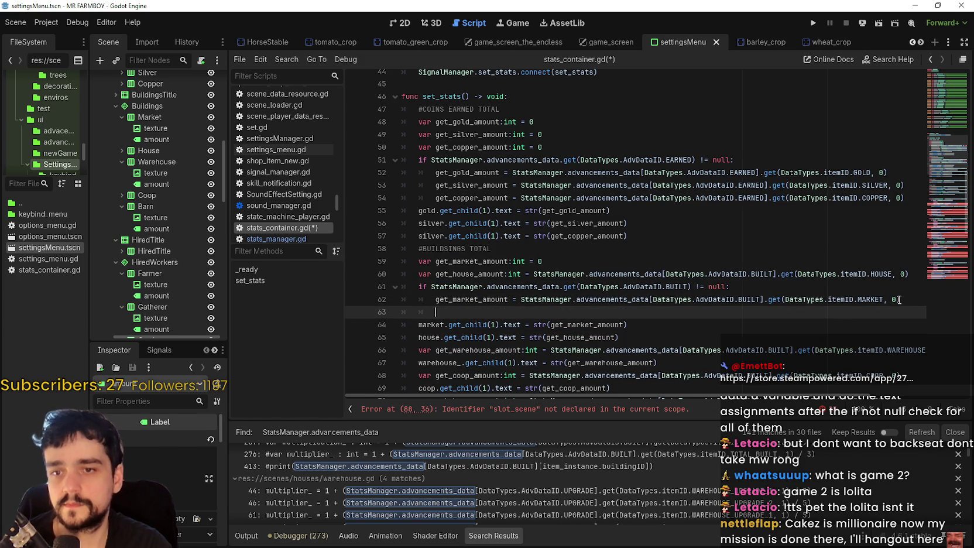
{"action": "key", "text": "ctrl+v"}
{"action": "left_click_drag", "start_coordinate": [533, 274], "coordinate": [916, 272]}
{"action": "type", "text": "0"}
{"action": "scroll", "coordinate": [505, 234], "scroll_direction": "down", "scroll_amount": 2}
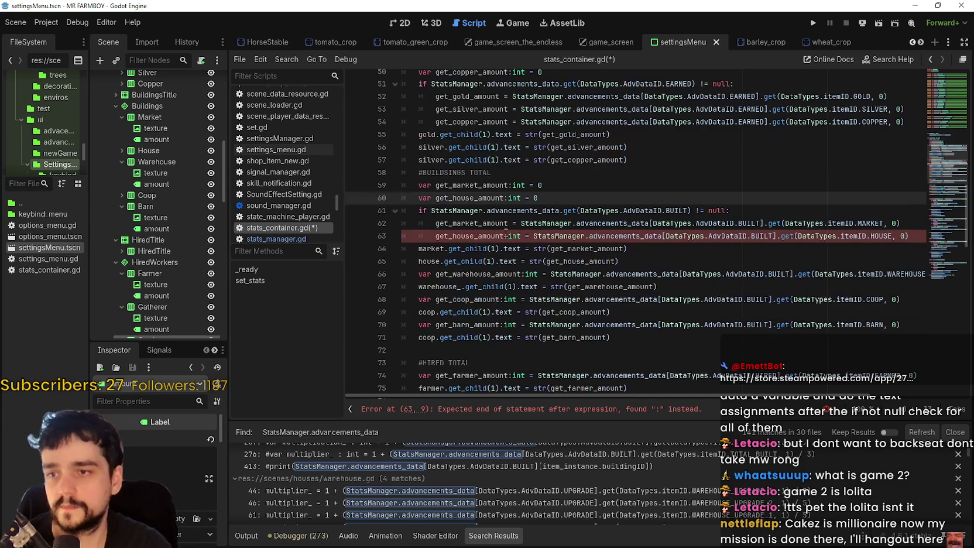
{"action": "left_click", "coordinate": [520, 236]}
{"action": "key", "text": "BackSpace"}
{"action": "key", "text": "BackSpace"}
{"action": "key", "text": "BackSpace"}
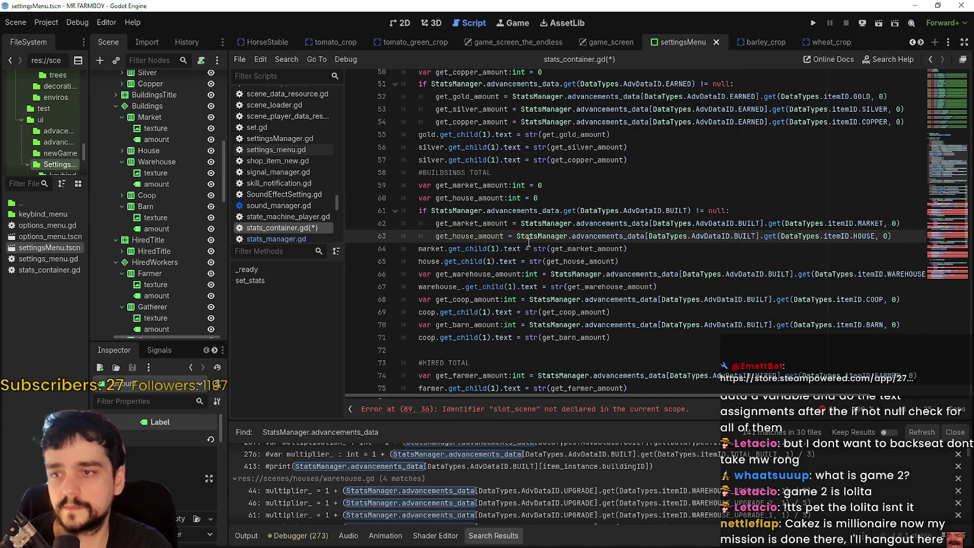
{"action": "left_click", "coordinate": [912, 236]}
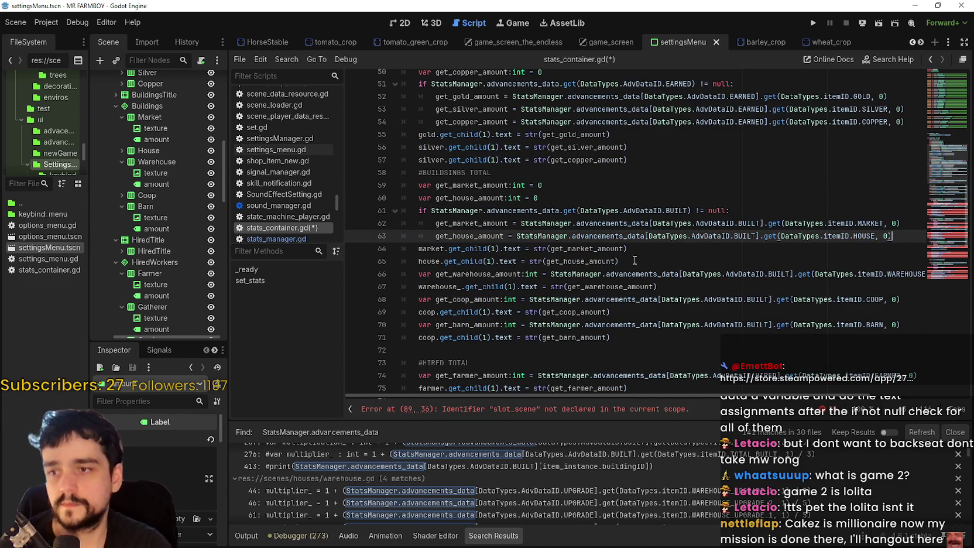
Copy the warehouse declaration above the check and add a plain get_warehouse_amount assignment inside it
{"action": "left_click", "coordinate": [589, 261]}
{"action": "mouse_move", "coordinate": [432, 273]}
{"action": "left_mouse_down"}
{"action": "mouse_move", "coordinate": [422, 268]}
{"action": "mouse_move", "coordinate": [848, 287]}
{"action": "mouse_move", "coordinate": [941, 276]}
{"action": "left_mouse_up"}
{"action": "key", "text": "ctrl+c"}
{"action": "left_click", "coordinate": [588, 212]}
{"action": "key", "text": "Home"}
{"action": "key", "text": "ctrl+v"}
{"action": "key", "text": "Return"}
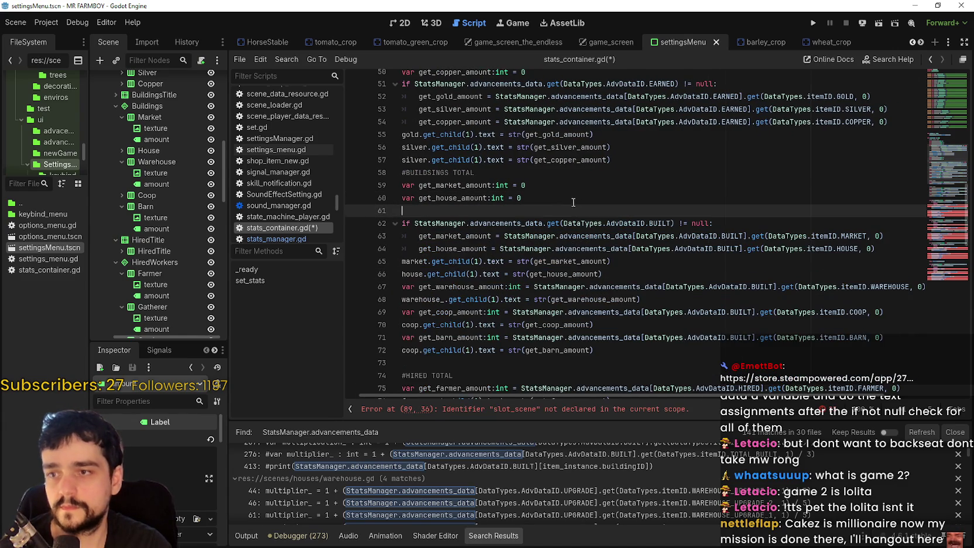
{"action": "left_click", "coordinate": [871, 248]}
{"action": "key", "text": "Return"}
{"action": "key", "text": "ctrl+v"}
{"action": "key", "text": "Home"}
{"action": "left_click", "coordinate": [468, 258]}
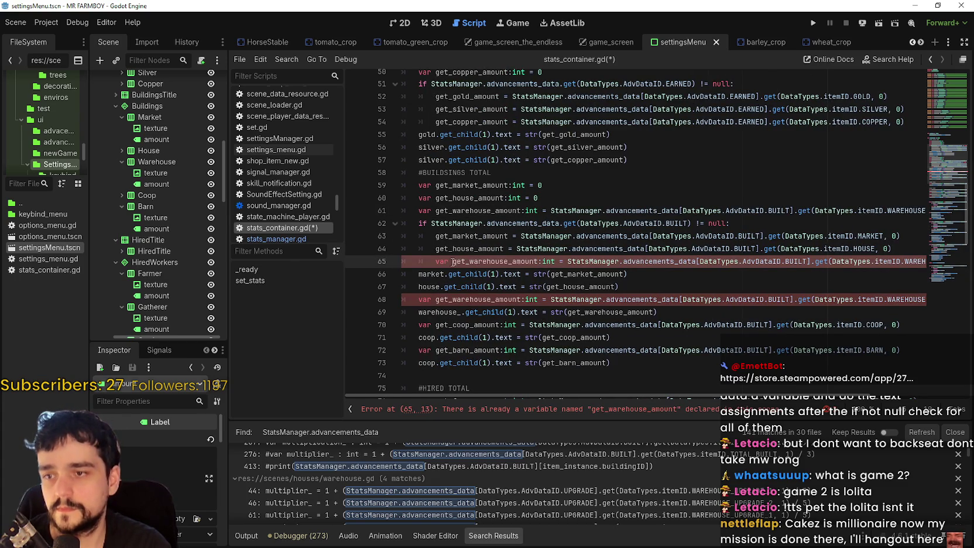
{"action": "double_click", "coordinate": [443, 262]}
{"action": "key", "text": "BackSpace"}
{"action": "key", "text": "Delete"}
{"action": "double_click", "coordinate": [527, 262]}
{"action": "key", "text": "BackSpace"}
{"action": "key", "text": "BackSpace"}
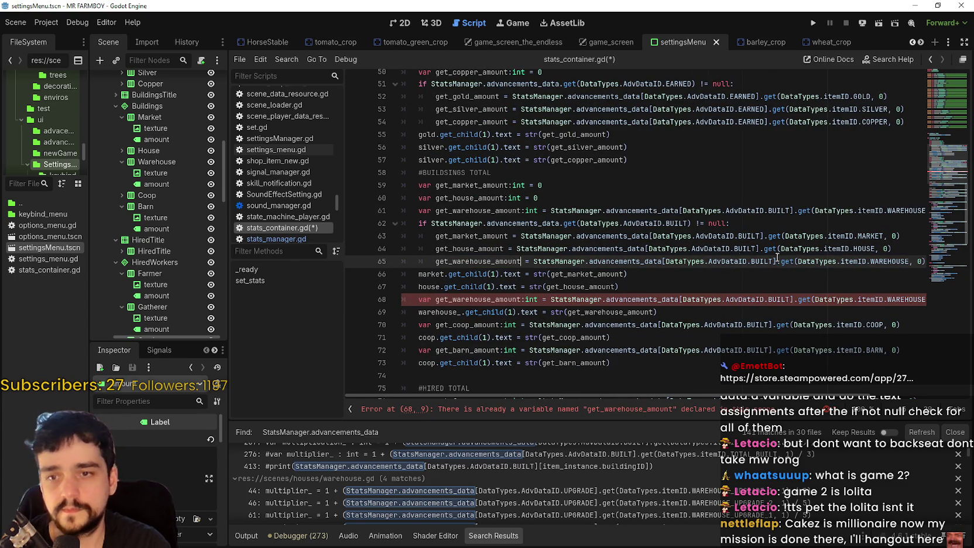
Set the warehouse declaration to 0 and delete the original warehouse declaration line
{"action": "left_click", "coordinate": [552, 211]}
{"action": "key", "text": "shift+End"}
{"action": "key", "text": "Delete"}
{"action": "type", "text": "0"}
{"action": "left_click_drag", "start_coordinate": [531, 249], "coordinate": [346, 217]}
{"action": "left_click", "coordinate": [529, 288]}
{"action": "scroll", "coordinate": [529, 288], "scroll_direction": "down", "scroll_amount": 1}
{"action": "left_click", "coordinate": [614, 248]}
{"action": "left_click_drag", "start_coordinate": [427, 261], "coordinate": [948, 264]}
{"action": "key", "text": "BackSpace"}
{"action": "key", "text": "BackSpace"}
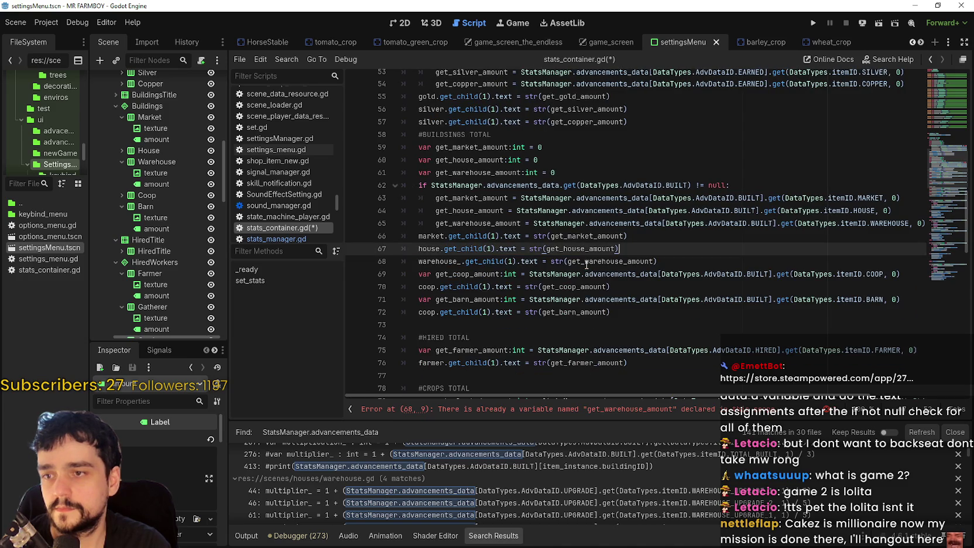
{"action": "left_click", "coordinate": [485, 282]}
{"action": "left_click", "coordinate": [468, 273]}
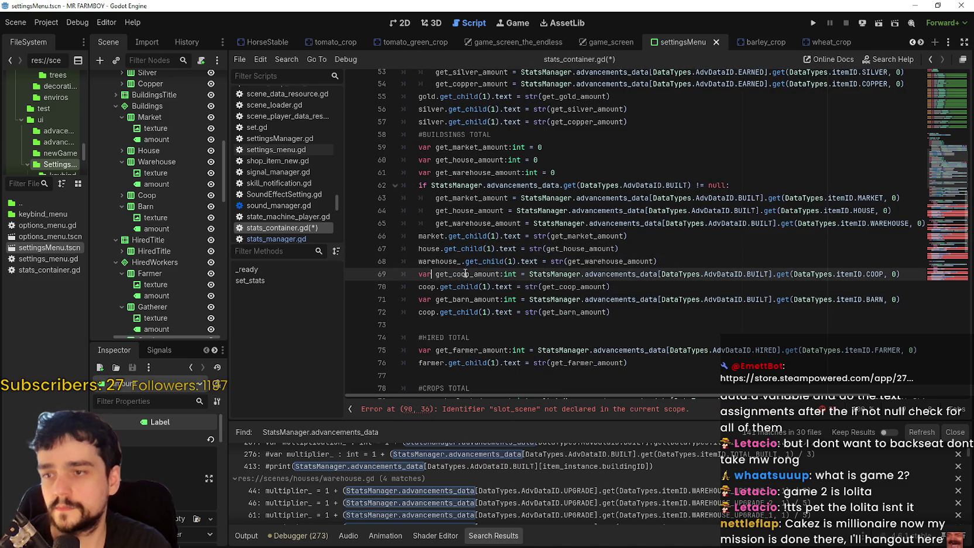
{"action": "left_click_drag", "start_coordinate": [416, 274], "coordinate": [904, 272]}
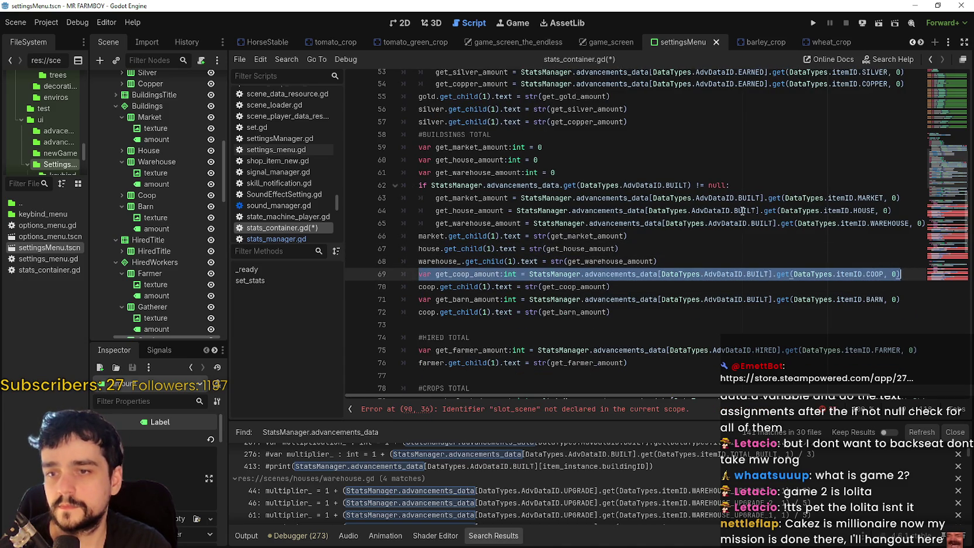
Paste the get_coop_amount line above the check with the other declarations and inside the check
{"action": "left_click", "coordinate": [667, 164]}
{"action": "left_click", "coordinate": [650, 173]}
{"action": "key", "text": "Return"}
{"action": "key", "text": "ctrl+v"}
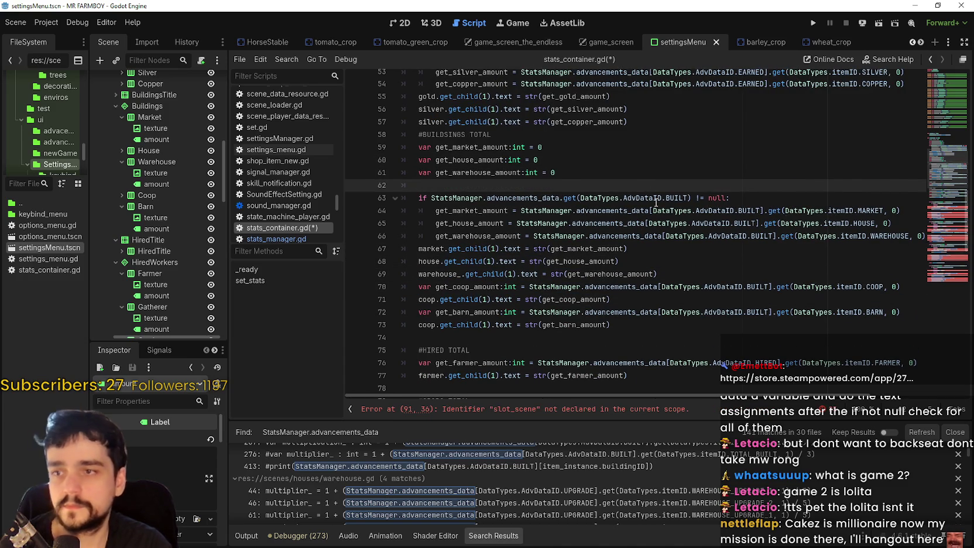
{"action": "scroll", "coordinate": [924, 246], "scroll_direction": "down", "scroll_amount": 10}
{"action": "scroll", "coordinate": [937, 193], "scroll_direction": "up", "scroll_amount": 7}
{"action": "key", "text": "ctrl+z"}
{"action": "key", "text": "ctrl+z"}
{"action": "key", "text": "ctrl+z"}
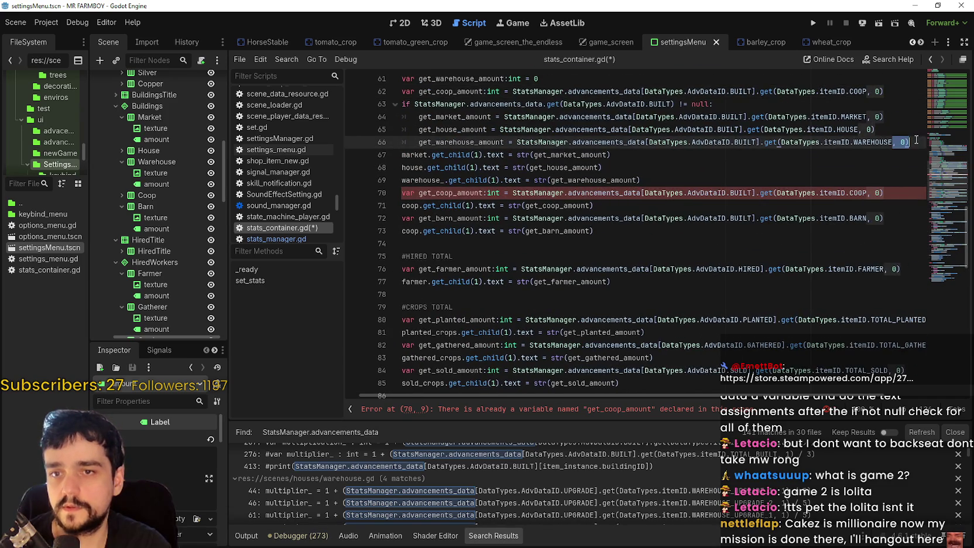
{"action": "key", "text": "ctrl+v"}
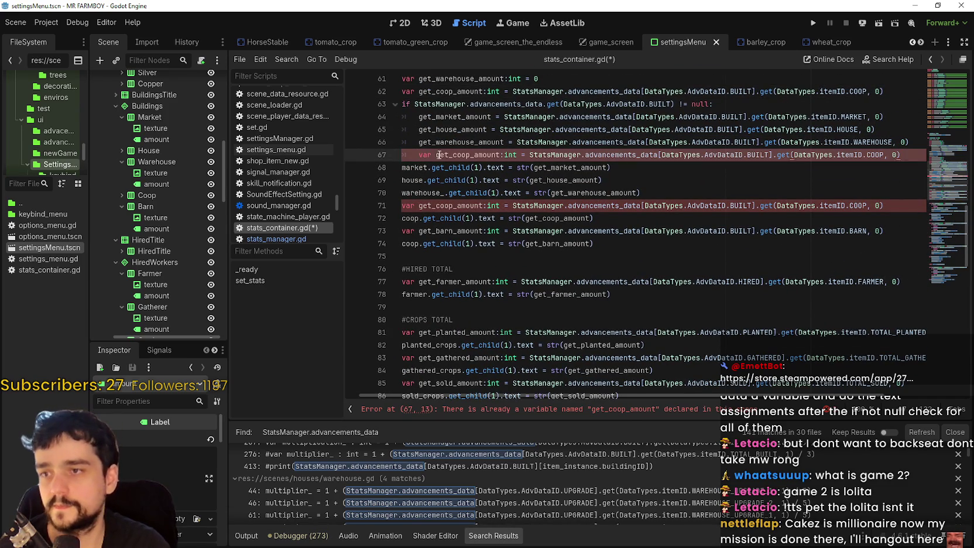
Strip 'var' and ':int' from the coop line on line 67 and delete the duplicate coop declaration
{"action": "left_click", "coordinate": [437, 154]}
{"action": "key", "text": "BackSpace"}
{"action": "key", "text": "BackSpace"}
{"action": "key", "text": "BackSpace"}
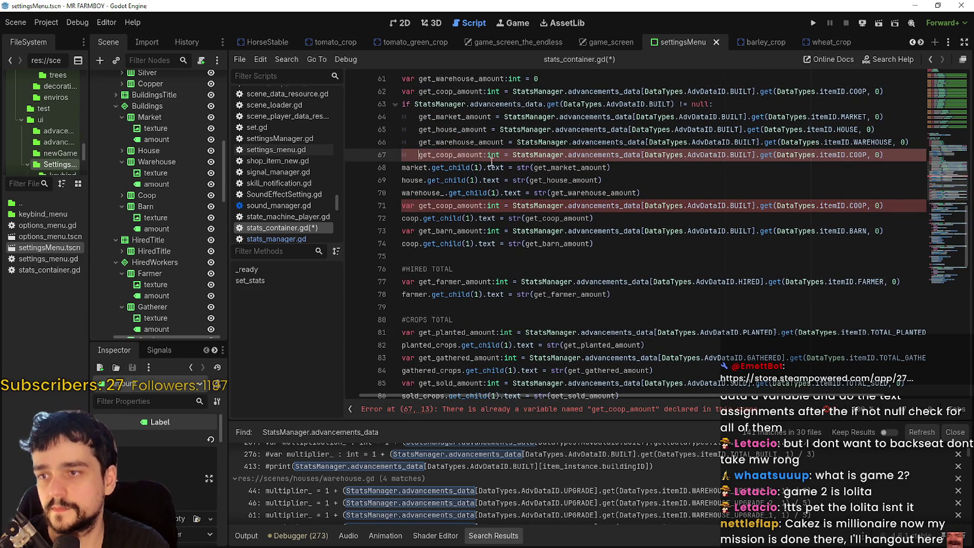
{"action": "double_click", "coordinate": [493, 155]}
{"action": "key", "text": "BackSpace"}
{"action": "key", "text": "BackSpace"}
{"action": "left_click", "coordinate": [615, 168]}
{"action": "left_click_drag", "start_coordinate": [884, 206], "coordinate": [641, 193]}
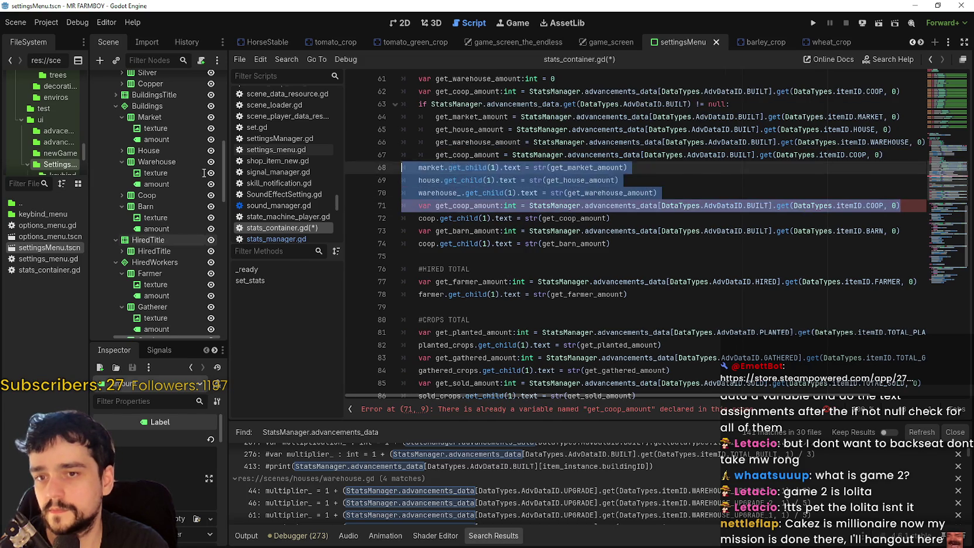
{"action": "key", "text": "BackSpace"}
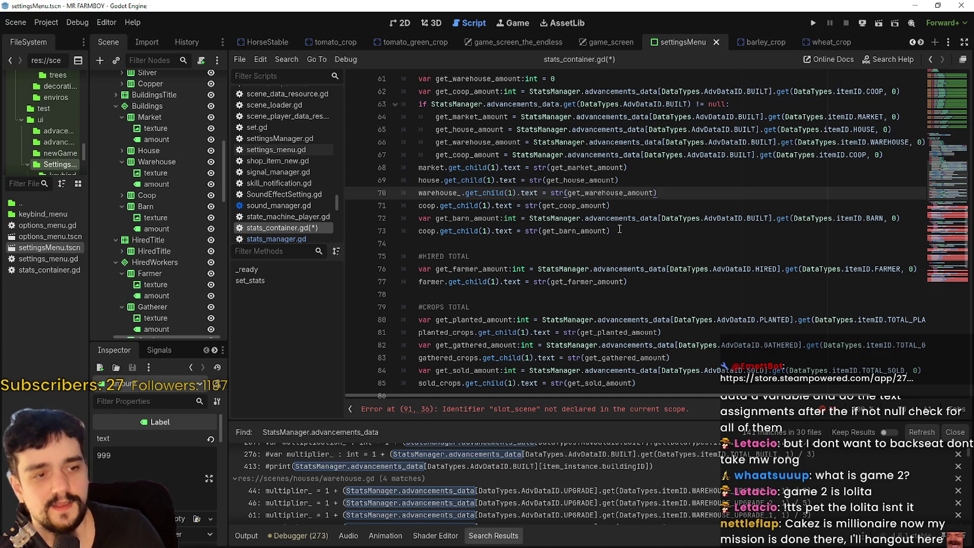
Remove the barn declaration below the labels and change the last label line from coop to barn
{"action": "left_click_drag", "start_coordinate": [899, 218], "coordinate": [418, 218]}
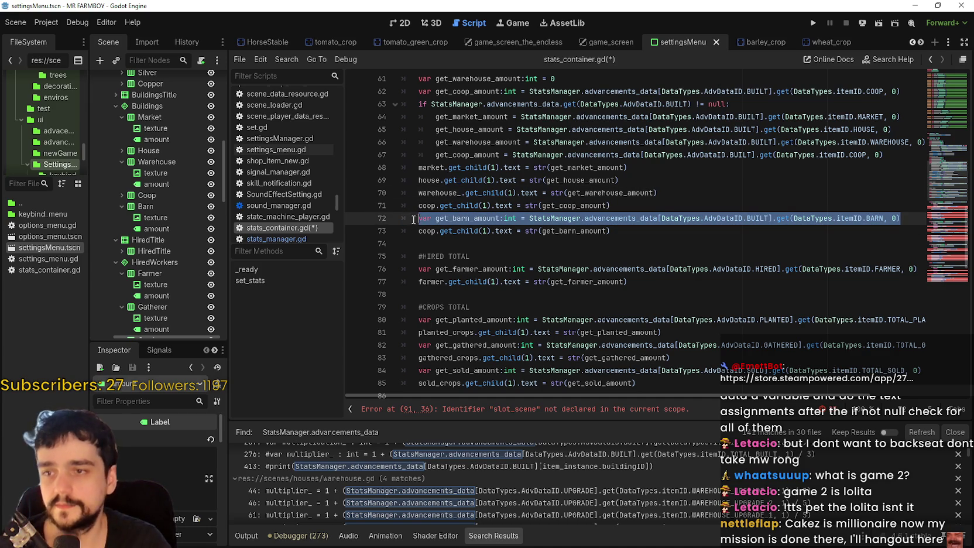
{"action": "key", "text": "BackSpace"}
{"action": "key", "text": "BackSpace"}
{"action": "scroll", "coordinate": [644, 266], "scroll_direction": "up", "scroll_amount": 2}
{"action": "left_click_drag", "start_coordinate": [632, 294], "coordinate": [398, 294]}
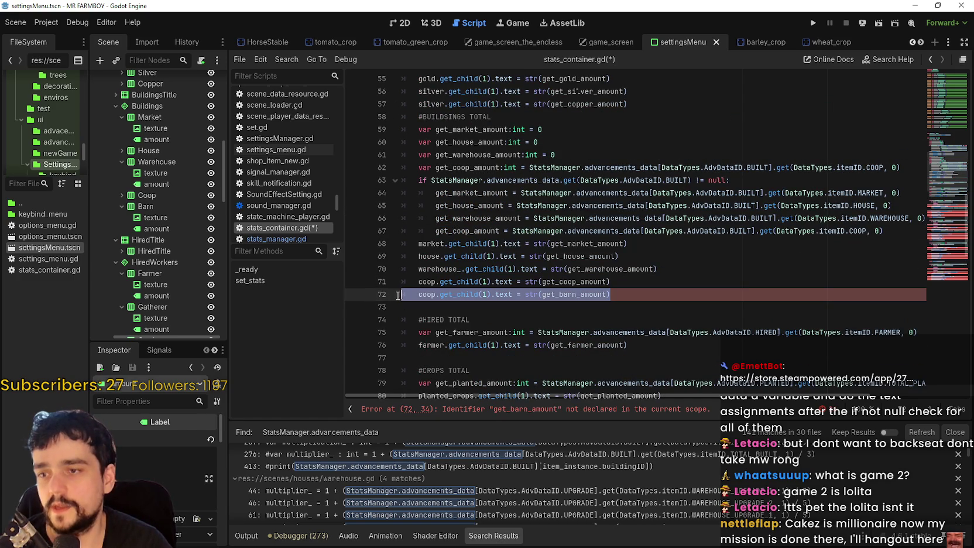
{"action": "double_click", "coordinate": [422, 294]}
{"action": "type", "text": "barn"}
{"action": "left_click", "coordinate": [656, 293]}
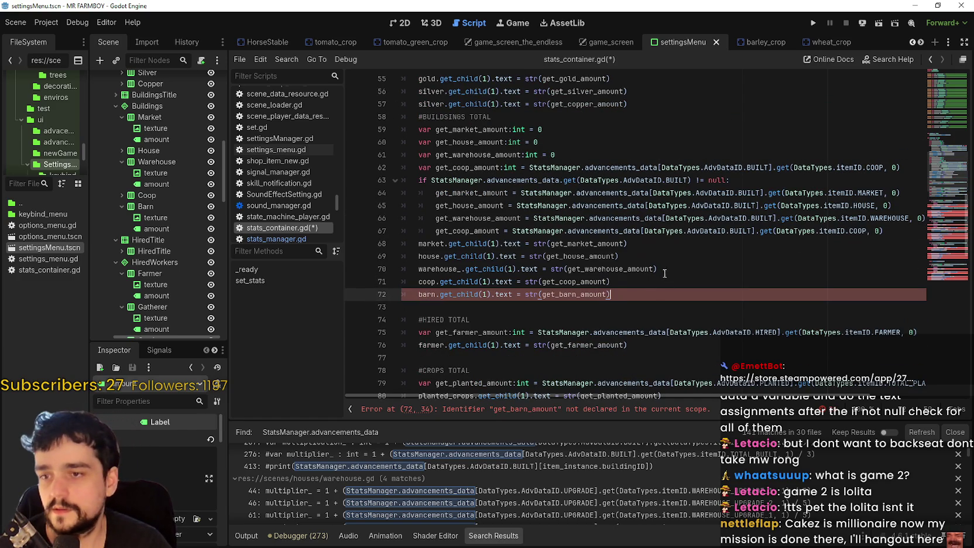
{"action": "double_click", "coordinate": [578, 294]}
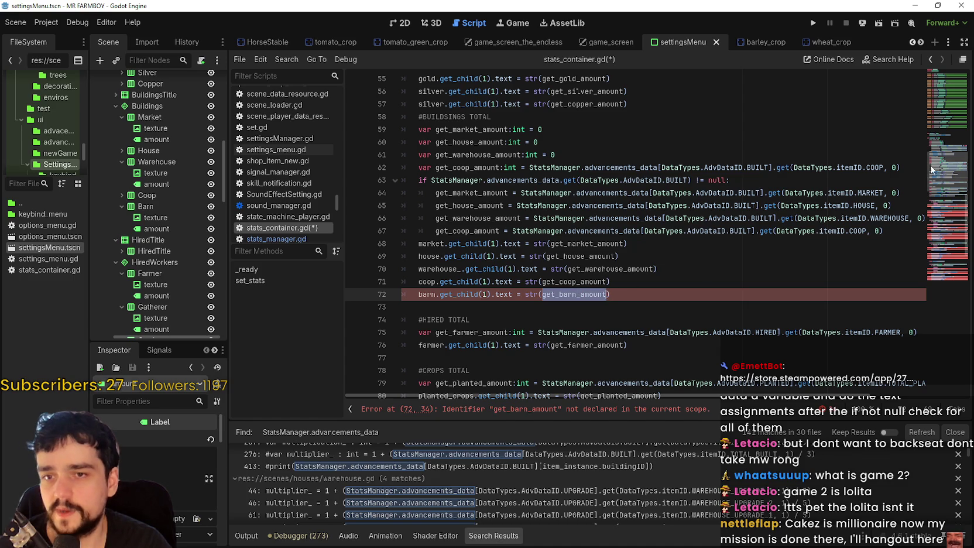
Place the barn declaration after the coop declaration and set both initial values to 0
{"action": "left_click", "coordinate": [905, 167]}
{"action": "key", "text": "Return"}
{"action": "key", "text": "ctrl+v"}
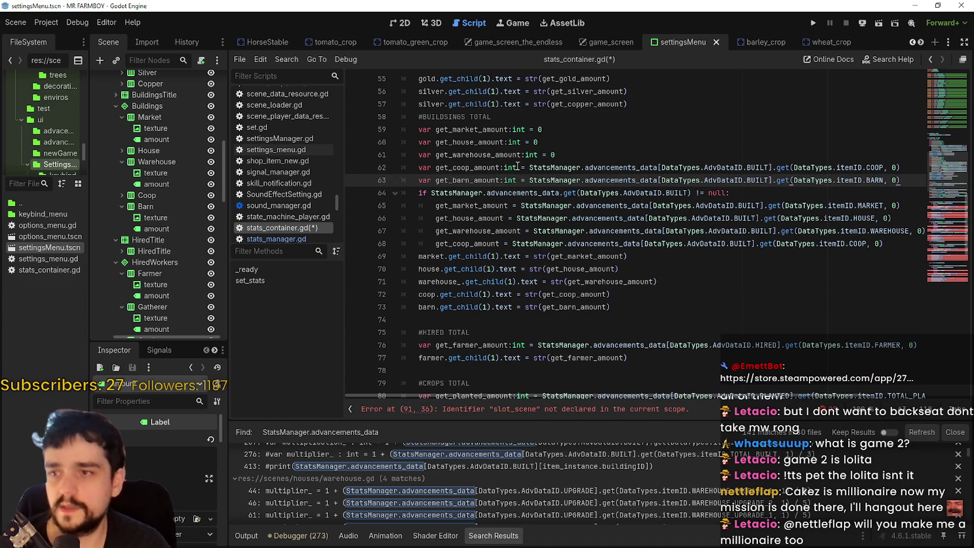
{"action": "double_click", "coordinate": [539, 167]}
{"action": "key", "text": "shift+End"}
{"action": "key", "text": "Delete"}
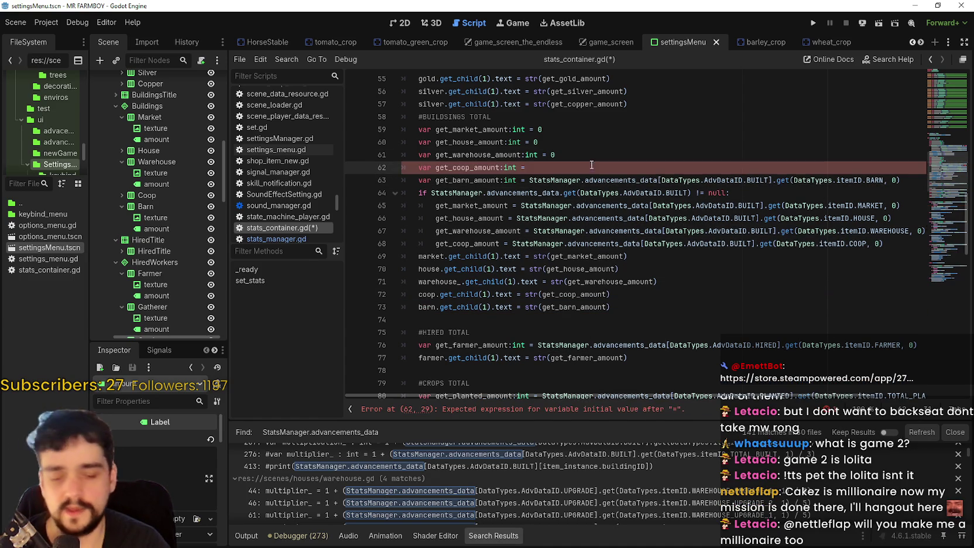
{"action": "type", "text": "0"}
{"action": "mouse_move", "coordinate": [537, 180]}
{"action": "left_mouse_down"}
{"action": "mouse_move", "coordinate": [921, 185]}
{"action": "mouse_move", "coordinate": [525, 181]}
{"action": "left_mouse_up"}
{"action": "key", "text": "Left"}
{"action": "key", "text": "ctrl+Right"}
{"action": "key", "text": "shift+End"}
{"action": "key", "text": "shift+Up"}
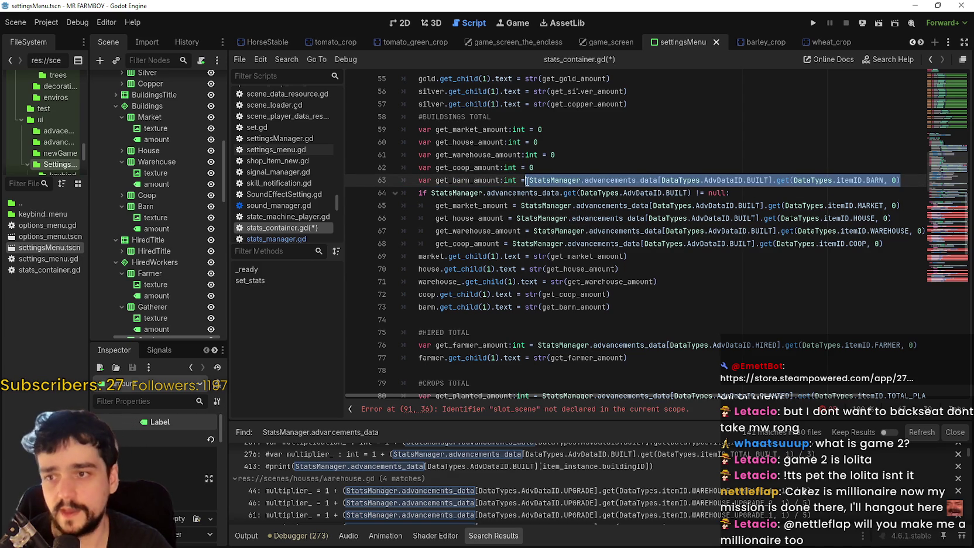
{"action": "type", "text": "0"}
{"action": "key", "text": "Left"}
{"action": "left_click", "coordinate": [643, 306]}
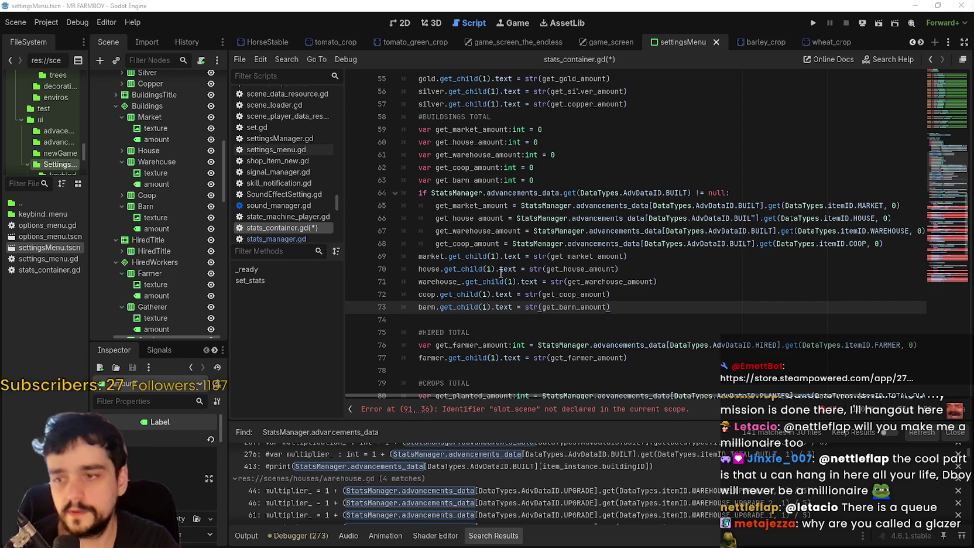
{"action": "left_click", "coordinate": [605, 345]}
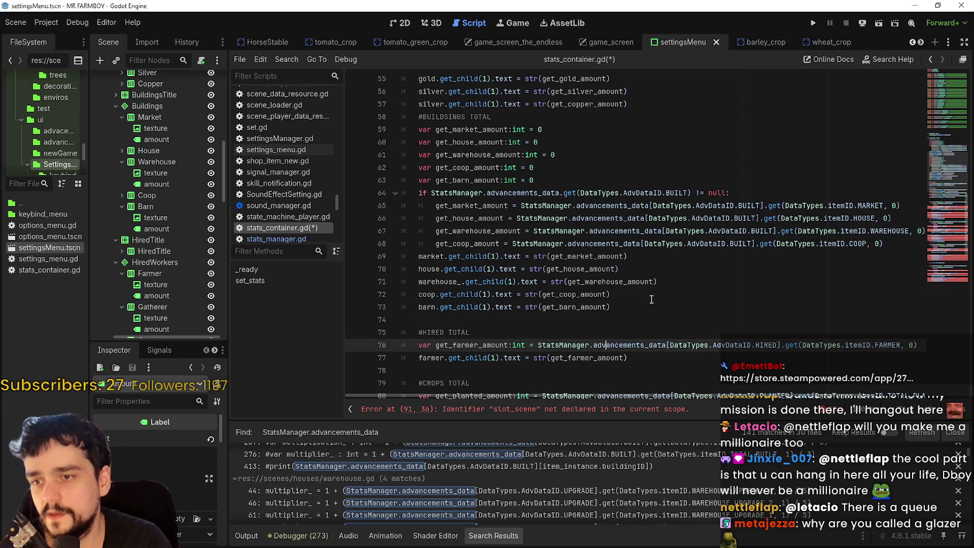
Duplicate the get_coop_amount assignment line inside the BUILT null check
{"action": "left_click", "coordinate": [671, 292]}
{"action": "left_click", "coordinate": [894, 241]}
{"action": "left_click_drag", "start_coordinate": [887, 242], "coordinate": [436, 248]}
{"action": "key", "text": "ctrl+c"}
{"action": "key", "text": "End"}
{"action": "key", "text": "Return"}
{"action": "key", "text": "ctrl+v"}
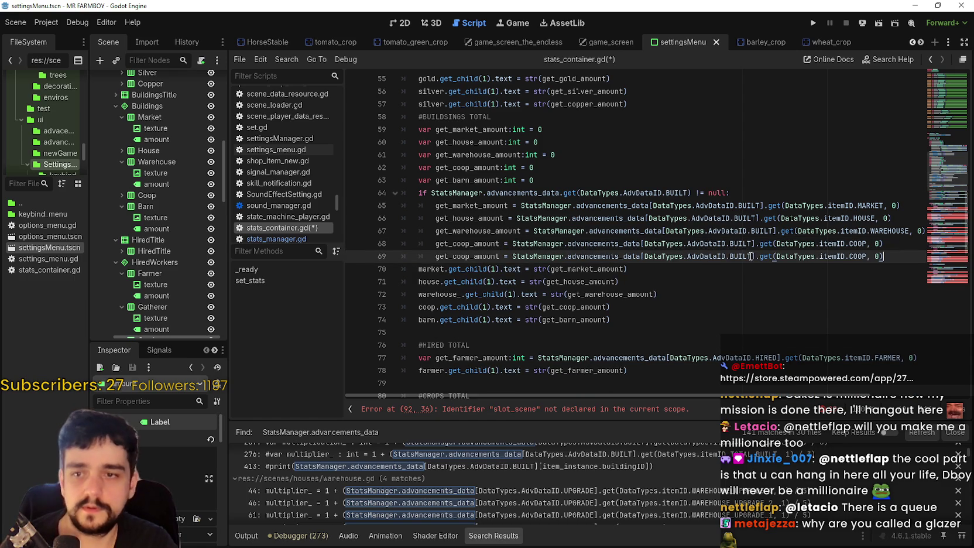
Change the copied line's COOP to BARN and its variable to get_barn_amount
{"action": "double_click", "coordinate": [864, 257]}
{"action": "type", "text": "BARN"}
{"action": "key", "text": "Escape"}
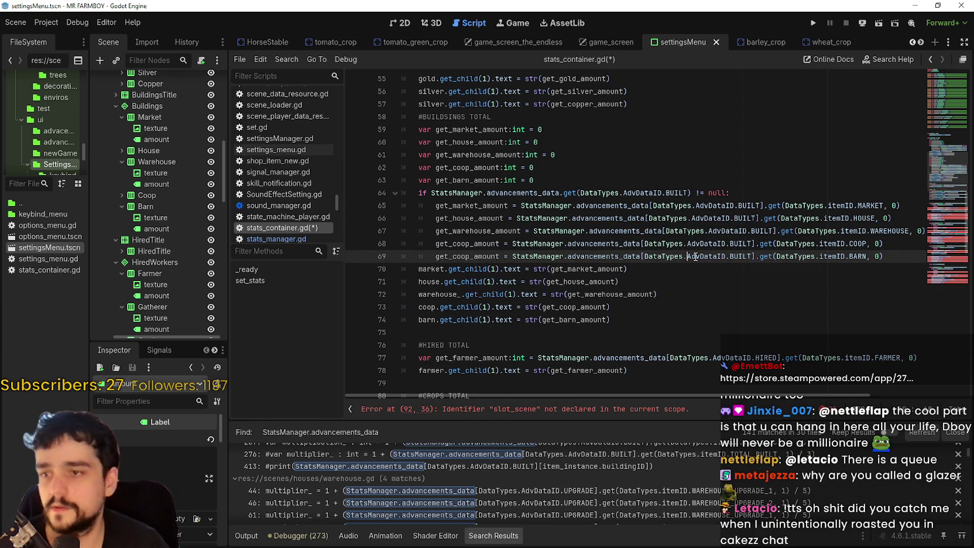
{"action": "left_click", "coordinate": [467, 256]}
{"action": "left_click_drag", "start_coordinate": [473, 256], "coordinate": [461, 256]}
{"action": "double_click", "coordinate": [466, 180]}
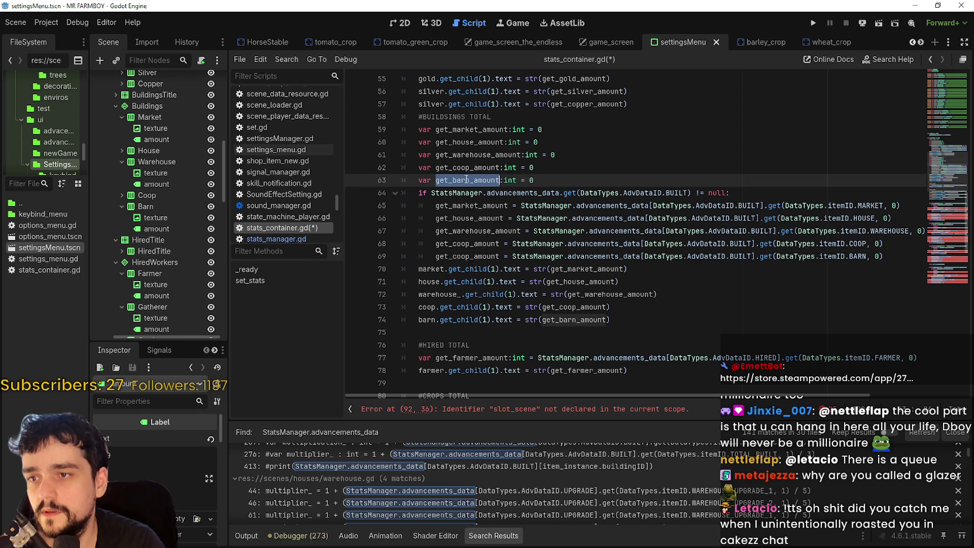
{"action": "double_click", "coordinate": [467, 256]}
{"action": "key", "text": "ctrl+v"}
{"action": "left_click", "coordinate": [581, 319]}
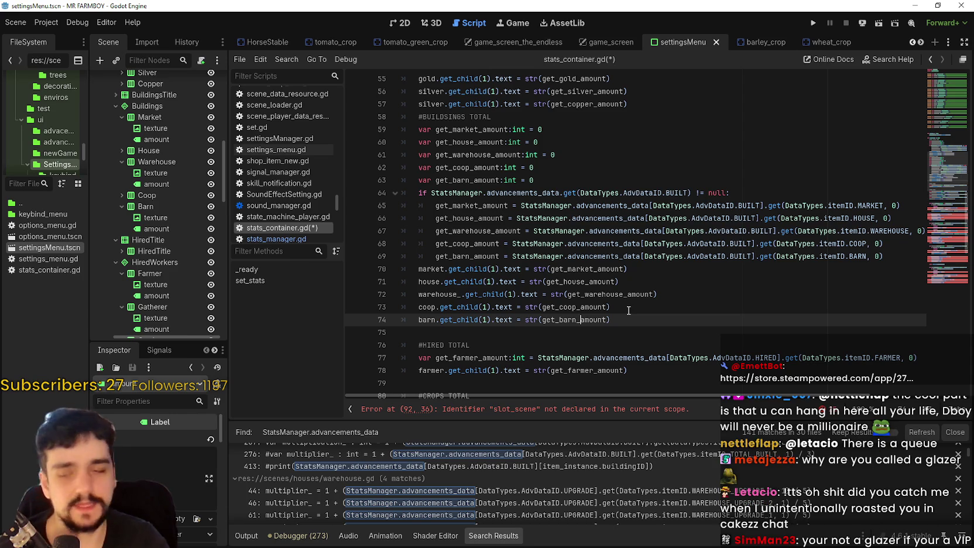
{"action": "left_click", "coordinate": [587, 294]}
{"action": "left_click", "coordinate": [570, 333]}
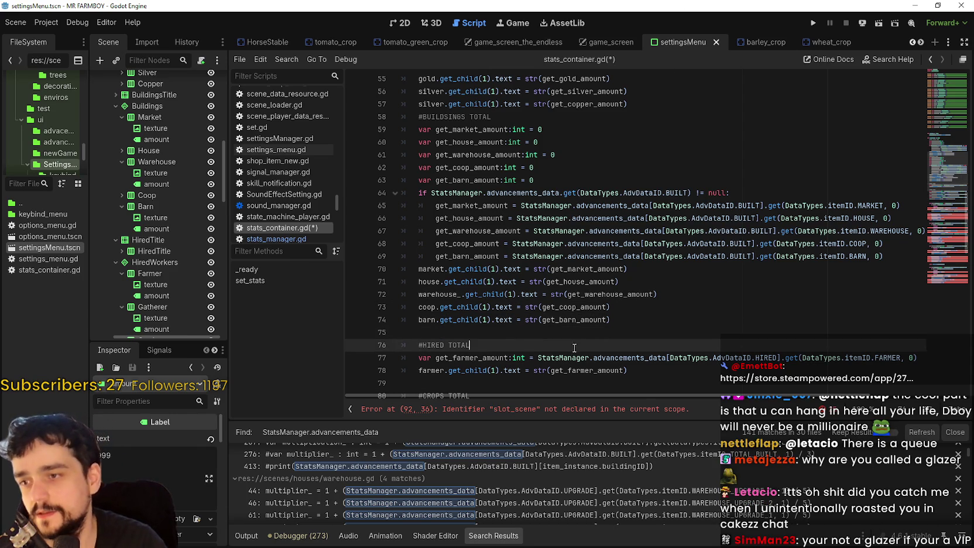
{"action": "scroll", "coordinate": [569, 334], "scroll_direction": "down", "scroll_amount": 1}
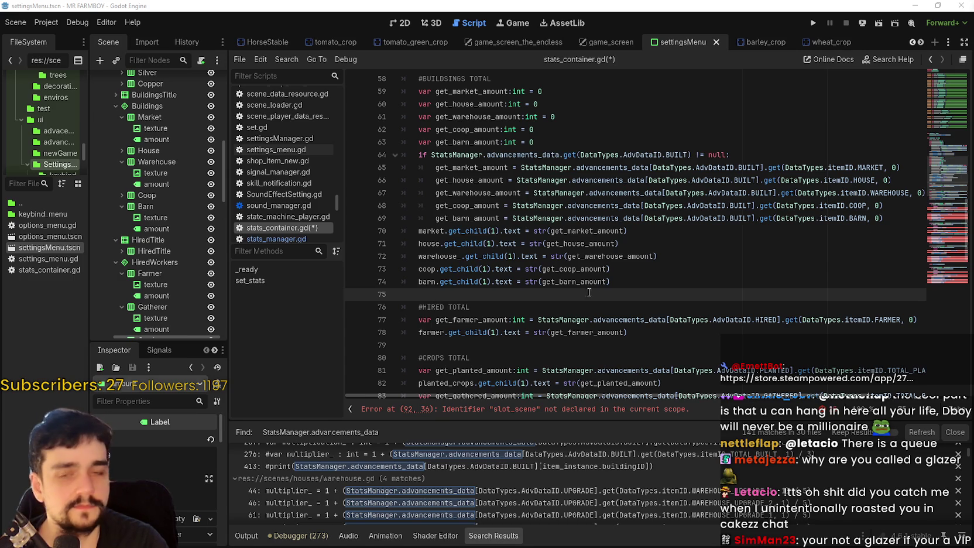
{"action": "scroll", "coordinate": [492, 270], "scroll_direction": "down", "scroll_amount": 1}
{"action": "scroll", "coordinate": [492, 270], "scroll_direction": "up", "scroll_amount": 2}
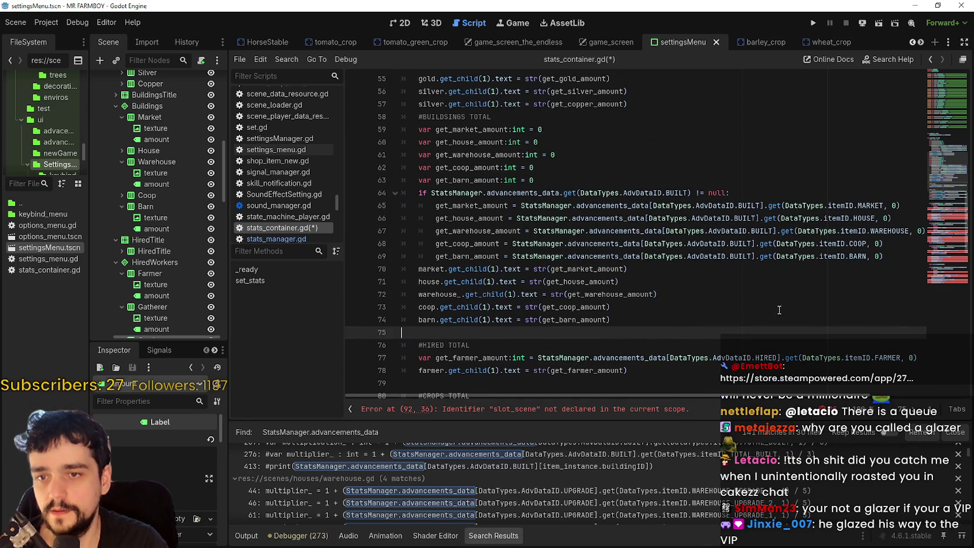
{"action": "left_click_drag", "start_coordinate": [620, 320], "coordinate": [400, 179]}
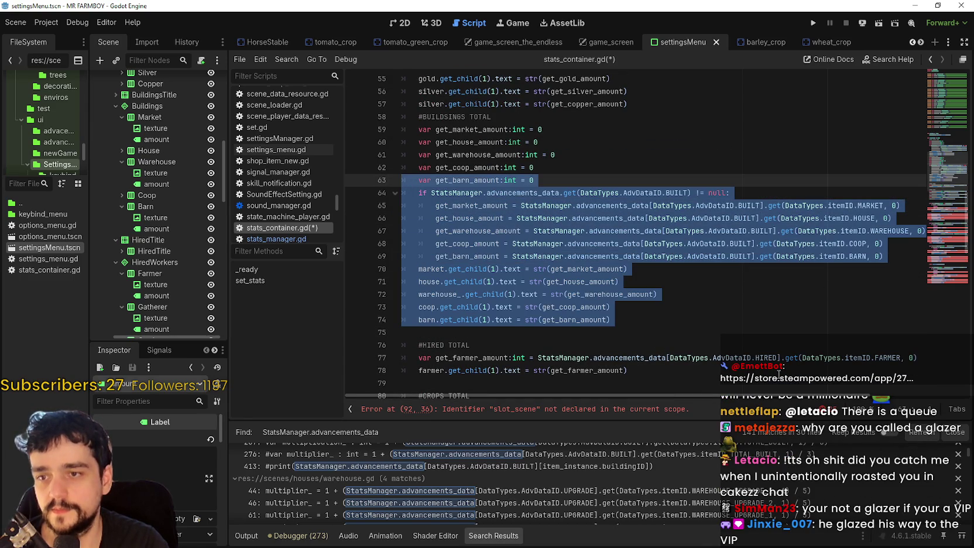
{"action": "scroll", "coordinate": [667, 303], "scroll_direction": "down", "scroll_amount": 1}
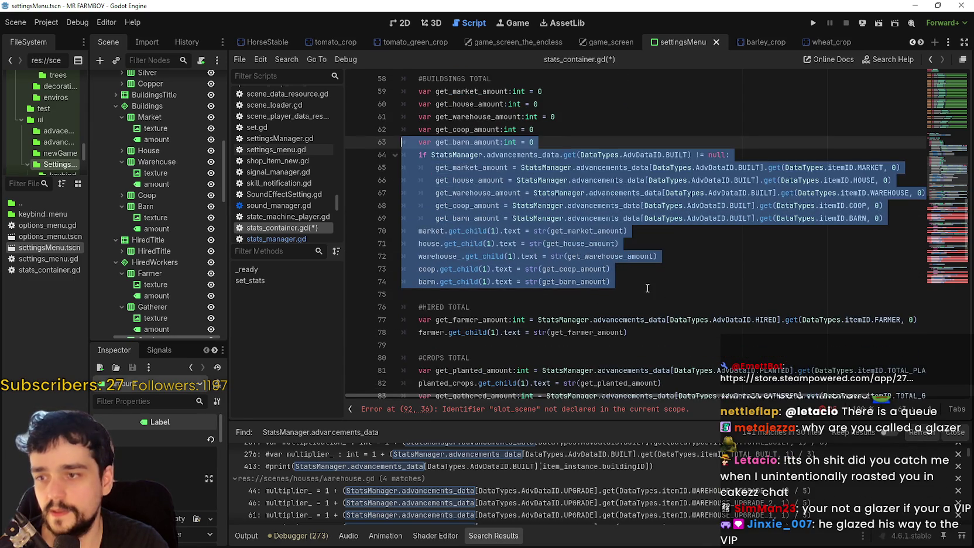
{"action": "left_click", "coordinate": [647, 289]}
{"action": "left_click", "coordinate": [674, 303]}
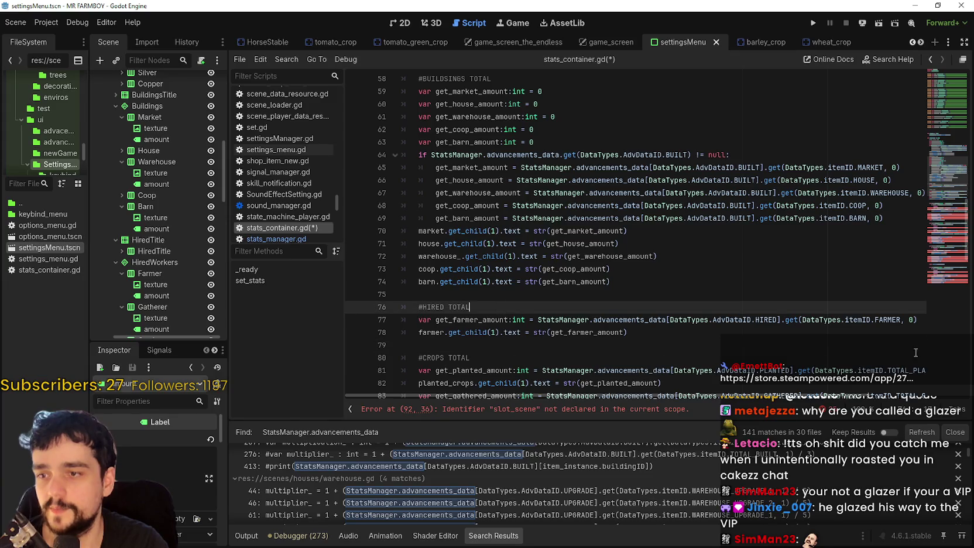
{"action": "scroll", "coordinate": [515, 328], "scroll_direction": "down", "scroll_amount": 1}
{"action": "left_click", "coordinate": [413, 291]}
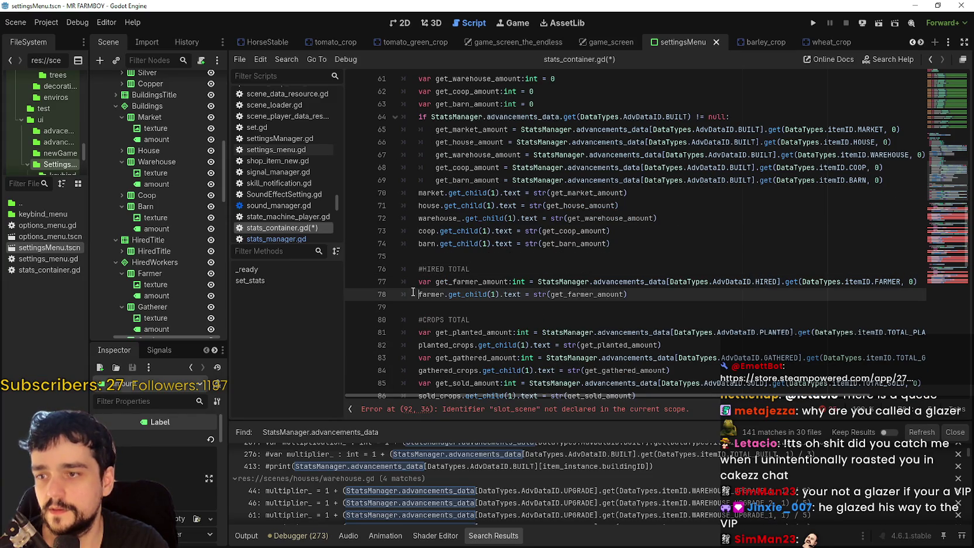
{"action": "key", "text": "Down"}
{"action": "scroll", "coordinate": [433, 325], "scroll_direction": "down", "scroll_amount": 3}
{"action": "scroll", "coordinate": [439, 334], "scroll_direction": "up", "scroll_amount": 3}
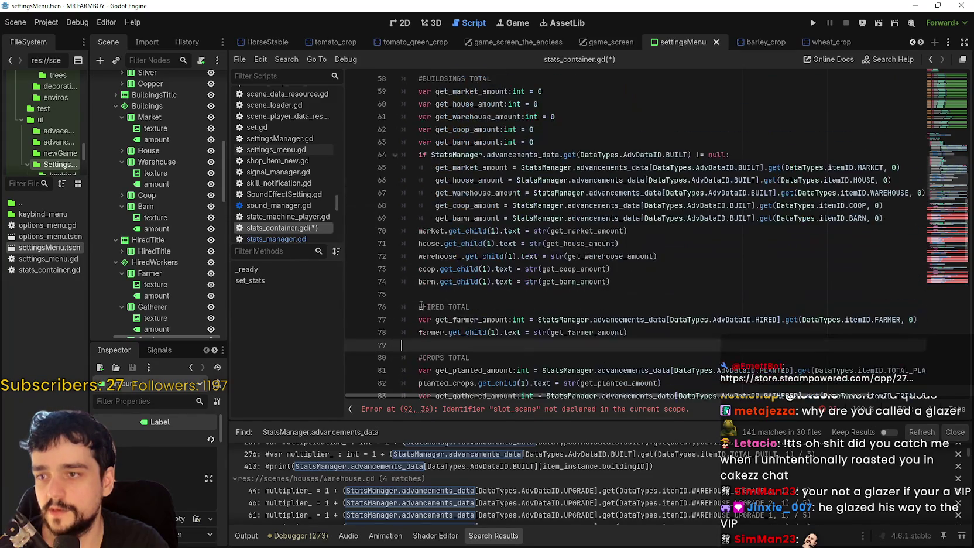
{"action": "scroll", "coordinate": [446, 340], "scroll_direction": "down", "scroll_amount": 1}
{"action": "scroll", "coordinate": [527, 346], "scroll_direction": "up", "scroll_amount": 1}
{"action": "scroll", "coordinate": [585, 339], "scroll_direction": "down", "scroll_amount": 1}
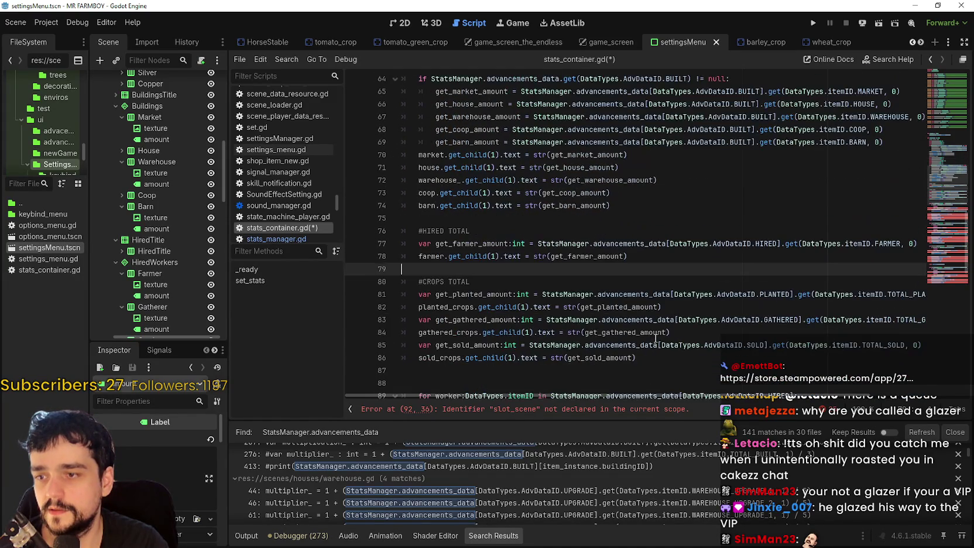
{"action": "scroll", "coordinate": [652, 338], "scroll_direction": "up", "scroll_amount": 2}
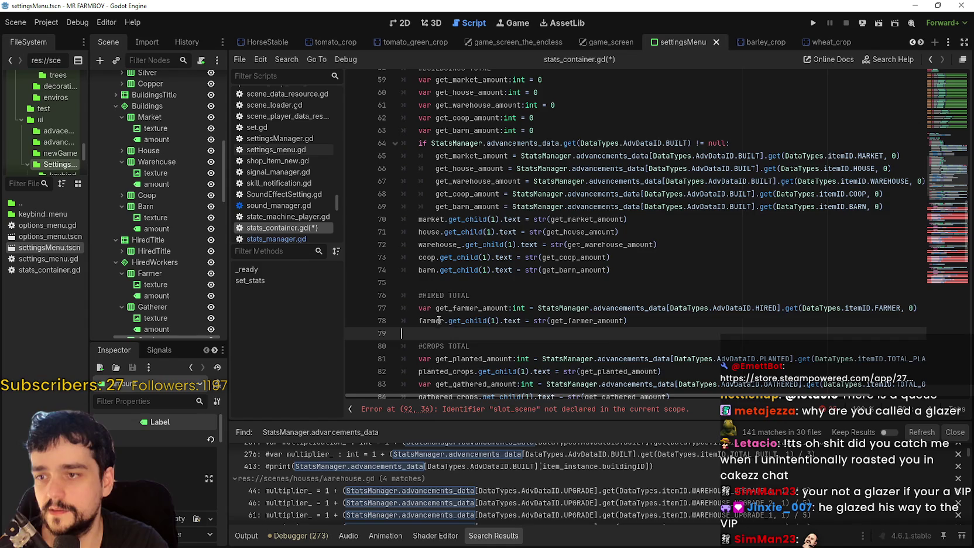
{"action": "double_click", "coordinate": [433, 316]}
{"action": "scroll", "coordinate": [446, 319], "scroll_direction": "up", "scroll_amount": 1}
{"action": "scroll", "coordinate": [446, 319], "scroll_direction": "up", "scroll_amount": 1}
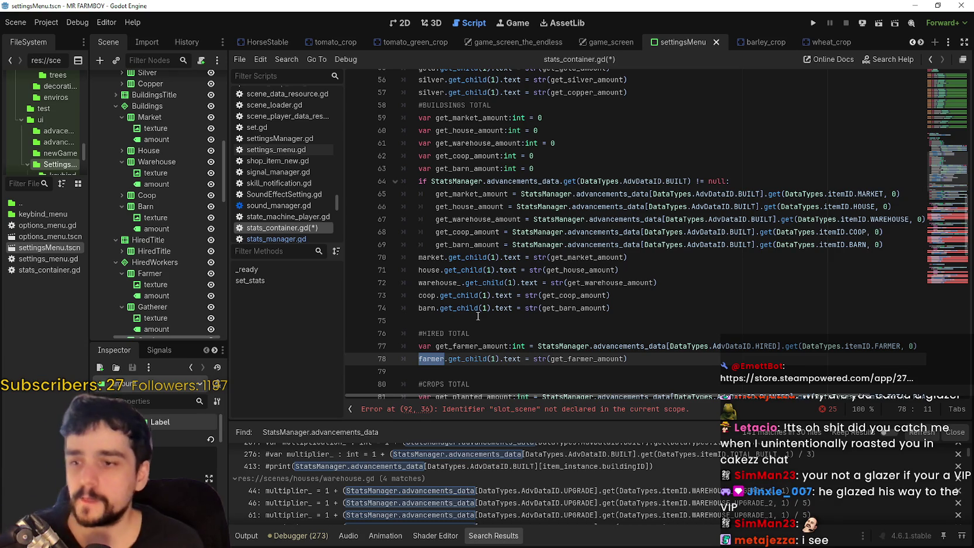
Delete the leftover slot_scene loops from line 87 to line 141, below the crop totals
{"action": "left_click", "coordinate": [513, 409]}
{"action": "scroll", "coordinate": [534, 291], "scroll_direction": "down", "scroll_amount": 12}
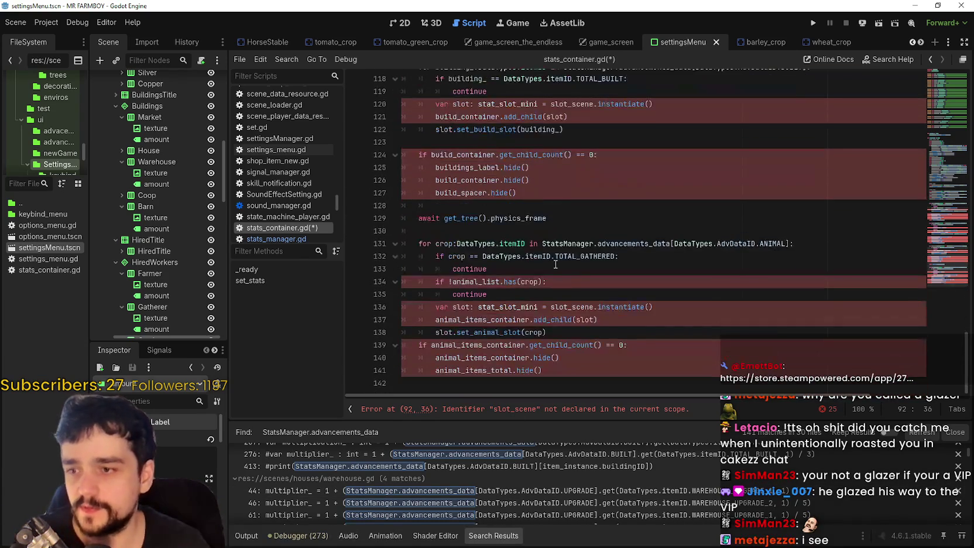
{"action": "mouse_move", "coordinate": [602, 367]}
{"action": "left_mouse_down"}
{"action": "mouse_move", "coordinate": [490, 242]}
{"action": "mouse_move", "coordinate": [490, 328]}
{"action": "mouse_move", "coordinate": [436, 289]}
{"action": "mouse_move", "coordinate": [409, 287]}
{"action": "left_mouse_up"}
{"action": "scroll", "coordinate": [490, 242], "scroll_direction": "up", "scroll_amount": 13}
{"action": "scroll", "coordinate": [490, 249], "scroll_direction": "up", "scroll_amount": 2}
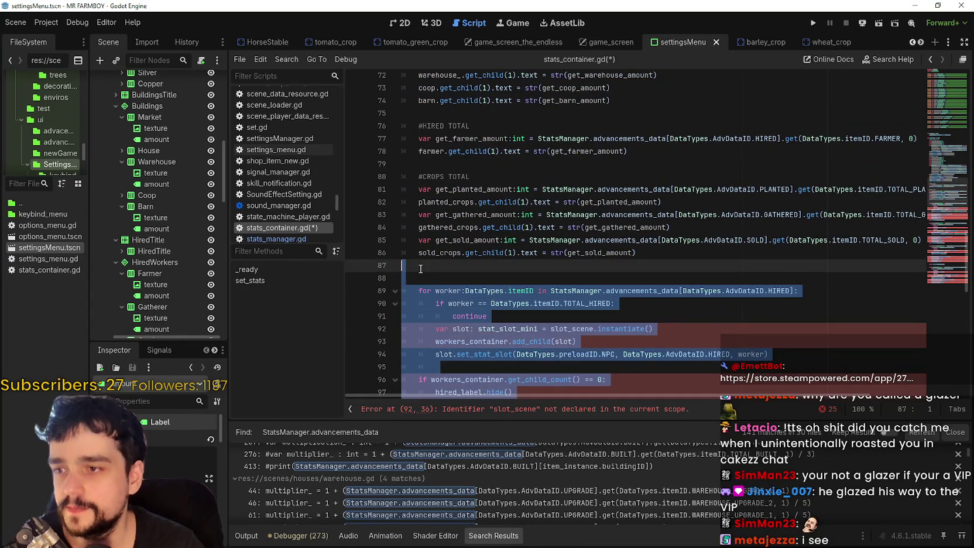
{"action": "key", "text": "BackSpace"}
{"action": "scroll", "coordinate": [492, 307], "scroll_direction": "up", "scroll_amount": 11}
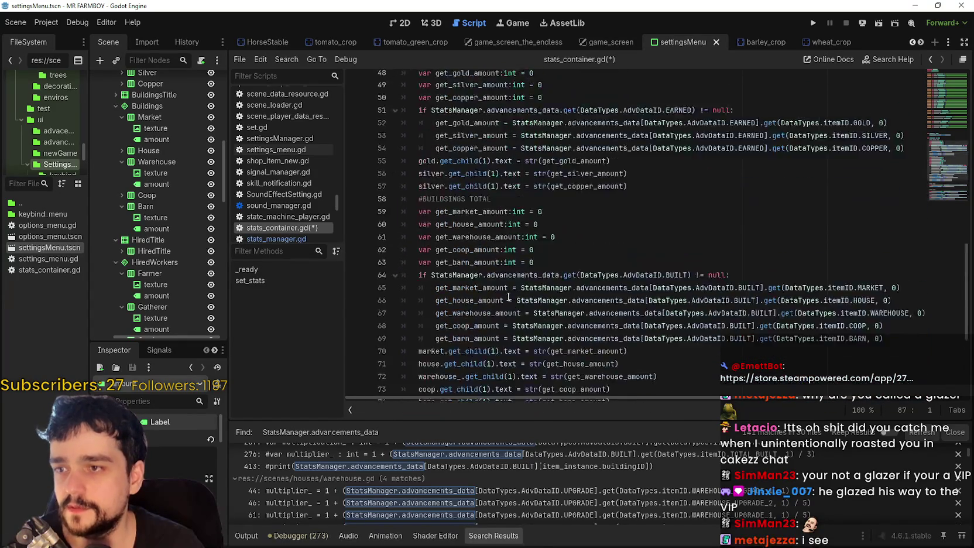
{"action": "scroll", "coordinate": [510, 298], "scroll_direction": "down", "scroll_amount": 7}
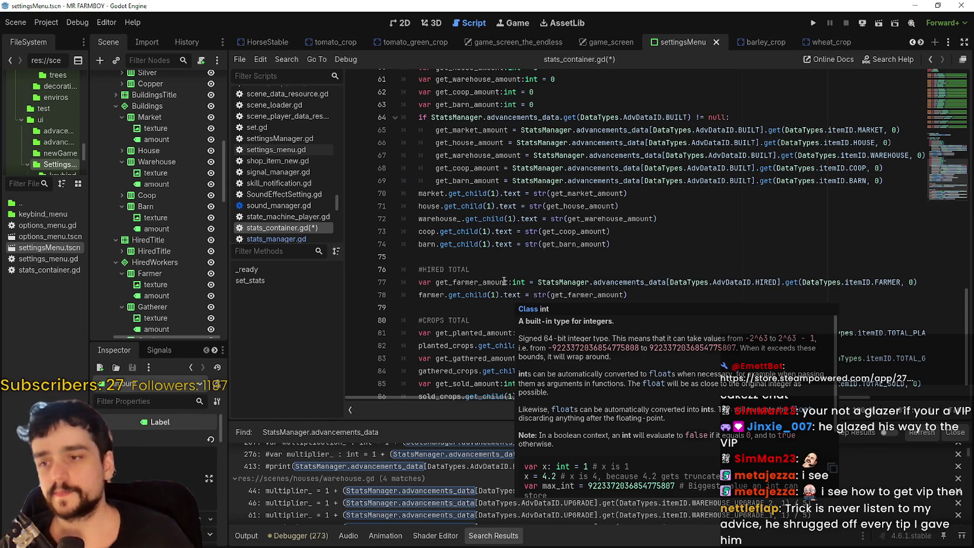
Dismiss the int documentation popup and delete the trailing blank lines at the end of stats_container.gd
{"action": "left_click", "coordinate": [511, 306]}
{"action": "scroll", "coordinate": [507, 291], "scroll_direction": "down", "scroll_amount": 1}
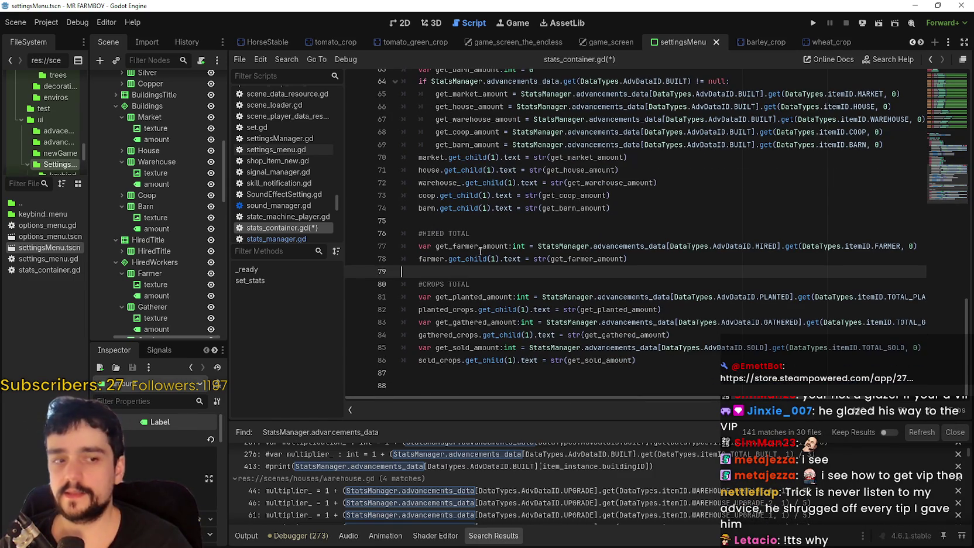
{"action": "left_click", "coordinate": [494, 220]}
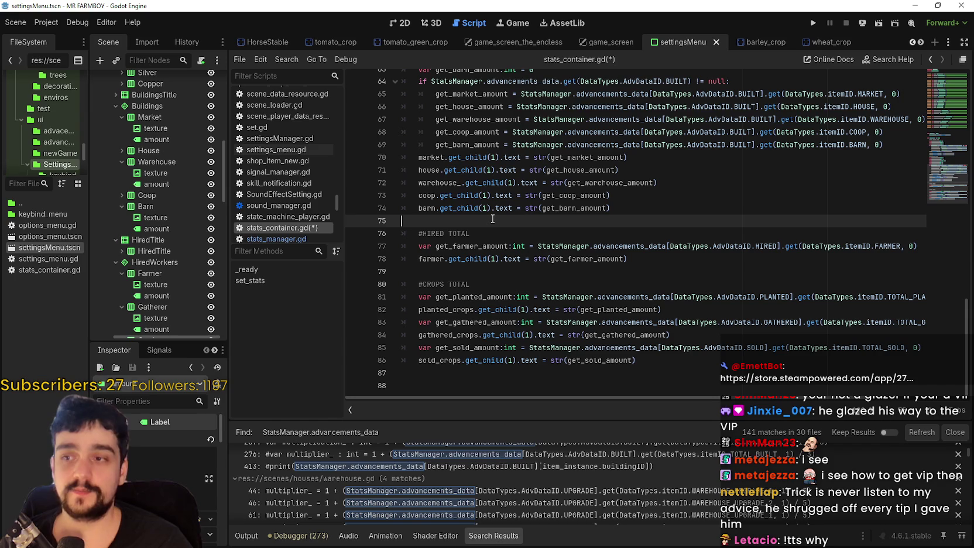
{"action": "scroll", "coordinate": [492, 218], "scroll_direction": "up", "scroll_amount": 6}
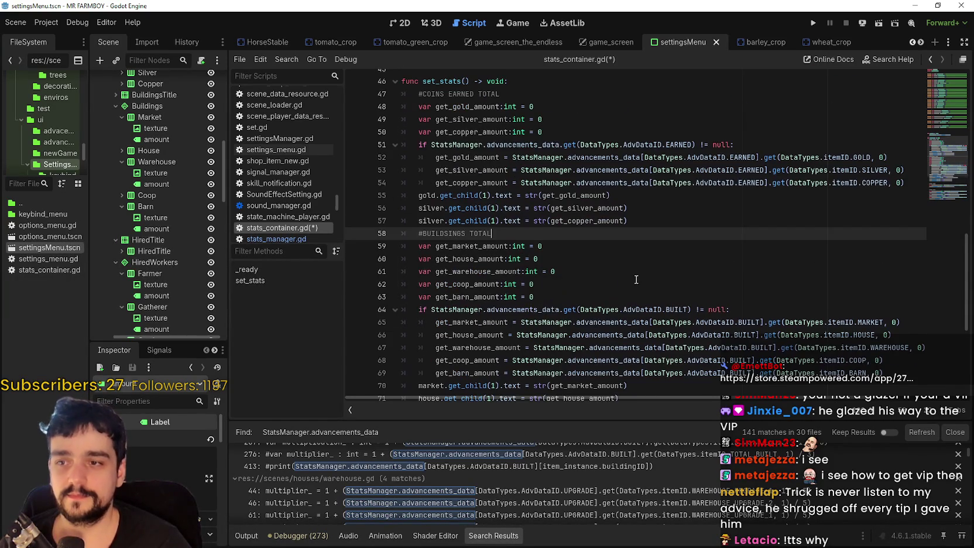
{"action": "scroll", "coordinate": [636, 280], "scroll_direction": "down", "scroll_amount": 5}
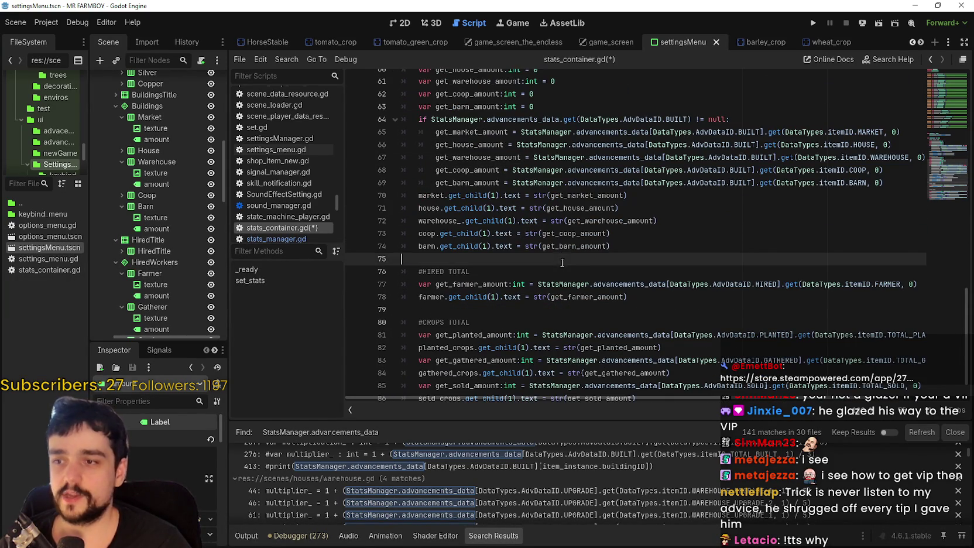
{"action": "scroll", "coordinate": [562, 260], "scroll_direction": "down", "scroll_amount": 1}
{"action": "left_click", "coordinate": [512, 272]}
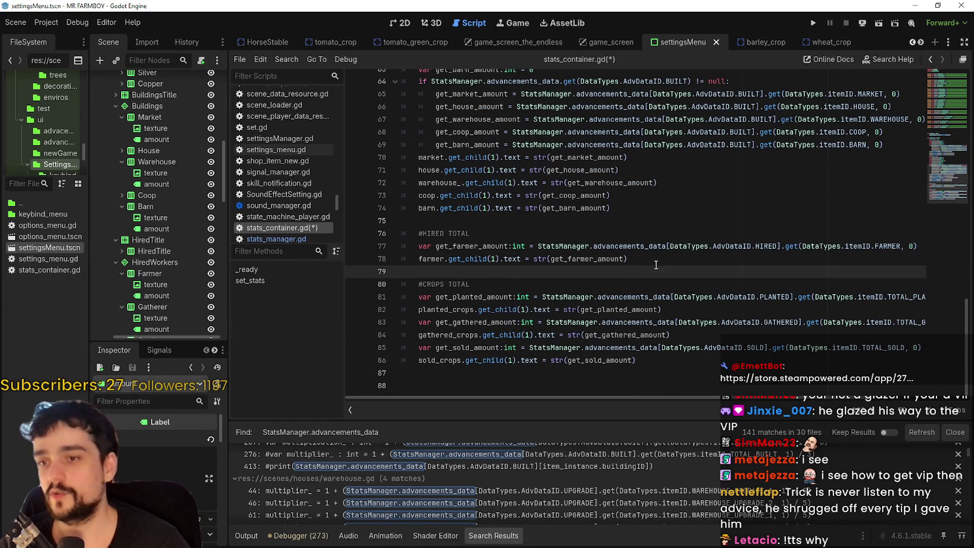
{"action": "left_click", "coordinate": [690, 335]}
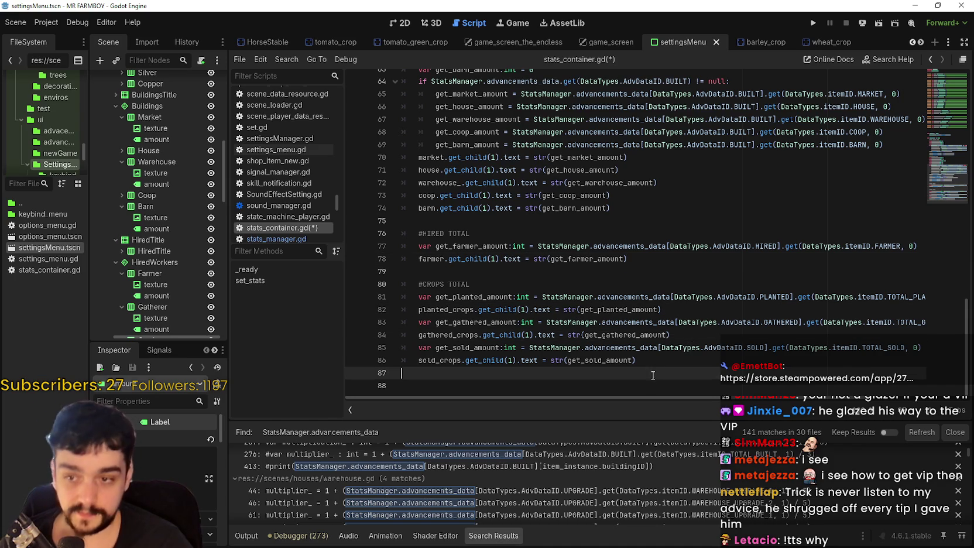
{"action": "left_click", "coordinate": [559, 393]}
{"action": "key", "text": "BackSpace"}
{"action": "key", "text": "BackSpace"}
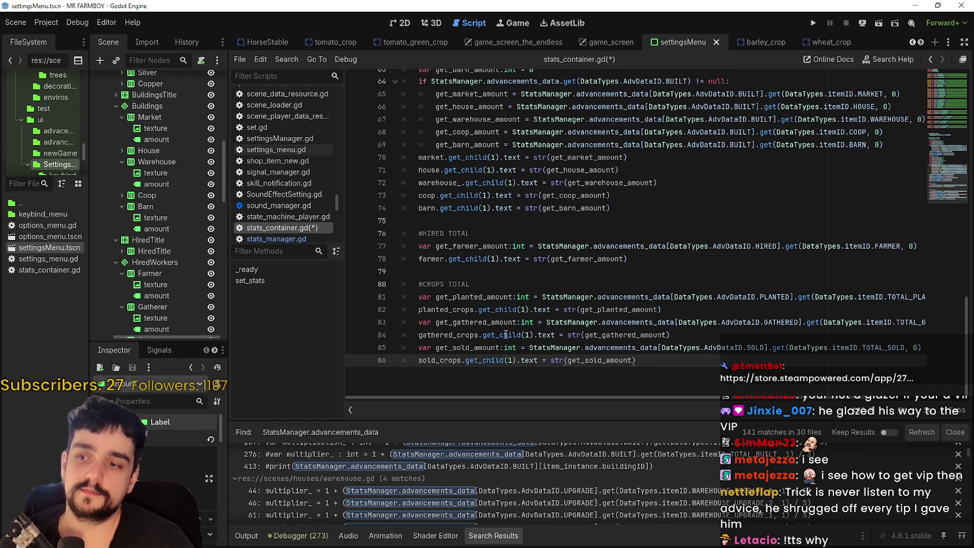
Review empty lines 75 and 79 around the #HIRED TOTAL comment
{"action": "left_click", "coordinate": [449, 272]}
{"action": "left_click", "coordinate": [436, 221]}
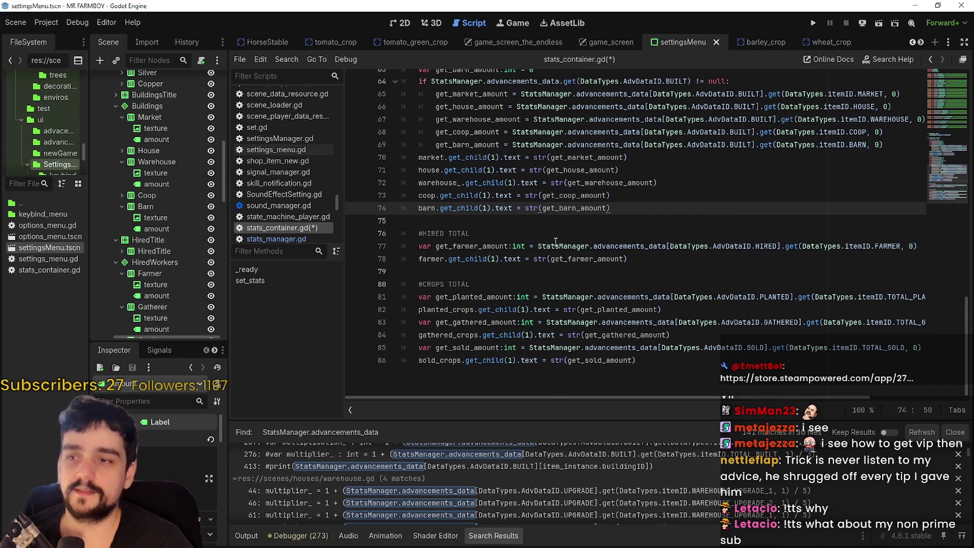
{"action": "left_click", "coordinate": [525, 228]}
{"action": "left_click", "coordinate": [530, 220]}
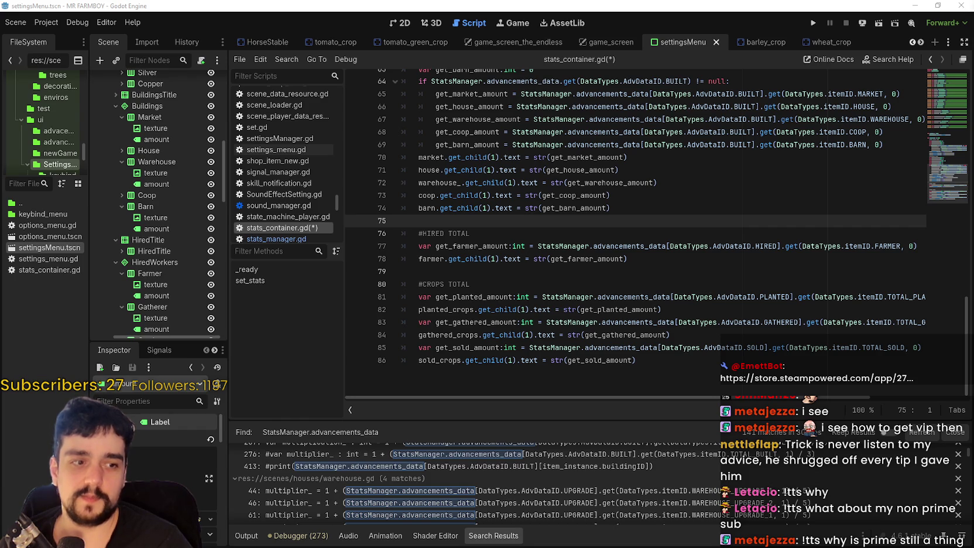
{"action": "left_click", "coordinate": [587, 270]}
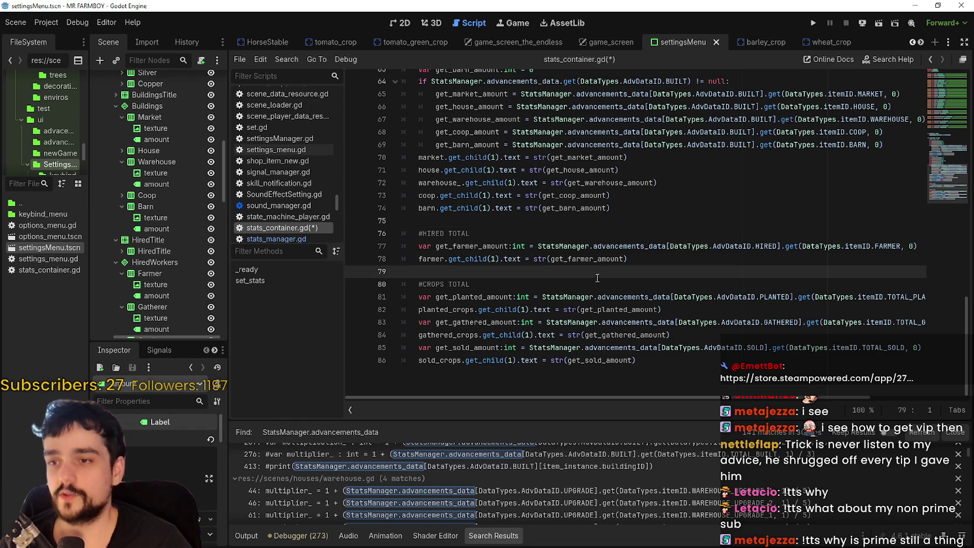
{"action": "left_click", "coordinate": [573, 216]}
{"action": "scroll", "coordinate": [701, 263], "scroll_direction": "down", "scroll_amount": 1}
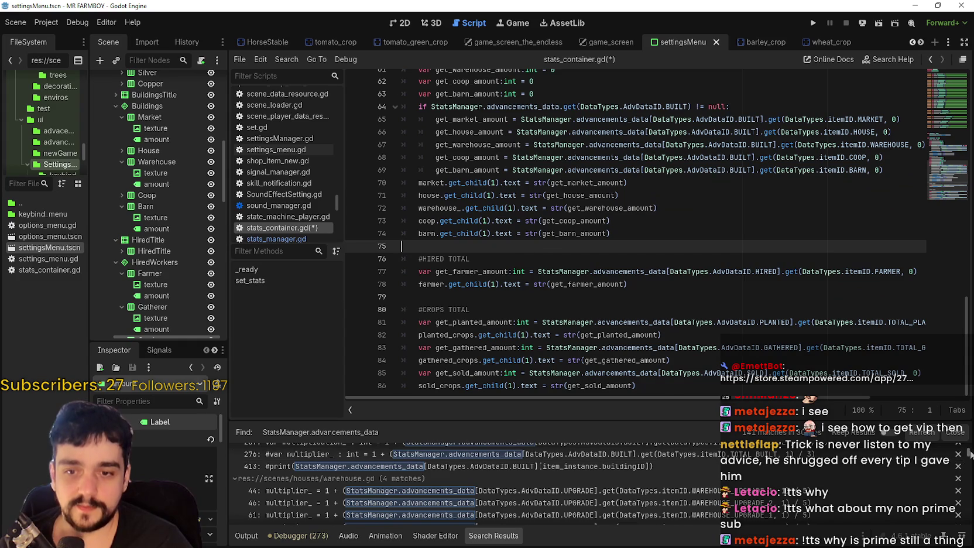
{"action": "scroll", "coordinate": [960, 469], "scroll_direction": "up", "scroll_amount": 3}
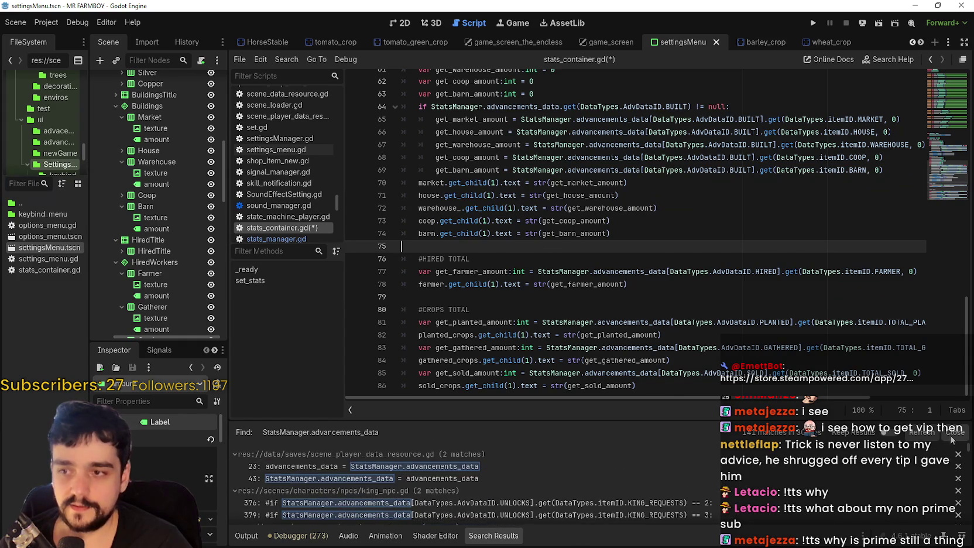
Close the Search Results panel and show the Debugger's stack trace in the bottom panel
{"action": "left_click", "coordinate": [953, 433]}
{"action": "left_click", "coordinate": [295, 535]}
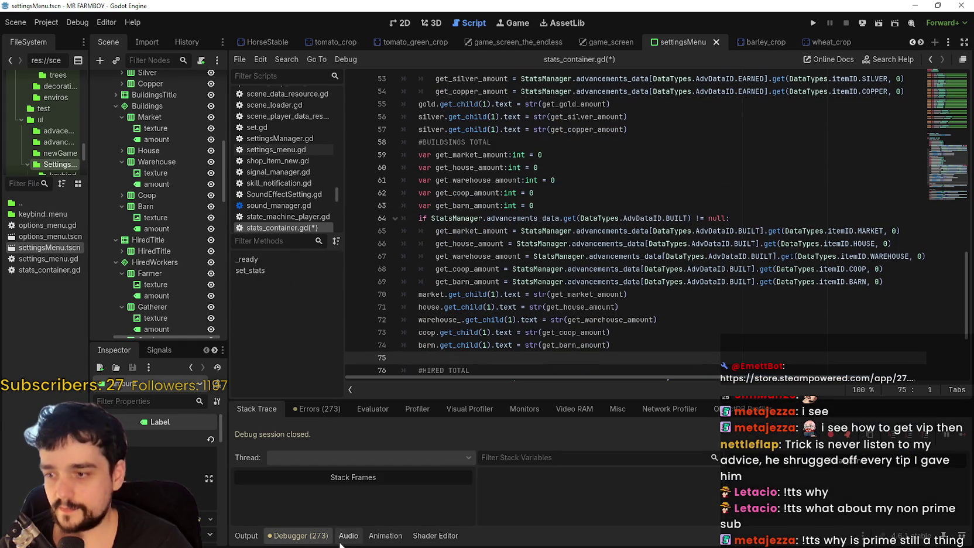
{"action": "left_click", "coordinate": [247, 535]}
{"action": "left_click", "coordinate": [385, 536]}
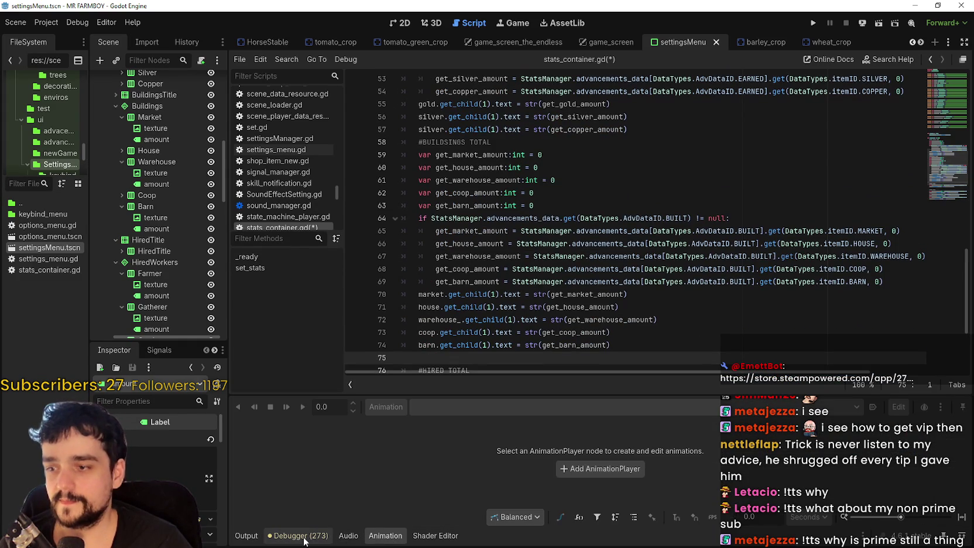
{"action": "left_click", "coordinate": [386, 536]}
{"action": "left_click", "coordinate": [318, 536]}
Select the building label lines 70–74 in the script
{"action": "scroll", "coordinate": [566, 341], "scroll_direction": "down", "scroll_amount": 2}
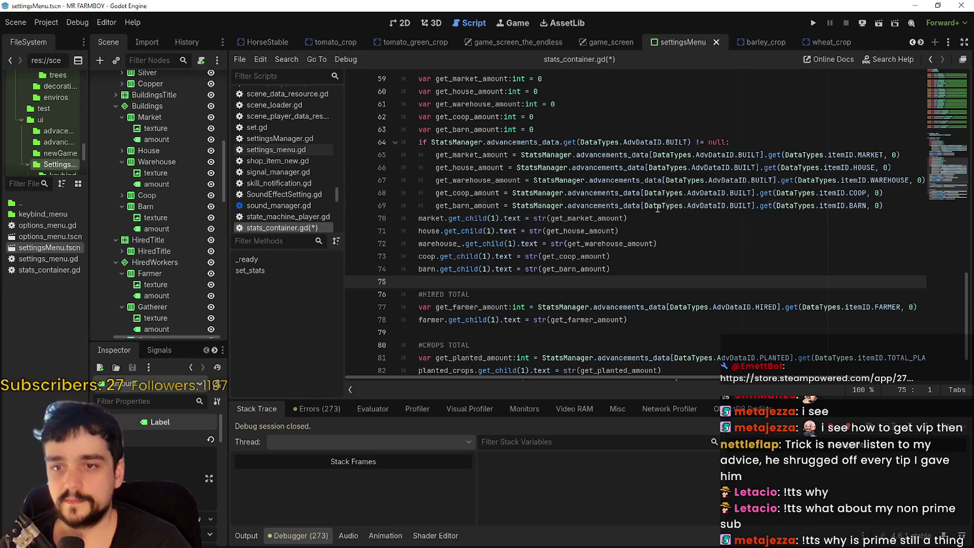
{"action": "left_click", "coordinate": [657, 206]}
{"action": "left_click", "coordinate": [726, 232]}
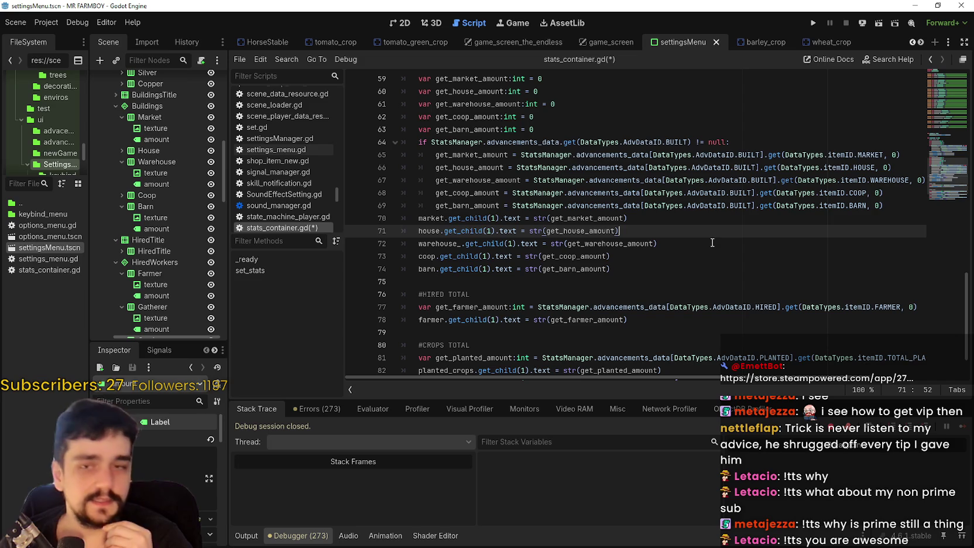
{"action": "left_click", "coordinate": [668, 282]}
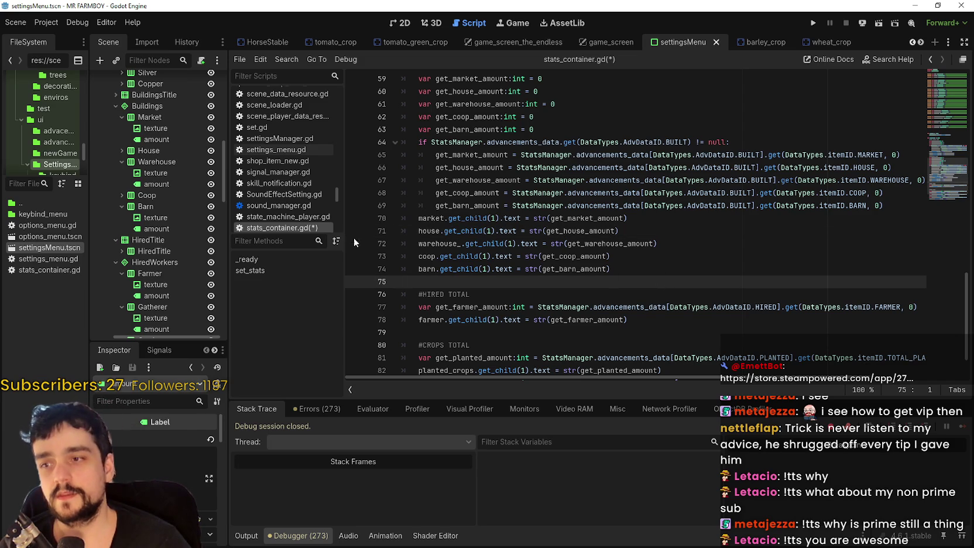
{"action": "mouse_move", "coordinate": [601, 282]}
{"action": "left_mouse_down"}
{"action": "mouse_move", "coordinate": [409, 232]}
{"action": "mouse_move", "coordinate": [404, 219]}
{"action": "left_mouse_up"}
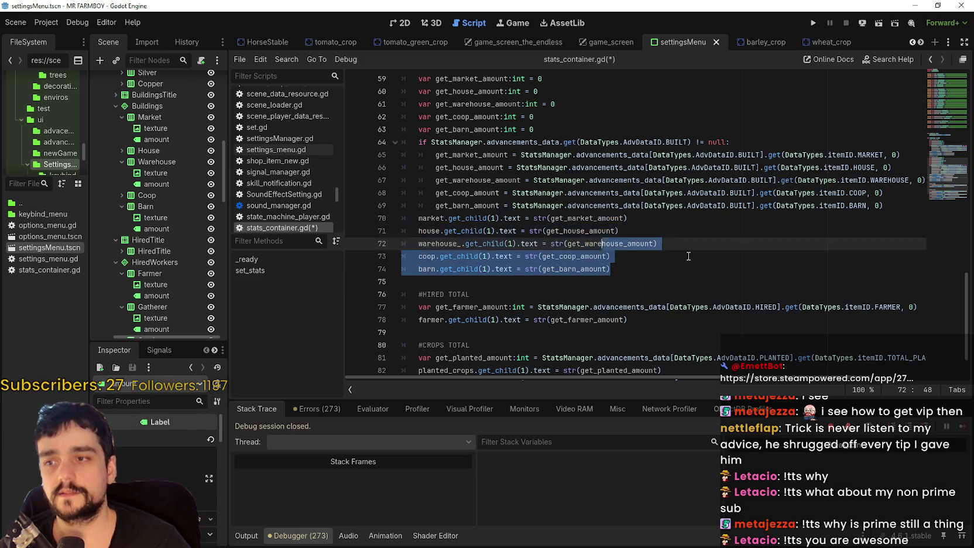
{"action": "left_click", "coordinate": [429, 230], "text": "shift"}
{"action": "mouse_move", "coordinate": [429, 231]}
{"action": "left_mouse_down"}
{"action": "mouse_move", "coordinate": [417, 218]}
{"action": "mouse_move", "coordinate": [468, 320]}
{"action": "mouse_move", "coordinate": [419, 218]}
{"action": "mouse_move", "coordinate": [530, 286]}
{"action": "mouse_move", "coordinate": [422, 240]}
{"action": "mouse_move", "coordinate": [402, 218]}
{"action": "left_mouse_up"}
Select the #BUILDSINGS TOTAL and #COINS EARNED TOTAL comments, then return to empty line 75
{"action": "scroll", "coordinate": [690, 285], "scroll_direction": "up", "scroll_amount": 2}
{"action": "left_click", "coordinate": [687, 205]}
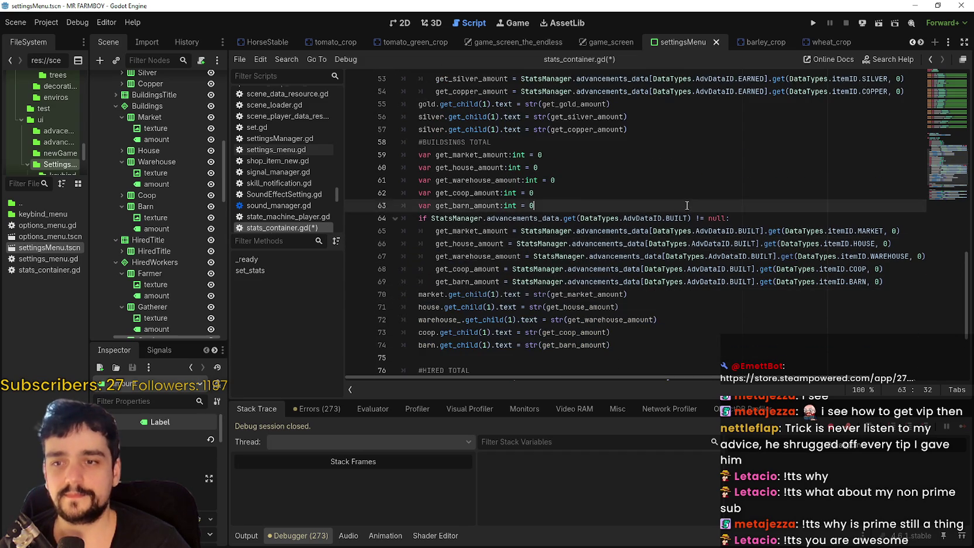
{"action": "scroll", "coordinate": [644, 234], "scroll_direction": "up", "scroll_amount": 3}
{"action": "left_click_drag", "start_coordinate": [511, 258], "coordinate": [330, 253]}
{"action": "triple_click", "coordinate": [555, 121]}
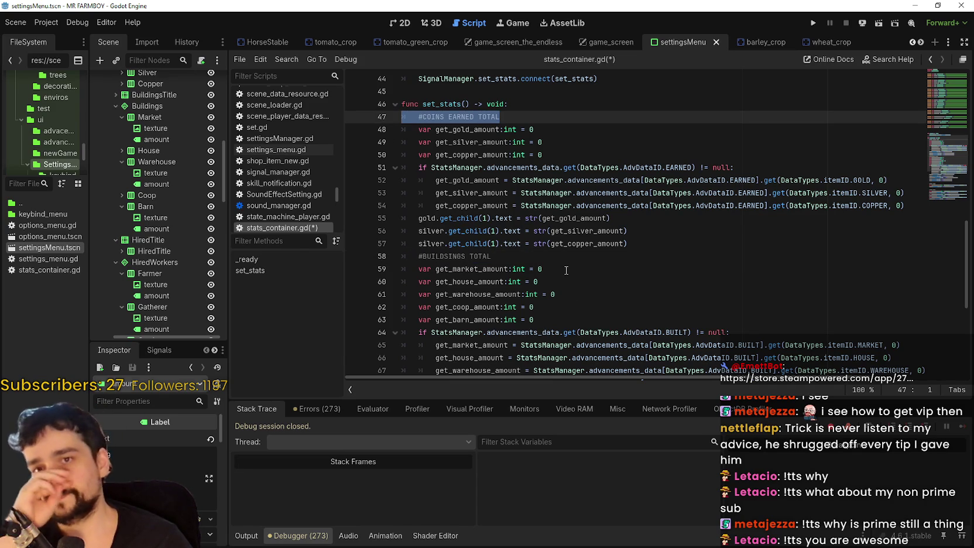
{"action": "left_click_drag", "start_coordinate": [532, 258], "coordinate": [386, 256]}
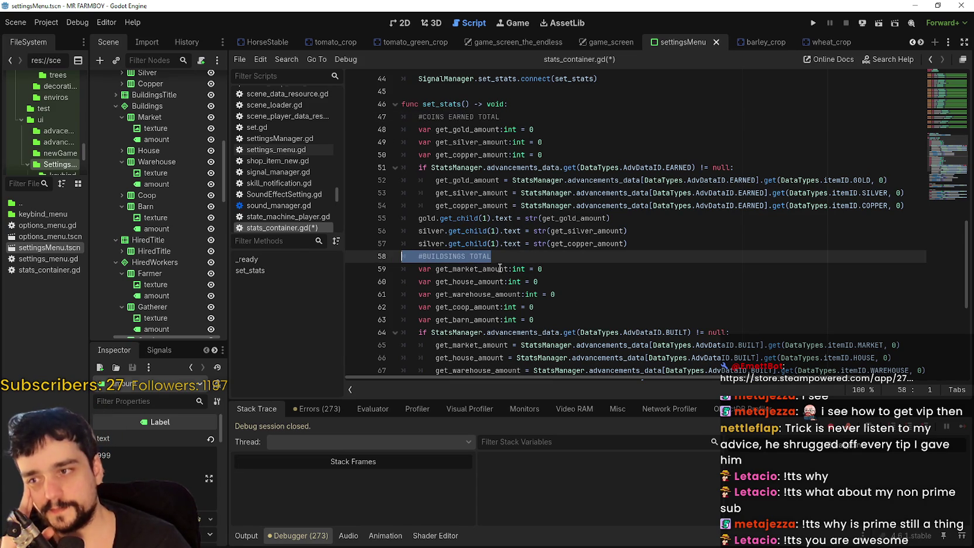
{"action": "scroll", "coordinate": [586, 274], "scroll_direction": "down", "scroll_amount": 1}
{"action": "scroll", "coordinate": [587, 274], "scroll_direction": "down", "scroll_amount": 2}
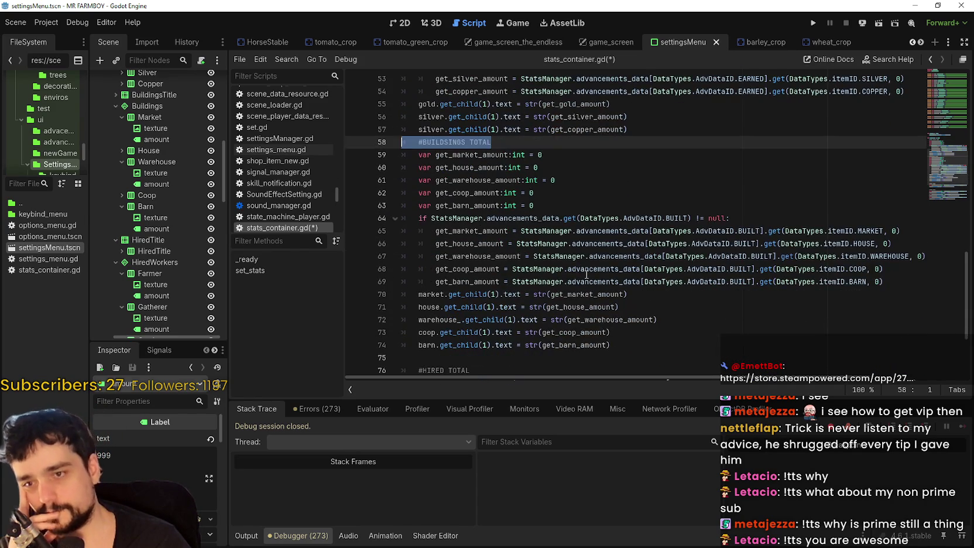
{"action": "scroll", "coordinate": [586, 274], "scroll_direction": "down", "scroll_amount": 1}
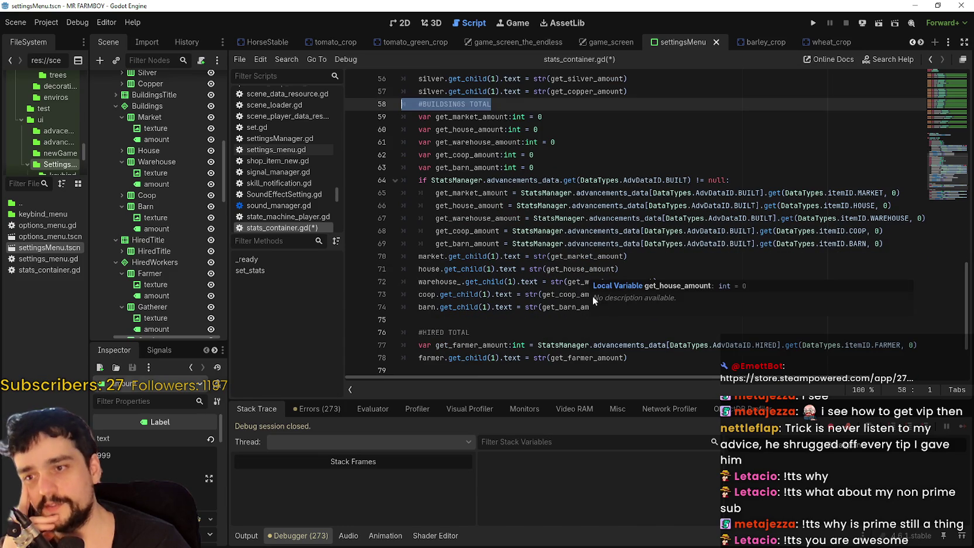
{"action": "left_click", "coordinate": [555, 318]}
Scroll through and select parts of the building-totals code in stats_container.gd
{"action": "scroll", "coordinate": [603, 303], "scroll_direction": "down", "scroll_amount": 2}
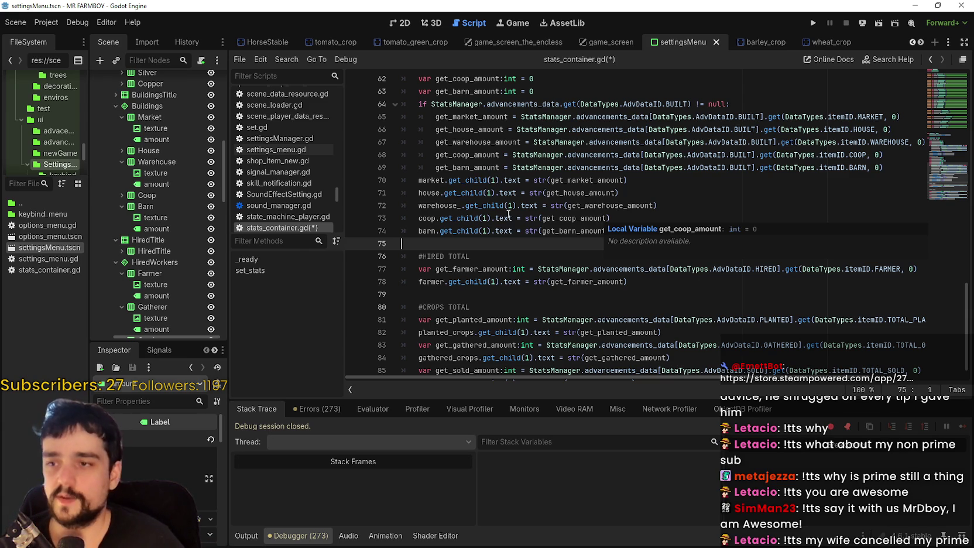
{"action": "scroll", "coordinate": [658, 257], "scroll_direction": "up", "scroll_amount": 3}
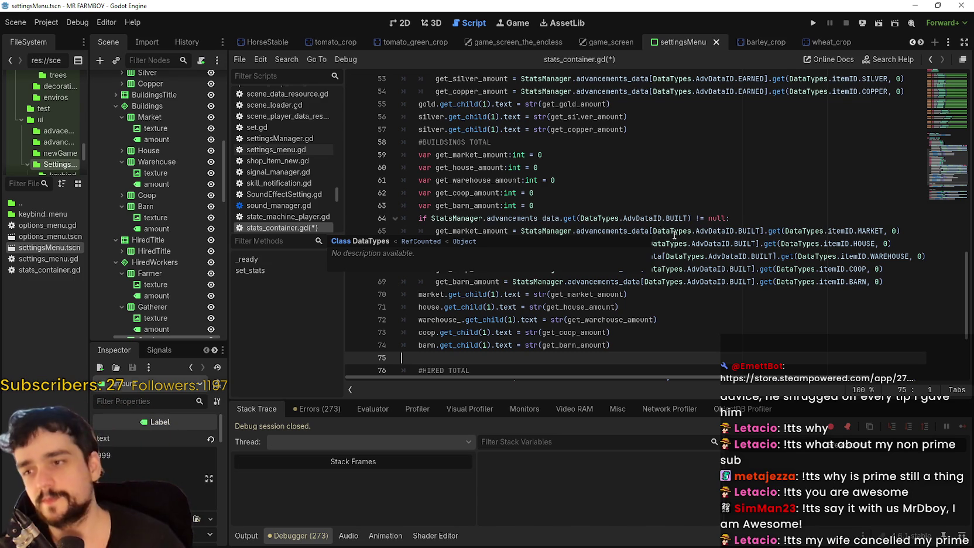
{"action": "scroll", "coordinate": [657, 230], "scroll_direction": "down", "scroll_amount": 3}
{"action": "left_click_drag", "start_coordinate": [611, 231], "coordinate": [545, 217]}
{"action": "left_click_drag", "start_coordinate": [449, 198], "coordinate": [416, 180]}
{"action": "scroll", "coordinate": [583, 251], "scroll_direction": "up", "scroll_amount": 3}
{"action": "scroll", "coordinate": [584, 250], "scroll_direction": "down", "scroll_amount": 3}
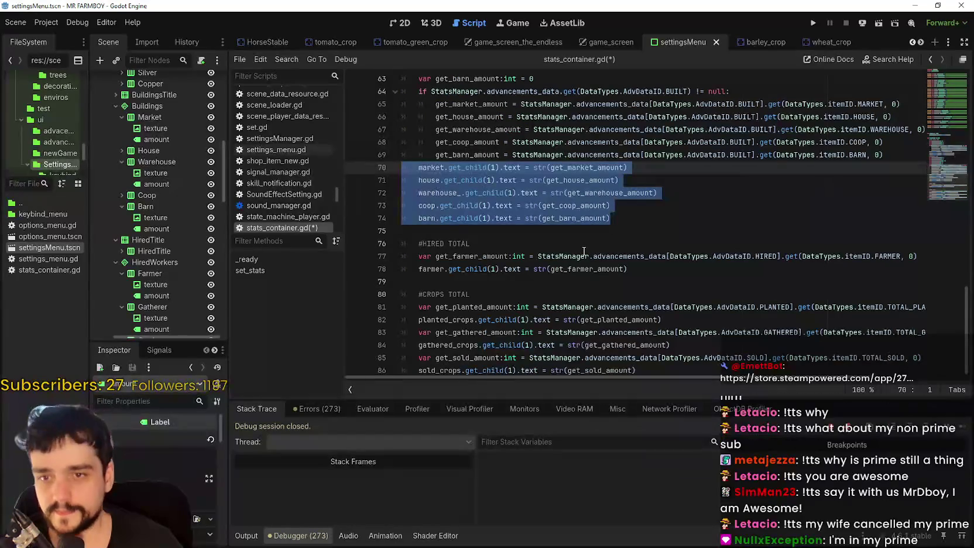
Check lines 79, 78, 74 and 63, then switch to the MR FARMBOY Steam store page
{"action": "left_click", "coordinate": [491, 281]}
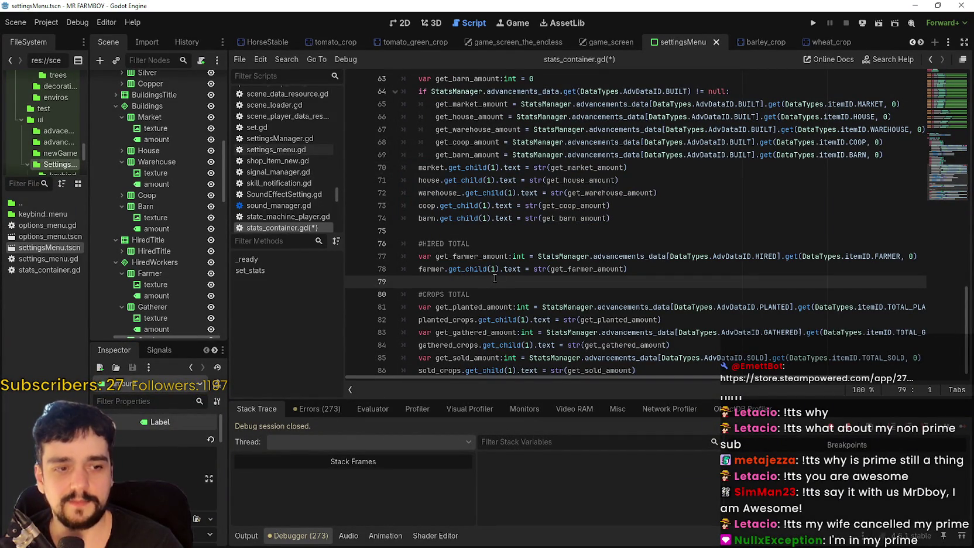
{"action": "left_click", "coordinate": [675, 268]}
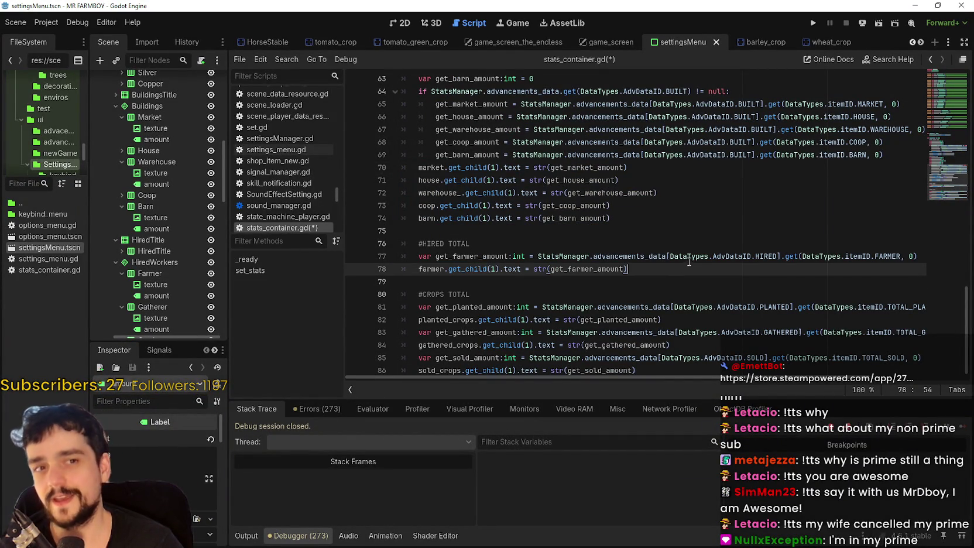
{"action": "left_click", "coordinate": [677, 219]}
{"action": "scroll", "coordinate": [674, 222], "scroll_direction": "up", "scroll_amount": 2}
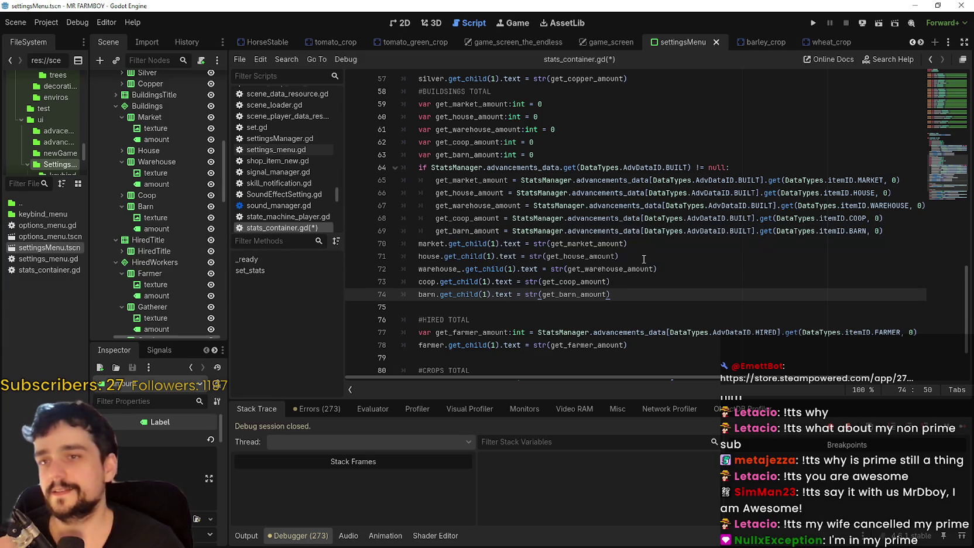
{"action": "scroll", "coordinate": [643, 258], "scroll_direction": "up", "scroll_amount": 2}
{"action": "left_click", "coordinate": [609, 229]}
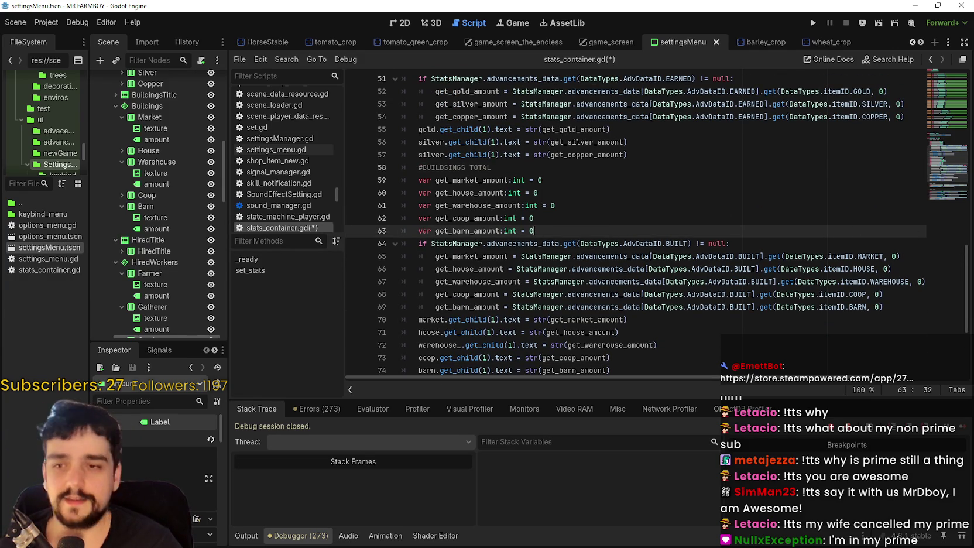
{"action": "key", "text": "alt+Tab"}
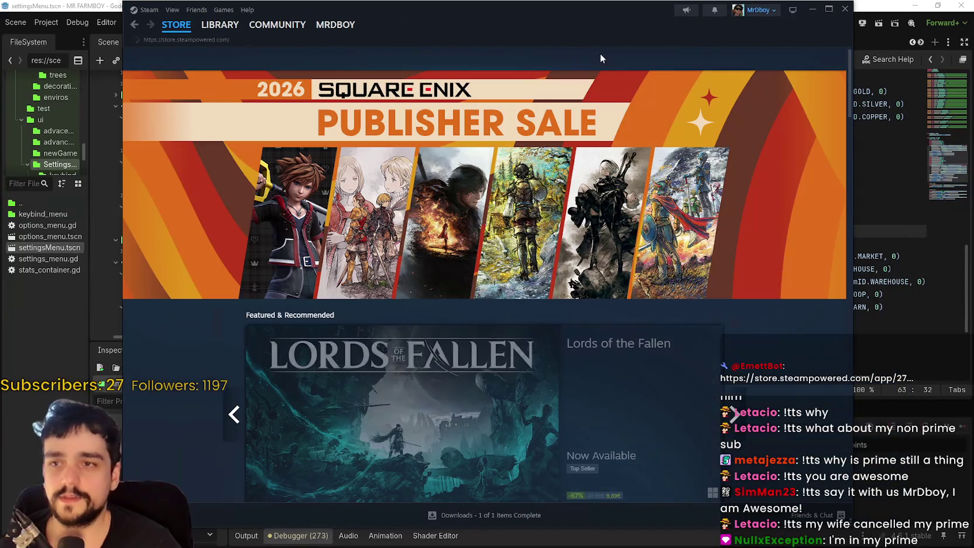
Search the Steam store for 'The walking' and open The Walking Trade page
{"action": "left_click", "coordinate": [627, 61]}
{"action": "type", "text": "The w"}
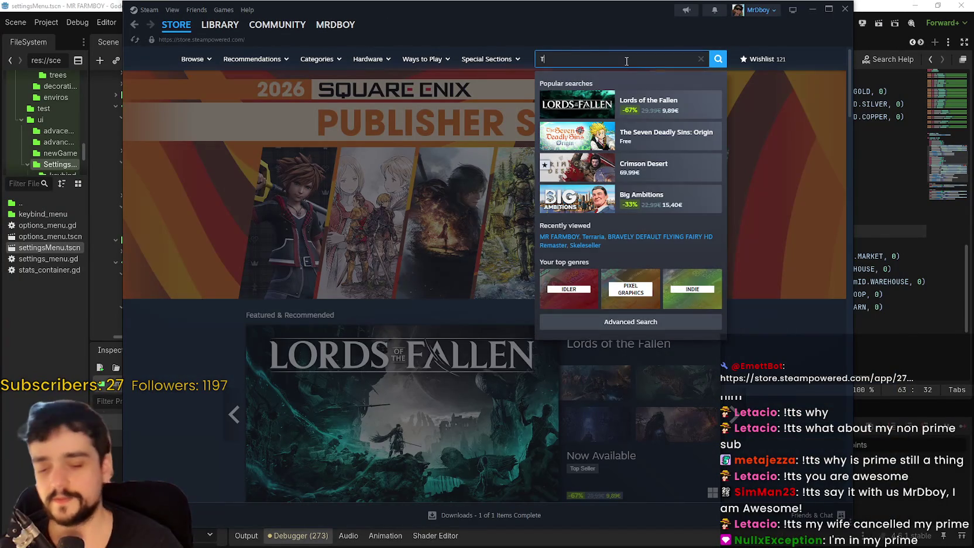
{"action": "type", "text": "alking"}
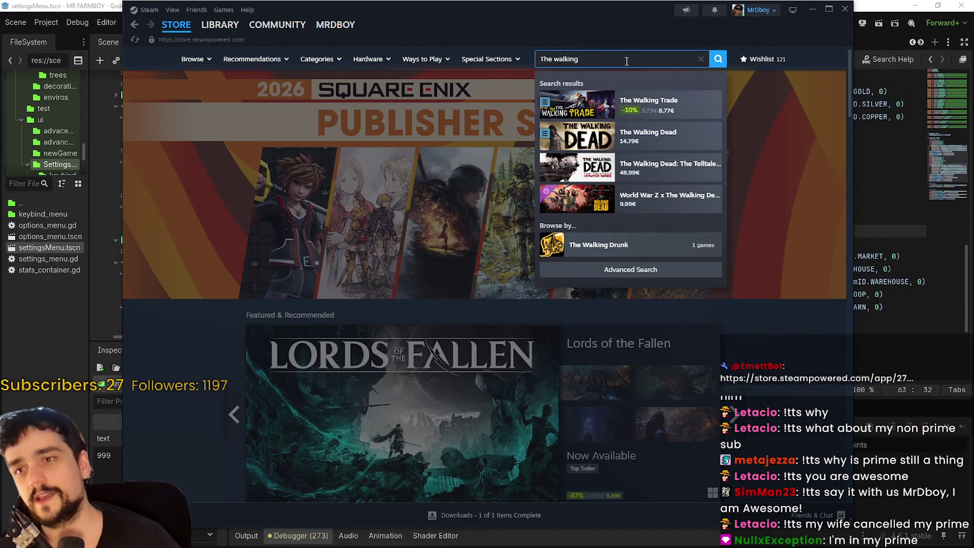
{"action": "left_click", "coordinate": [673, 104]}
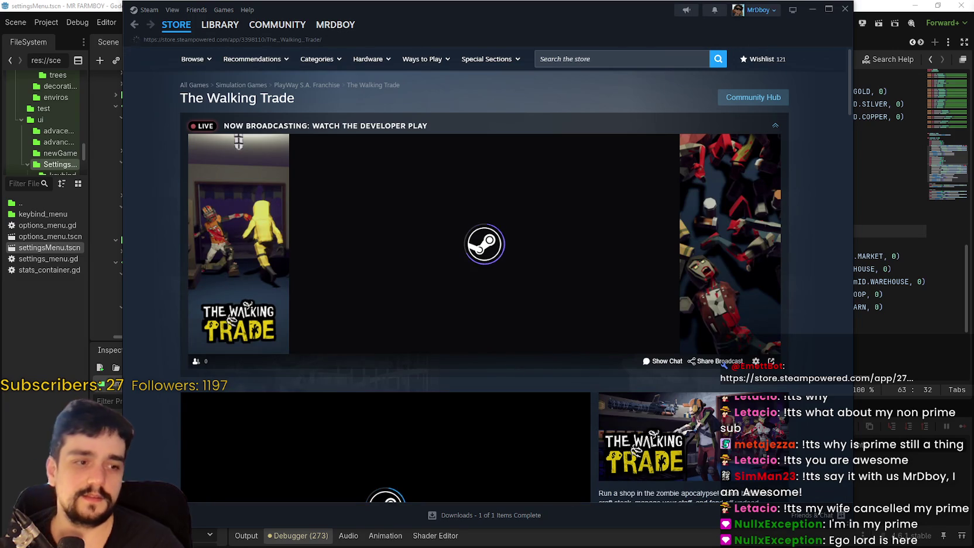
{"action": "scroll", "coordinate": [535, 264], "scroll_direction": "down", "scroll_amount": 2}
{"action": "scroll", "coordinate": [668, 247], "scroll_direction": "up", "scroll_amount": 2}
Collapse the live developer broadcast panel to reveal the trailer
{"action": "left_click", "coordinate": [775, 126]}
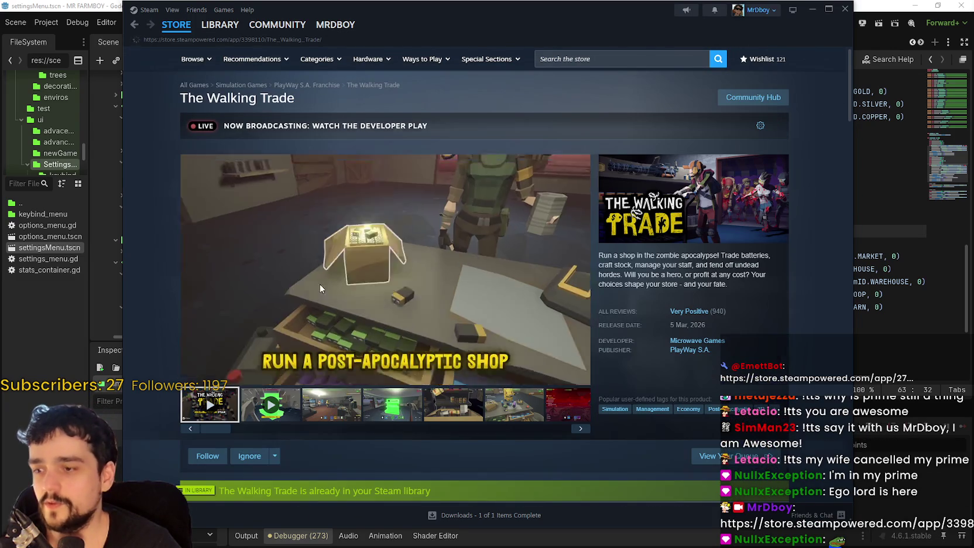
{"action": "left_click", "coordinate": [775, 125]}
{"action": "scroll", "coordinate": [421, 310], "scroll_direction": "down", "scroll_amount": 5}
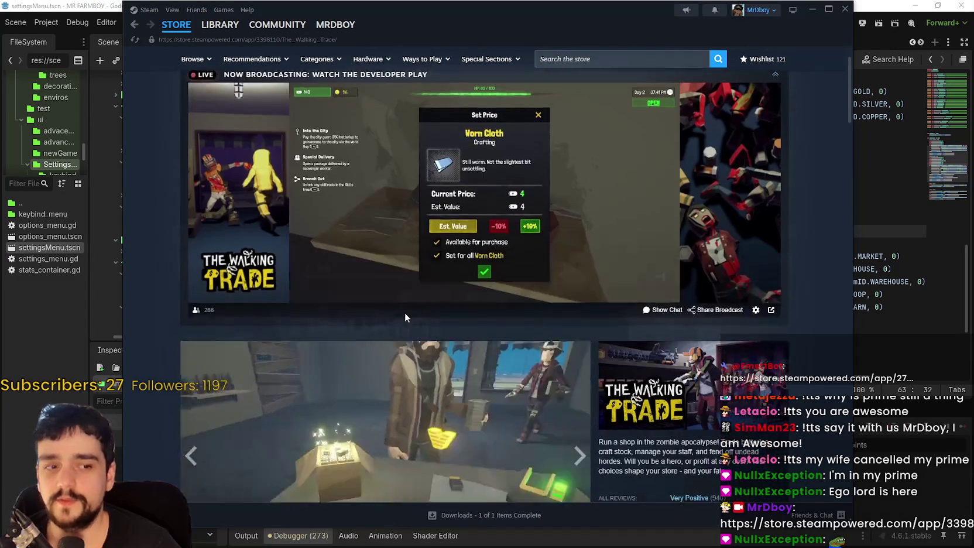
{"action": "scroll", "coordinate": [760, 158], "scroll_direction": "up", "scroll_amount": 3}
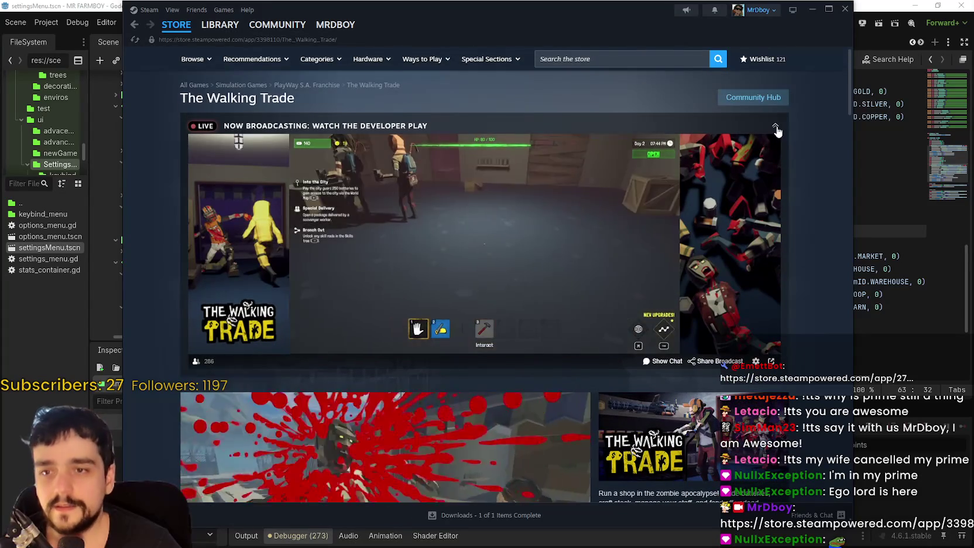
{"action": "left_click", "coordinate": [769, 126]}
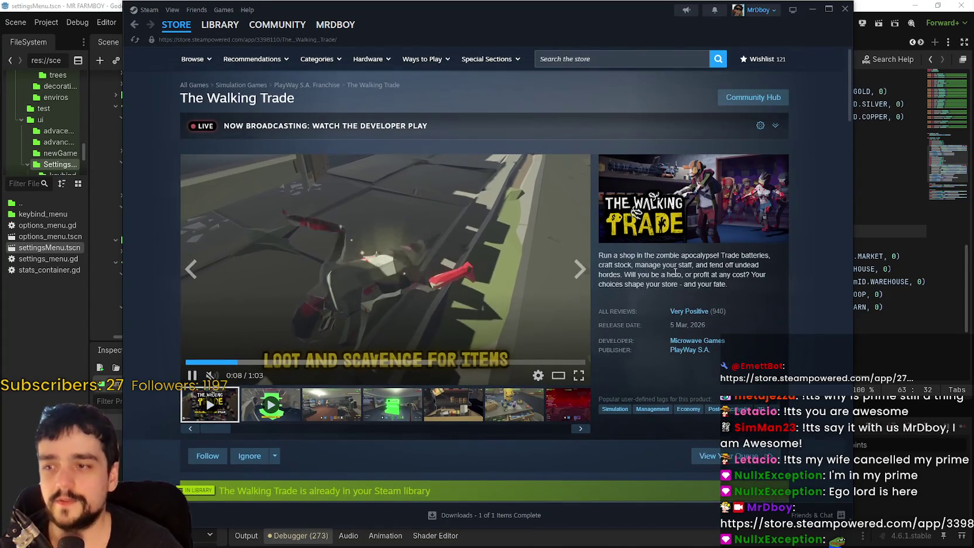
{"action": "scroll", "coordinate": [757, 291], "scroll_direction": "down", "scroll_amount": 1}
{"action": "scroll", "coordinate": [767, 284], "scroll_direction": "up", "scroll_amount": 1}
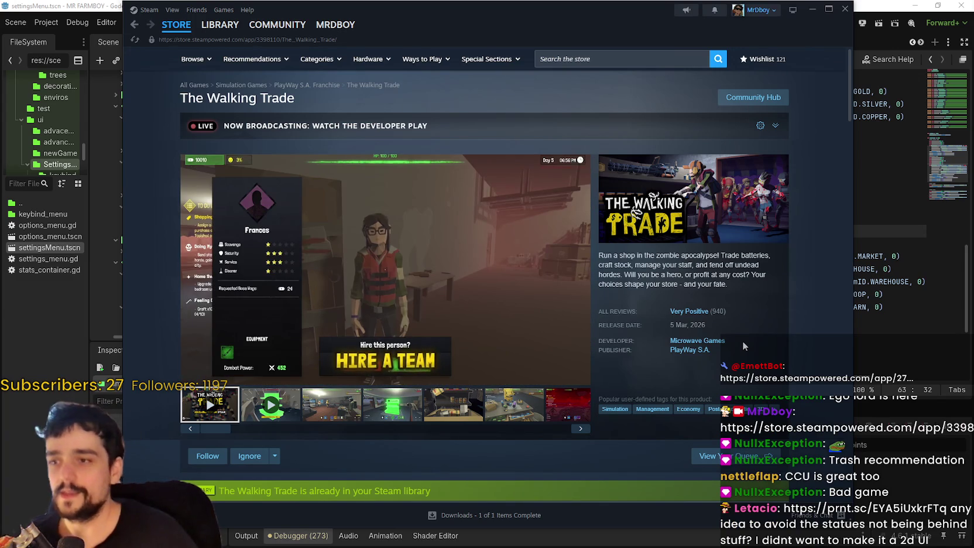
Scrub the trailer back to about 0:32, play it, and leave it paused at 0:37
{"action": "mouse_move", "coordinate": [306, 345]}
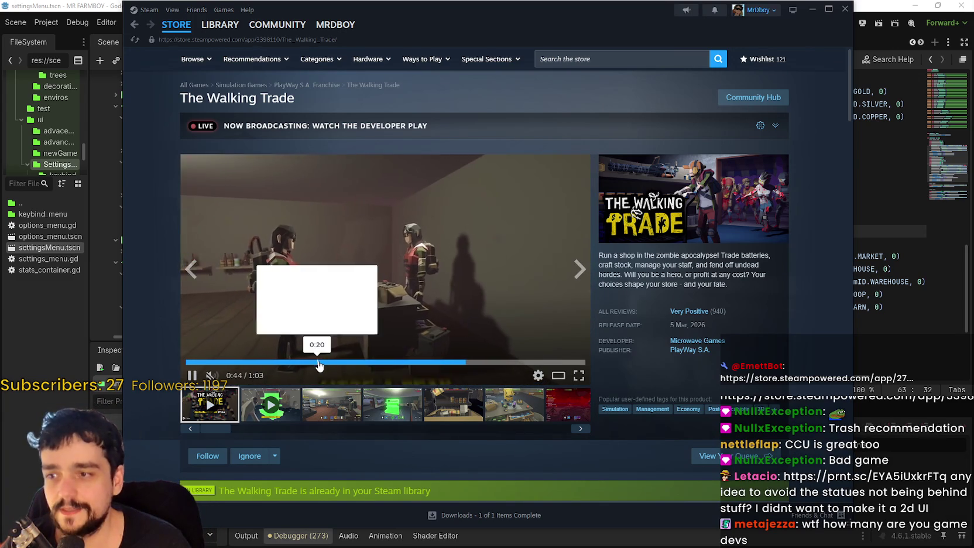
{"action": "left_click_drag", "start_coordinate": [320, 366], "coordinate": [389, 363]}
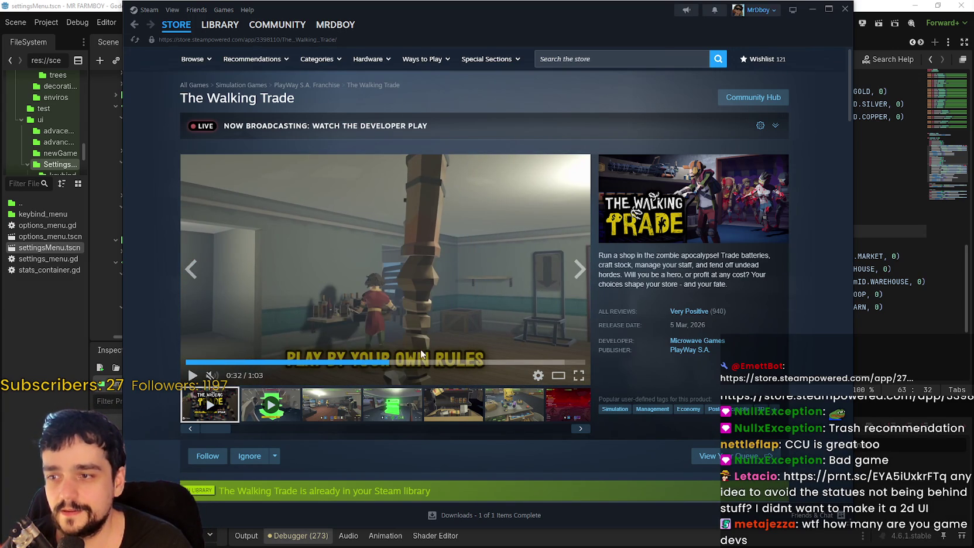
{"action": "left_click", "coordinate": [417, 362]}
{"action": "left_click", "coordinate": [371, 308]}
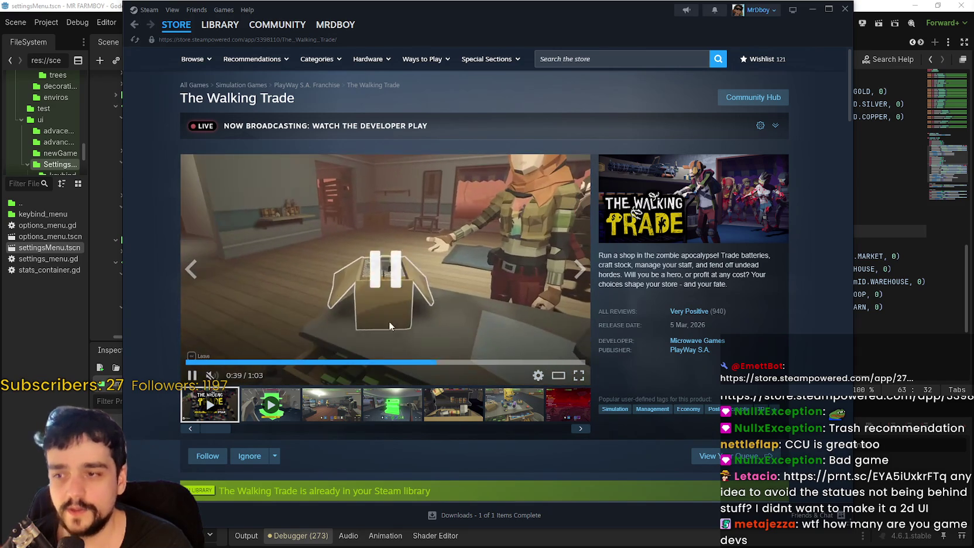
{"action": "left_click", "coordinate": [419, 361]}
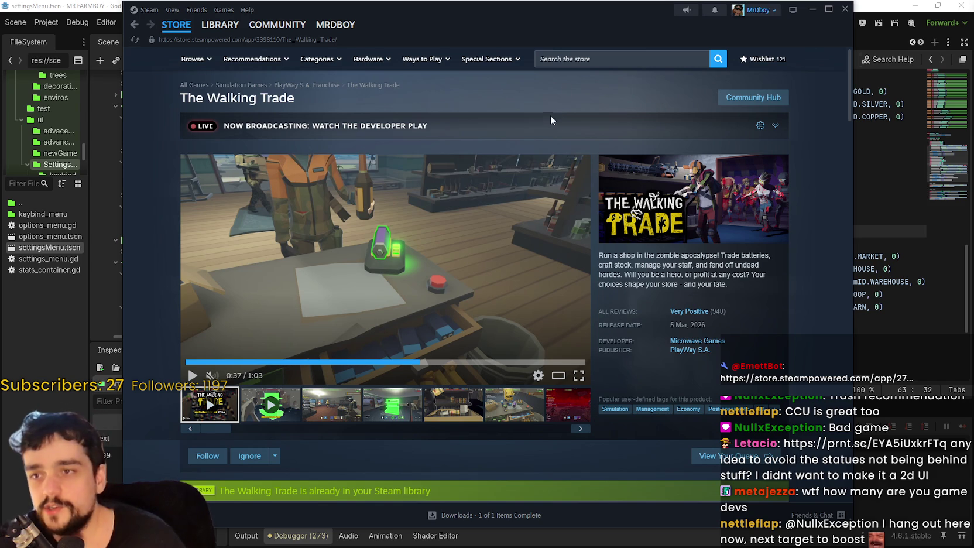
{"action": "left_click", "coordinate": [567, 59]}
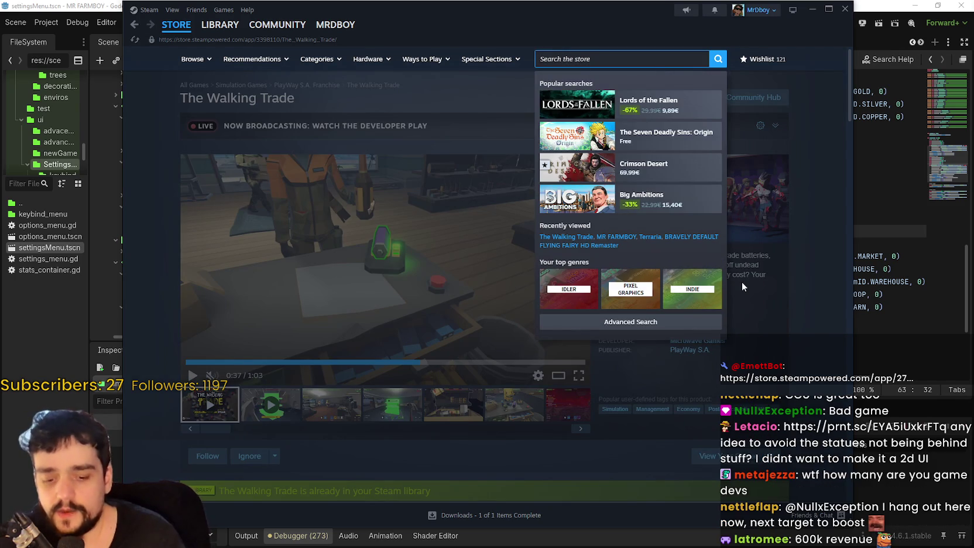
Search the store for 'loop' to open The Loopler, dismissing a stray context menu
{"action": "type", "text": "loop"}
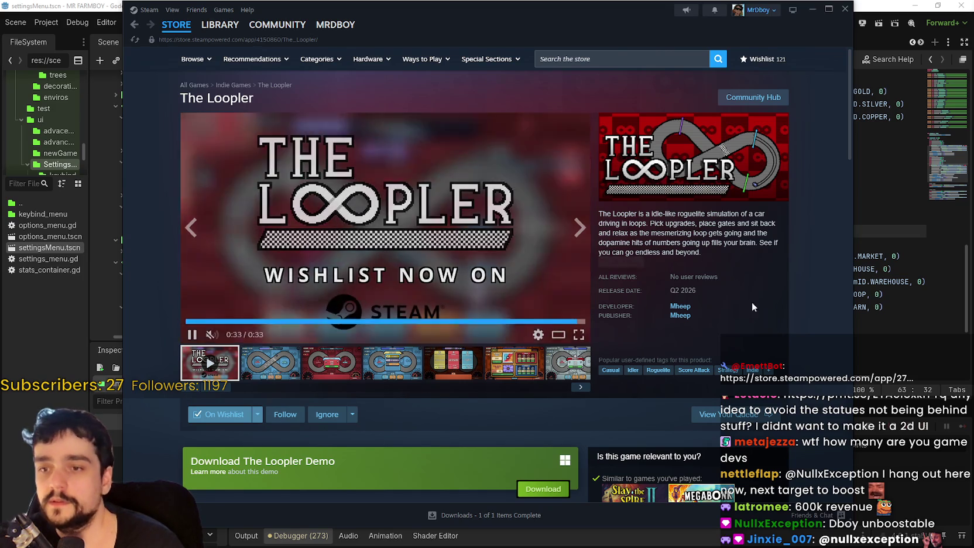
{"action": "right_click", "coordinate": [760, 278]}
{"action": "left_click", "coordinate": [793, 298]}
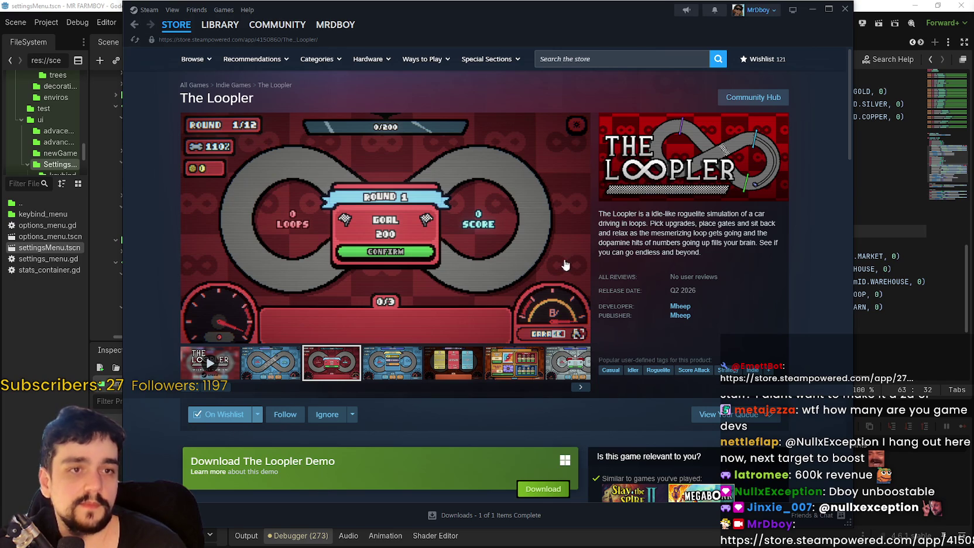
Look over The Loopler page and centre the browser window showing the Lightshot screenshot
{"action": "scroll", "coordinate": [314, 414], "scroll_direction": "down", "scroll_amount": 2}
{"action": "scroll", "coordinate": [314, 414], "scroll_direction": "up", "scroll_amount": 2}
{"action": "scroll", "coordinate": [372, 406], "scroll_direction": "down", "scroll_amount": 5}
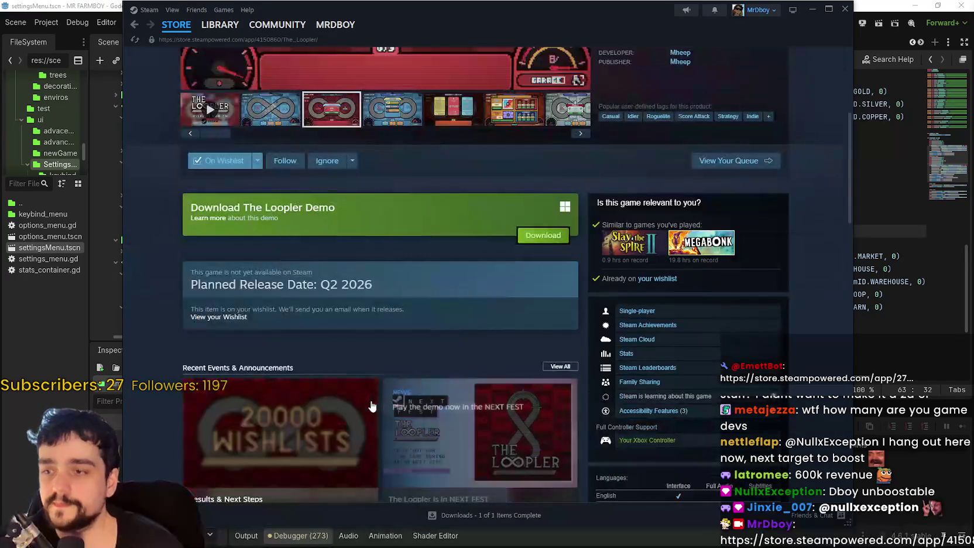
{"action": "scroll", "coordinate": [372, 406], "scroll_direction": "up", "scroll_amount": 5}
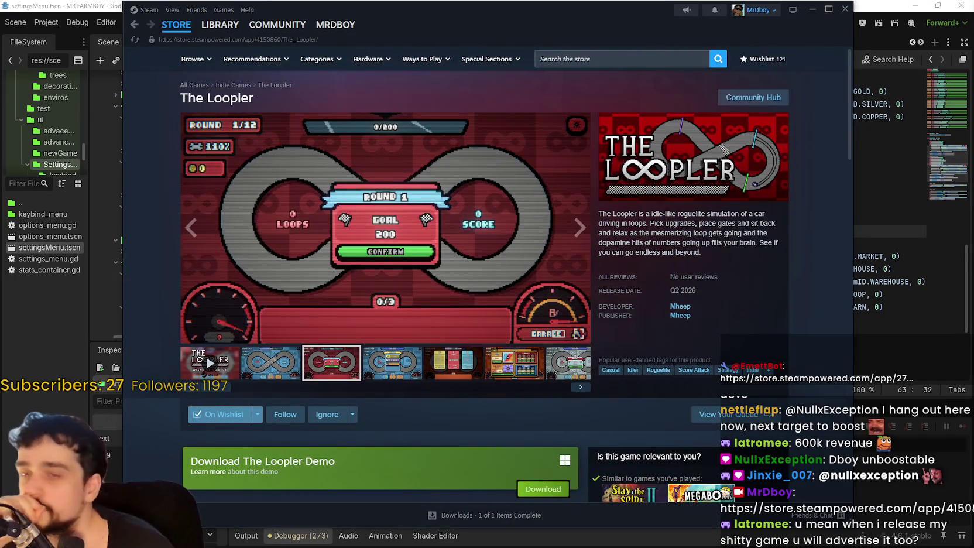
{"action": "mouse_move", "coordinate": [973, 15]}
{"action": "left_mouse_down"}
{"action": "mouse_move", "coordinate": [634, 16]}
{"action": "mouse_move", "coordinate": [660, 15]}
{"action": "left_mouse_up"}
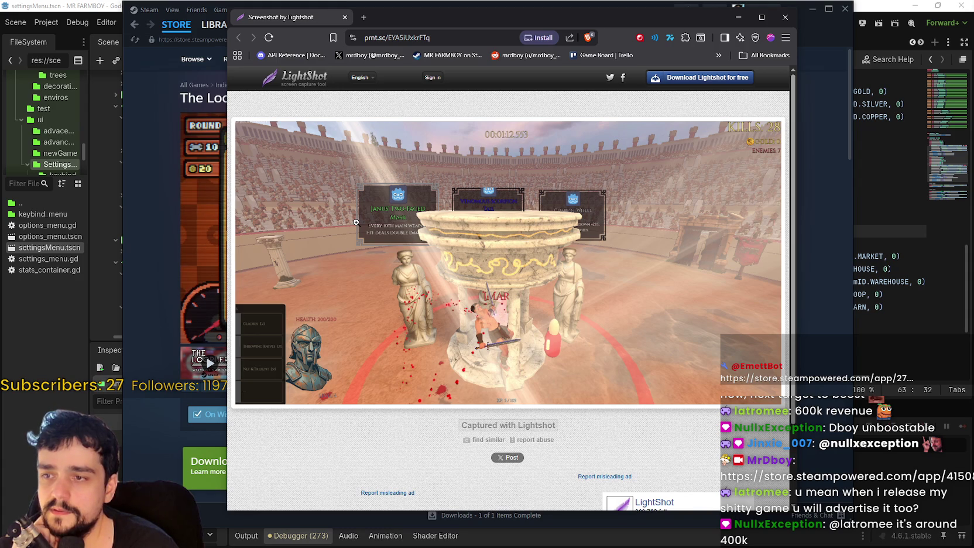
{"action": "left_click", "coordinate": [391, 228]}
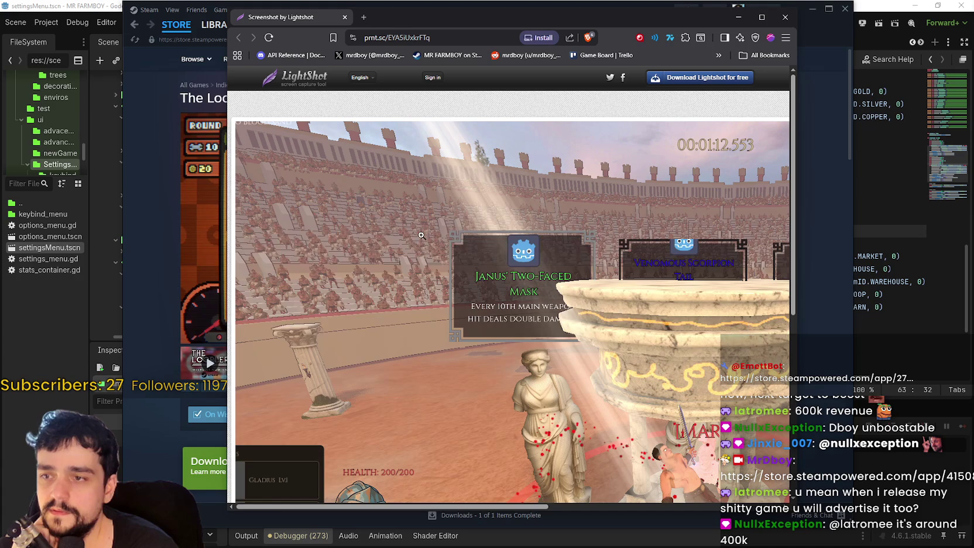
{"action": "left_click", "coordinate": [644, 296]}
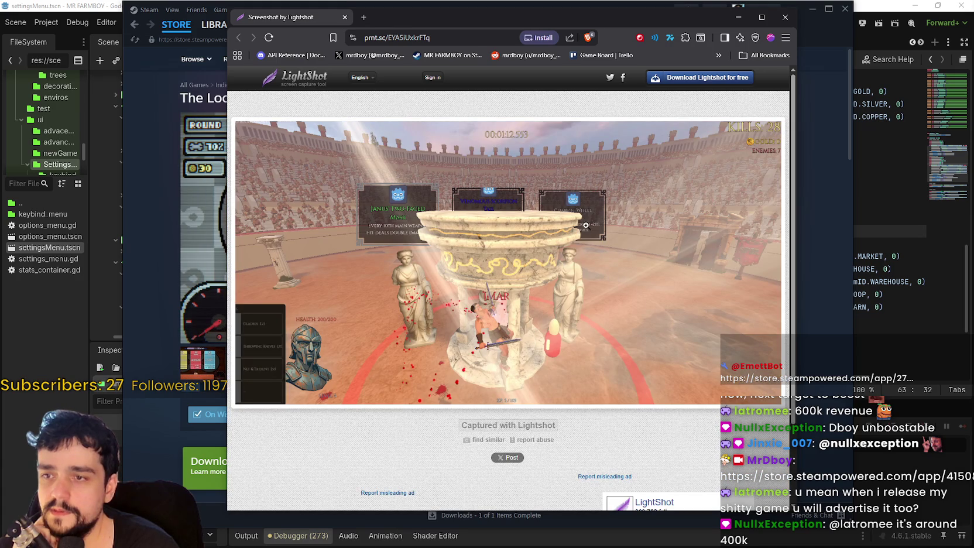
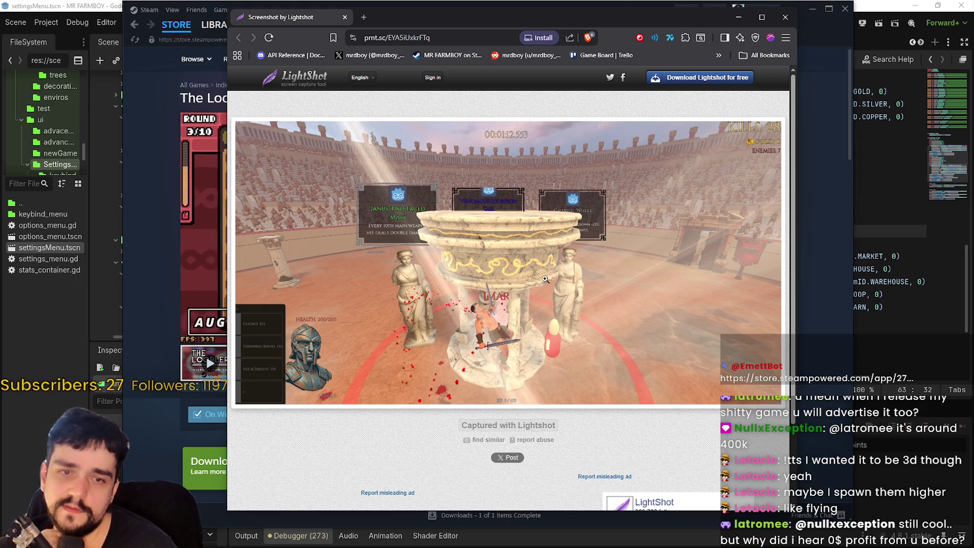
Toggle The Loopler screenshots between full size and the fitted view to inspect them
{"action": "left_click", "coordinate": [539, 210]}
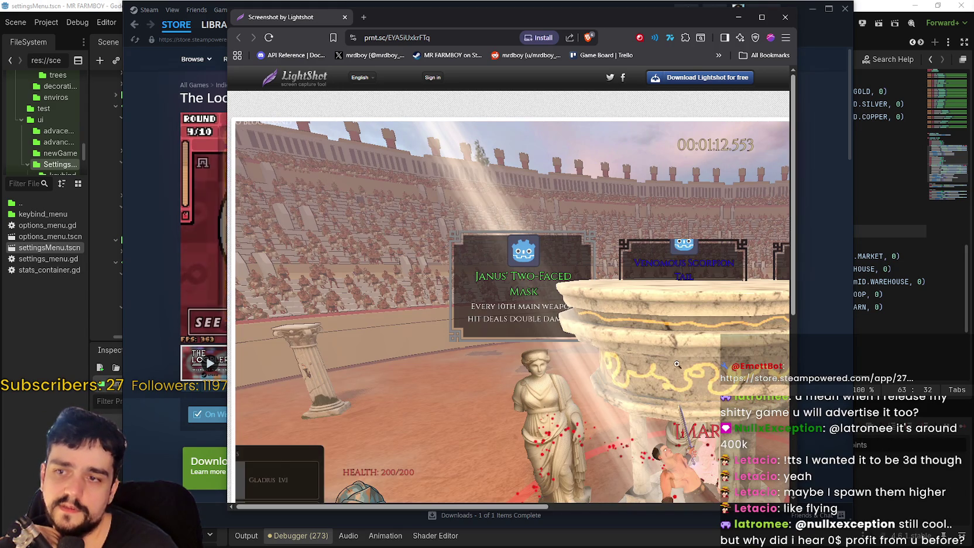
{"action": "left_click", "coordinate": [676, 358]}
{"action": "left_click", "coordinate": [492, 226]}
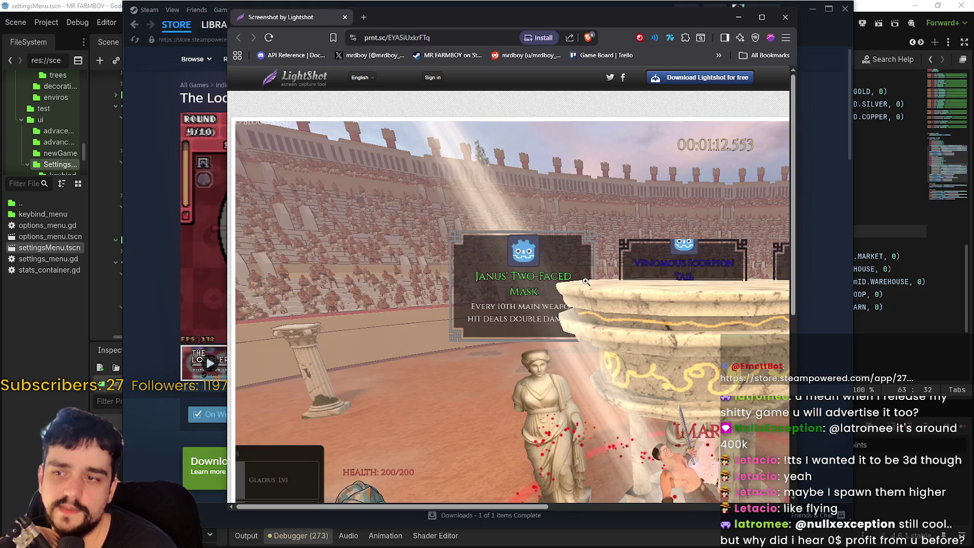
{"action": "left_click", "coordinate": [585, 281]}
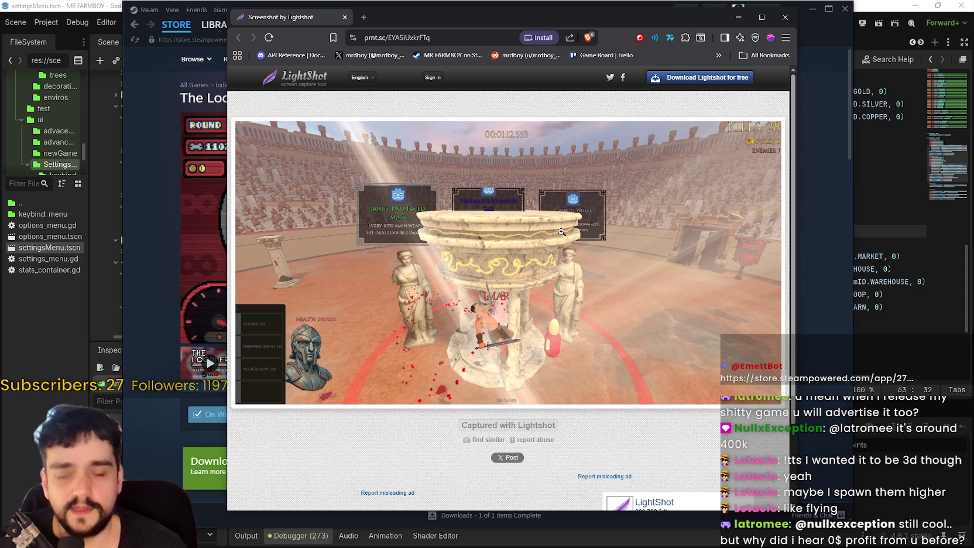
{"action": "left_click", "coordinate": [449, 222]}
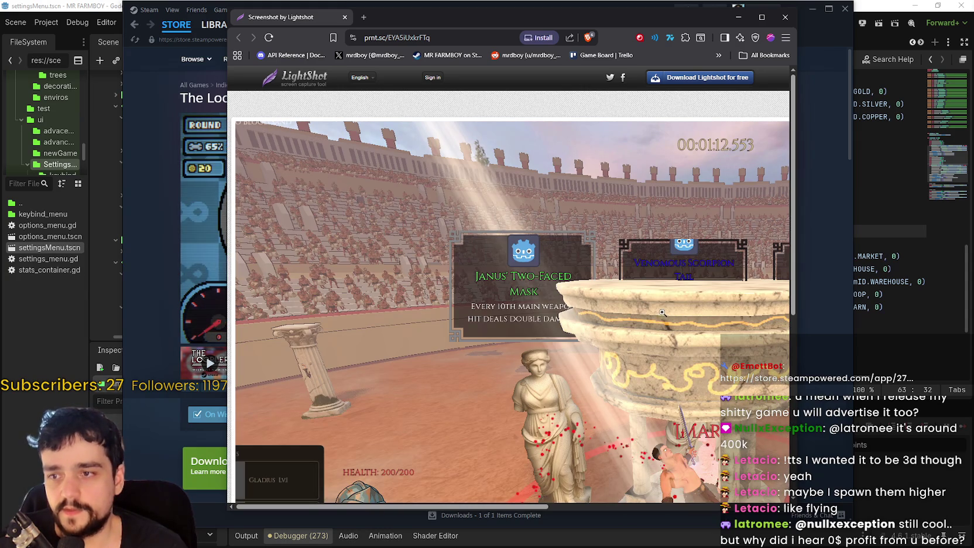
{"action": "scroll", "coordinate": [531, 452], "scroll_direction": "down", "scroll_amount": 2}
{"action": "left_click_drag", "start_coordinate": [518, 507], "coordinate": [620, 507]}
{"action": "left_click", "coordinate": [573, 210]}
{"action": "scroll", "coordinate": [611, 234], "scroll_direction": "up", "scroll_amount": 2}
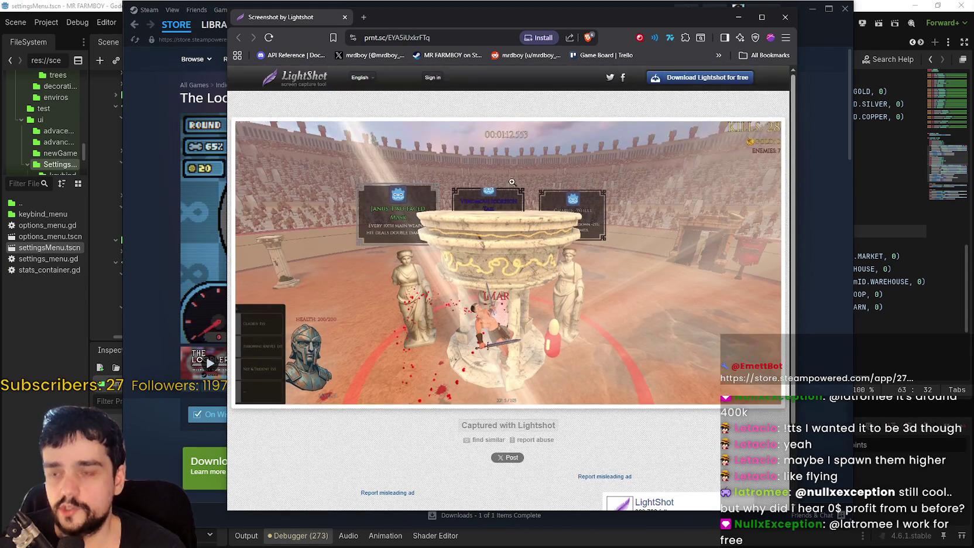
View another screenshot at full size, then close the screenshot window
{"action": "left_click", "coordinate": [577, 213]}
{"action": "left_click", "coordinate": [637, 256]}
{"action": "left_click", "coordinate": [623, 230]}
{"action": "left_click", "coordinate": [664, 266]}
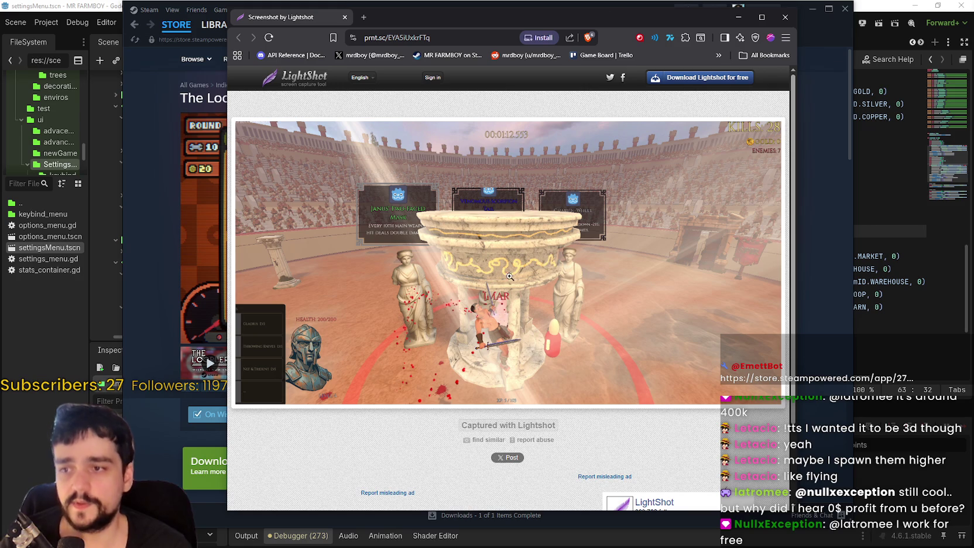
{"action": "left_click", "coordinate": [564, 244]}
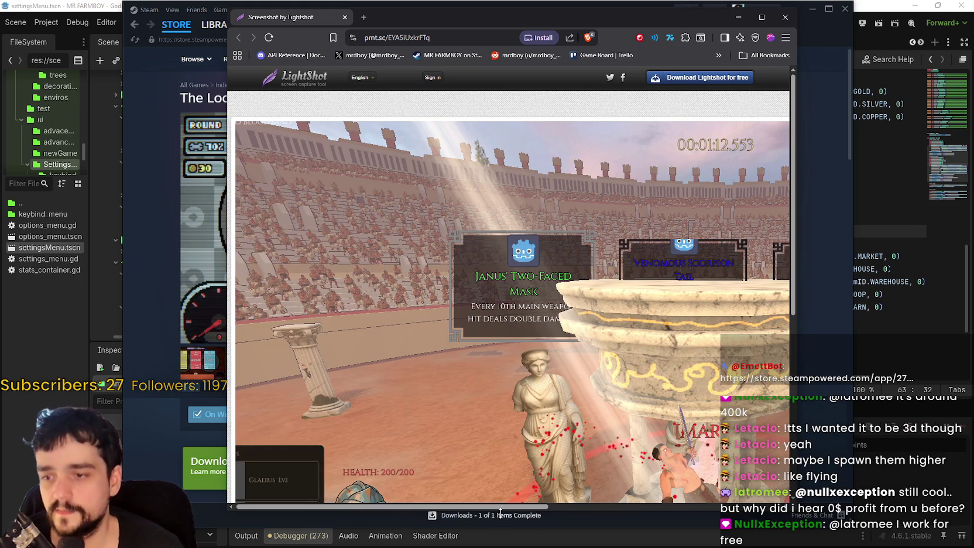
{"action": "left_click_drag", "start_coordinate": [556, 508], "coordinate": [616, 492]}
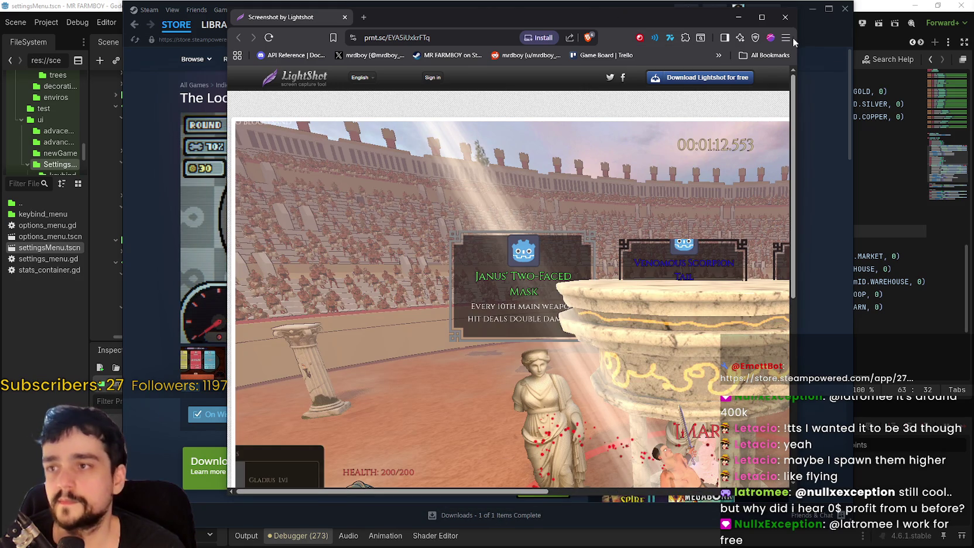
{"action": "left_click", "coordinate": [785, 17]}
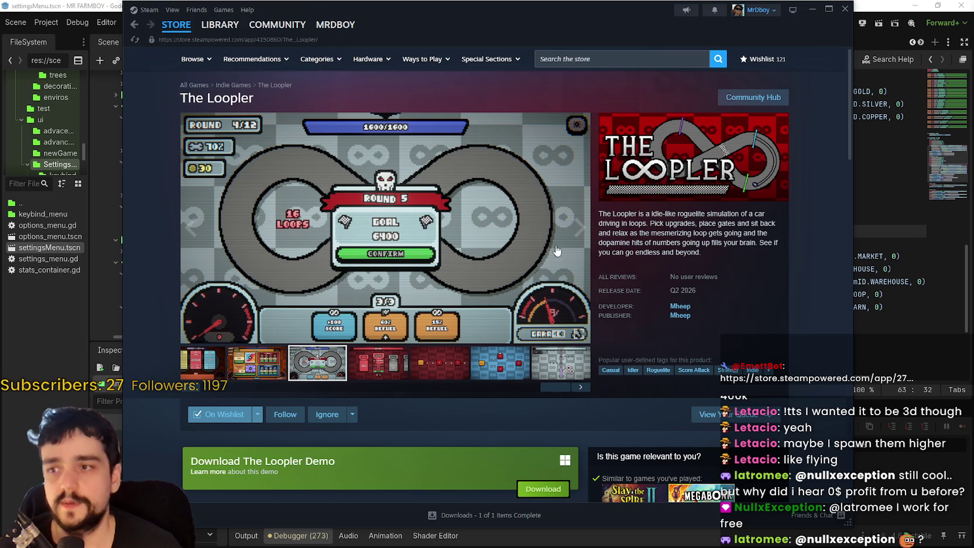
{"action": "left_click_drag", "start_coordinate": [406, 21], "coordinate": [408, 22]}
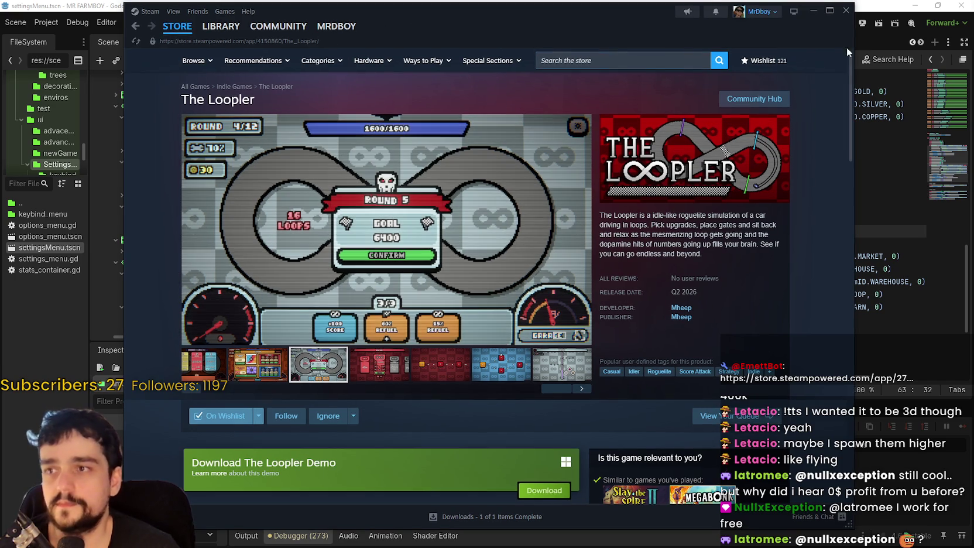
Hide Steam and scroll stats_container.gd to the barn and get_farmer_amount declarations
{"action": "left_click", "coordinate": [808, 15]}
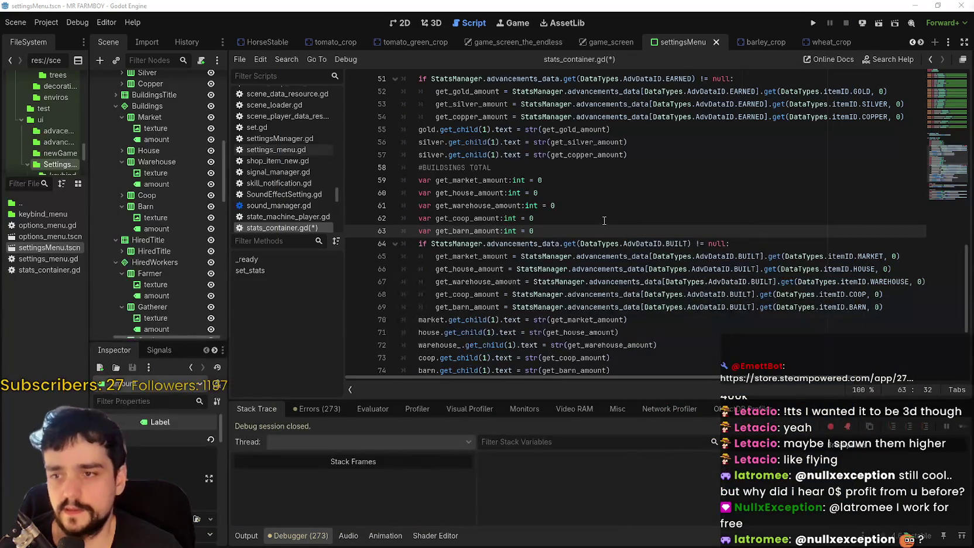
{"action": "scroll", "coordinate": [584, 259], "scroll_direction": "down", "scroll_amount": 3}
{"action": "left_click", "coordinate": [588, 269]}
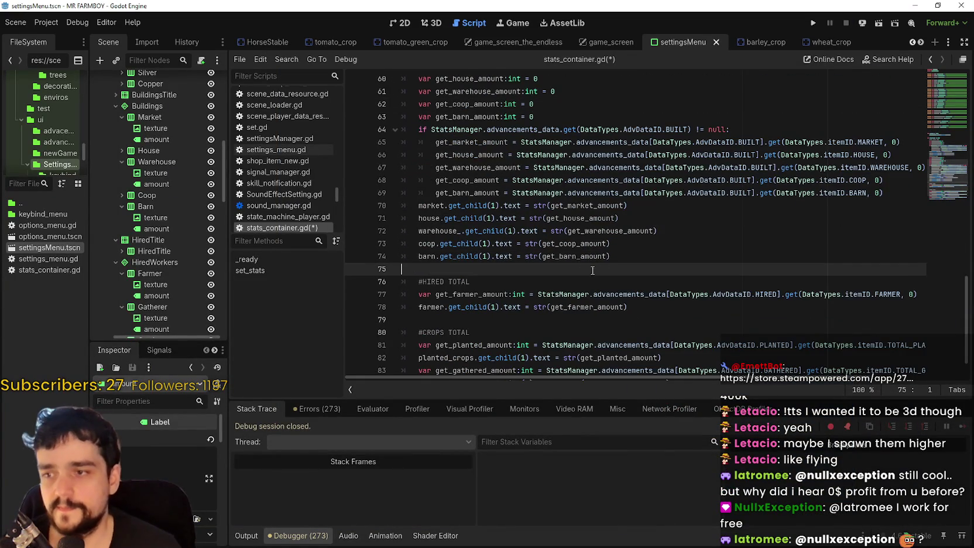
{"action": "scroll", "coordinate": [608, 257], "scroll_direction": "down", "scroll_amount": 1}
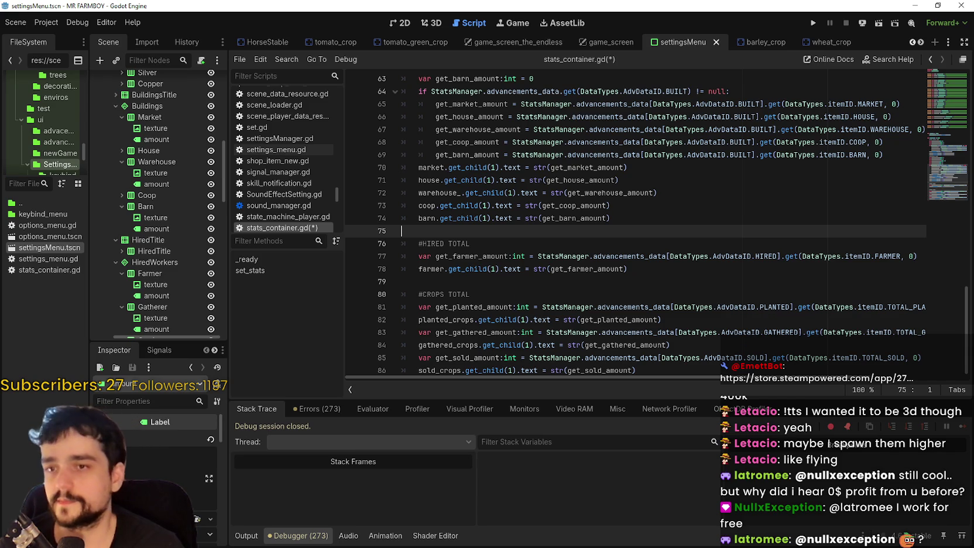
{"action": "key", "text": "Up"}
{"action": "key", "text": "Up"}
{"action": "key", "text": "Up"}
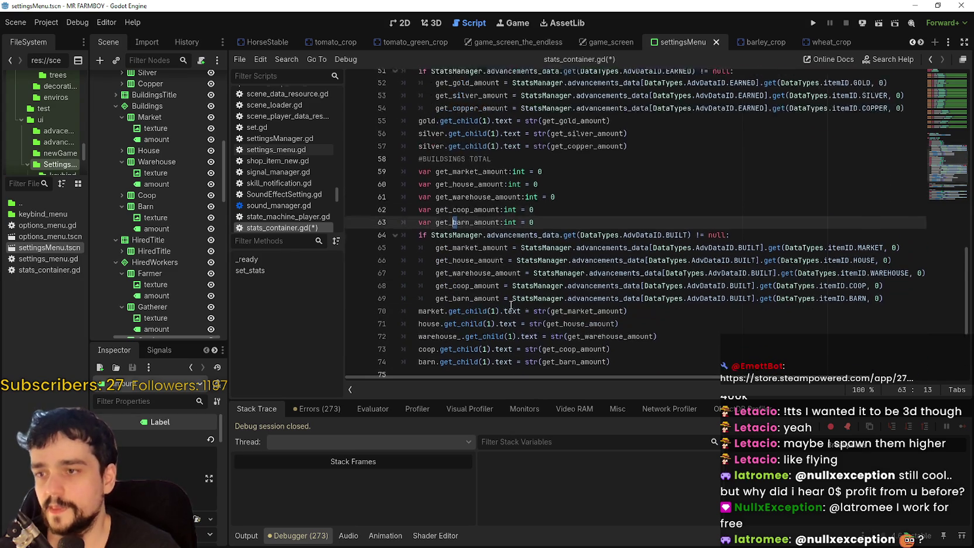
{"action": "left_click", "coordinate": [463, 242]}
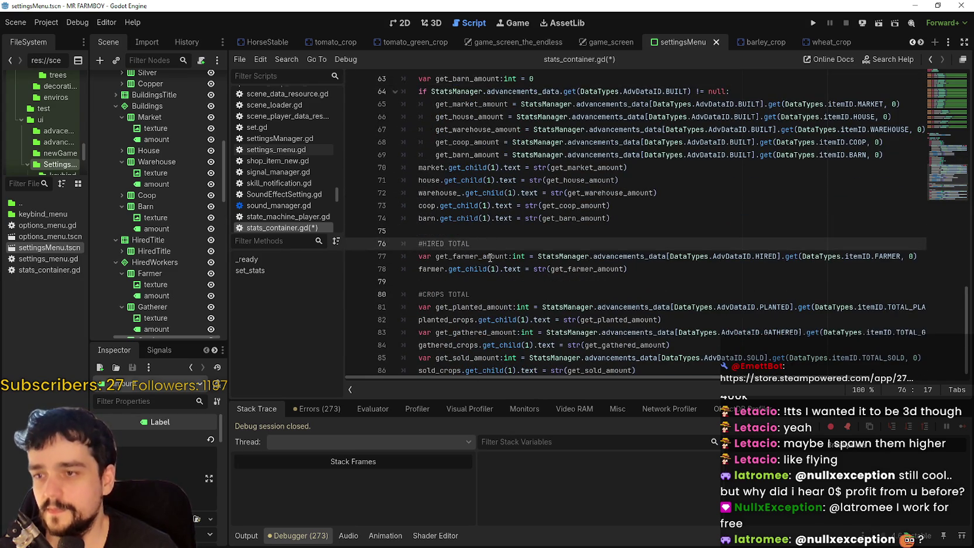
{"action": "left_click", "coordinate": [488, 257]}
{"action": "scroll", "coordinate": [495, 247], "scroll_direction": "up", "scroll_amount": 4}
{"action": "scroll", "coordinate": [509, 264], "scroll_direction": "down", "scroll_amount": 4}
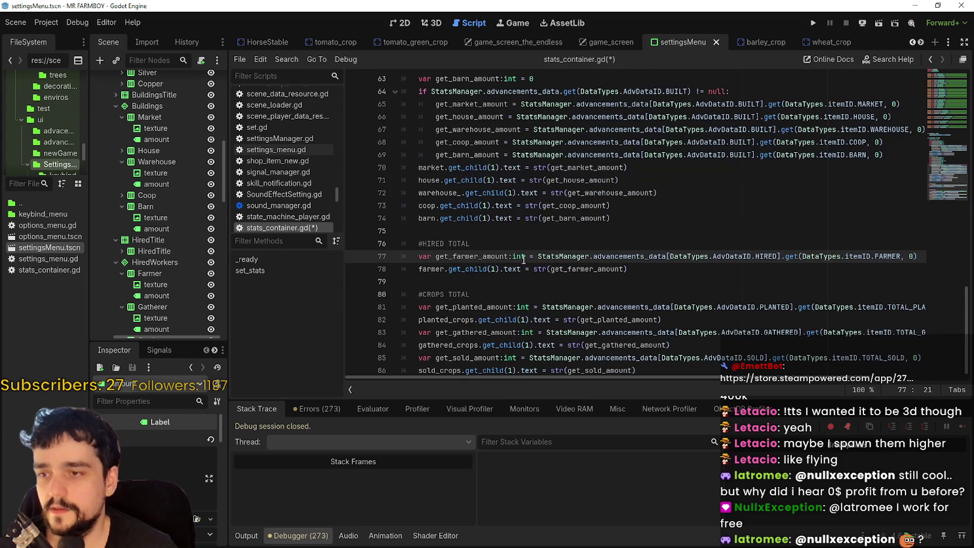
Bring the #HIRED TOTAL lines into view and place the caret at the end of line 77
{"action": "left_click", "coordinate": [464, 278]}
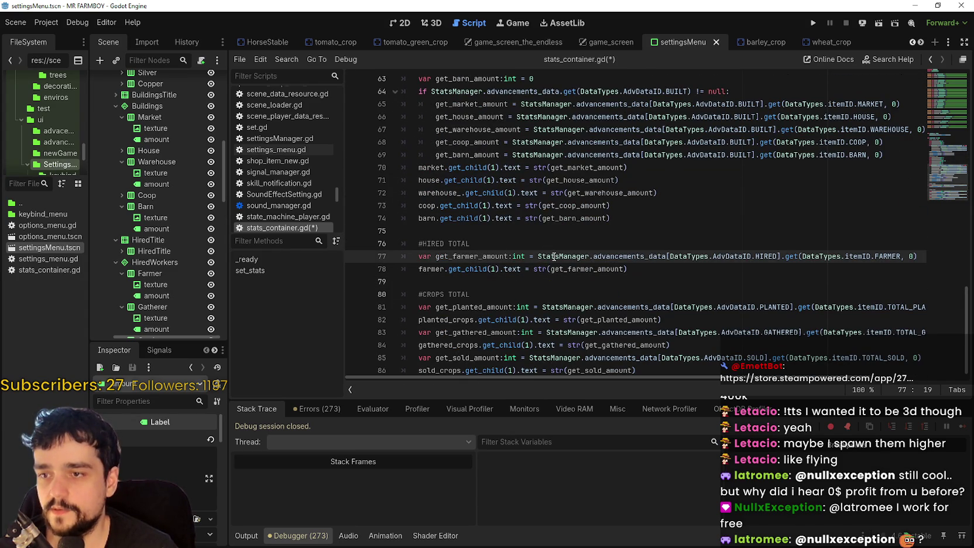
{"action": "scroll", "coordinate": [503, 283], "scroll_direction": "up", "scroll_amount": 2}
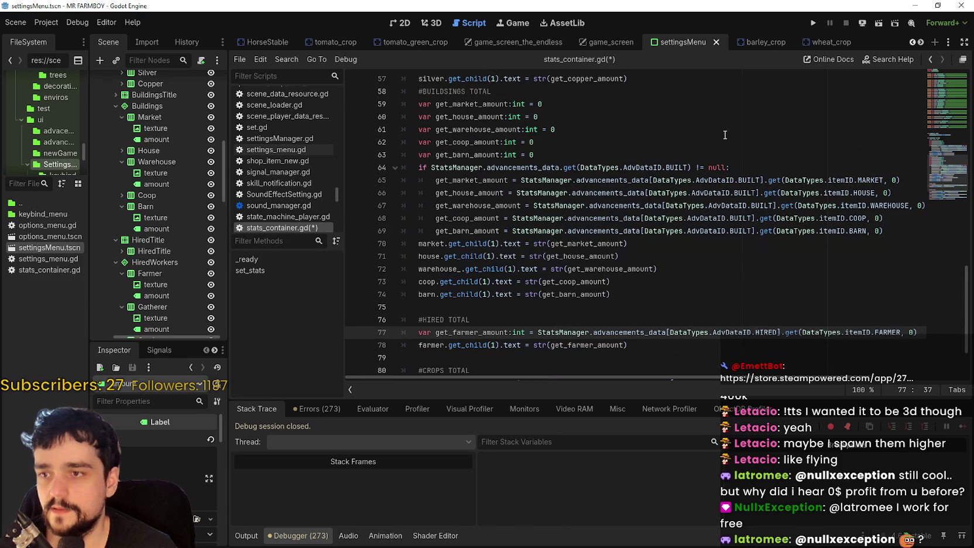
{"action": "left_click_drag", "start_coordinate": [744, 168], "coordinate": [418, 168]}
{"action": "key", "text": "ctrl+c"}
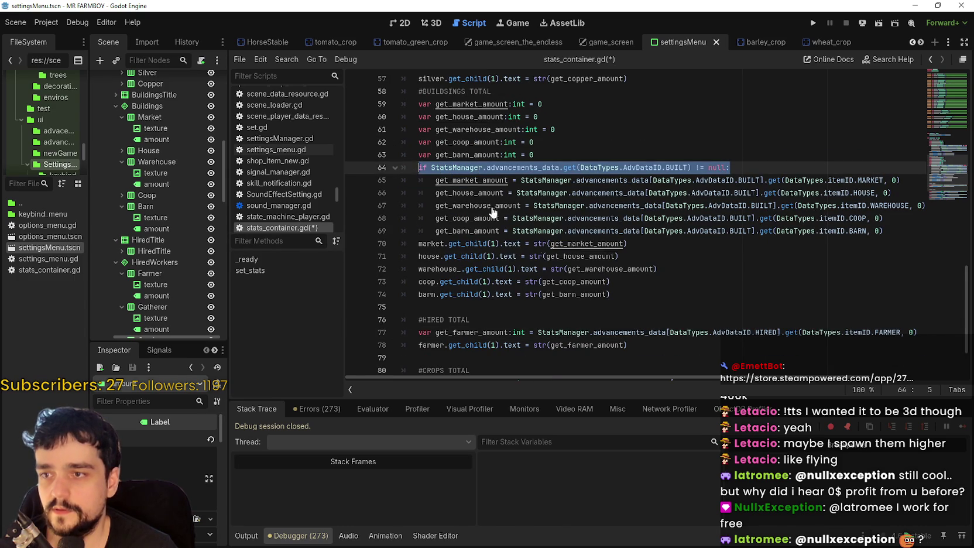
{"action": "scroll", "coordinate": [605, 301], "scroll_direction": "down", "scroll_amount": 2}
{"action": "left_click", "coordinate": [605, 282]}
{"action": "left_click", "coordinate": [640, 244]}
{"action": "left_click", "coordinate": [772, 269]}
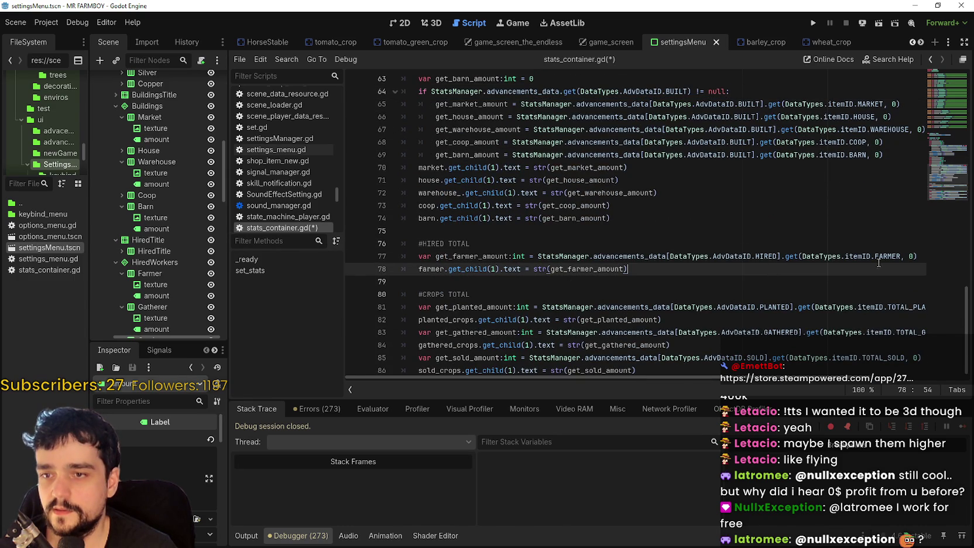
{"action": "left_click", "coordinate": [917, 254]}
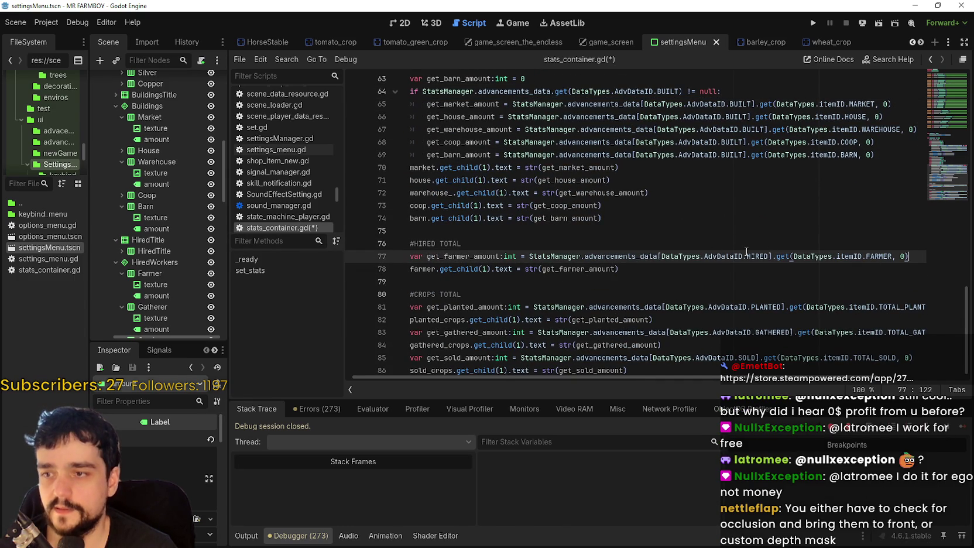
Paste the null-check if line below line 77, changing BUILT to HIRED
{"action": "key", "text": "Return"}
{"action": "key", "text": "ctrl+v"}
{"action": "double_click", "coordinate": [673, 269]}
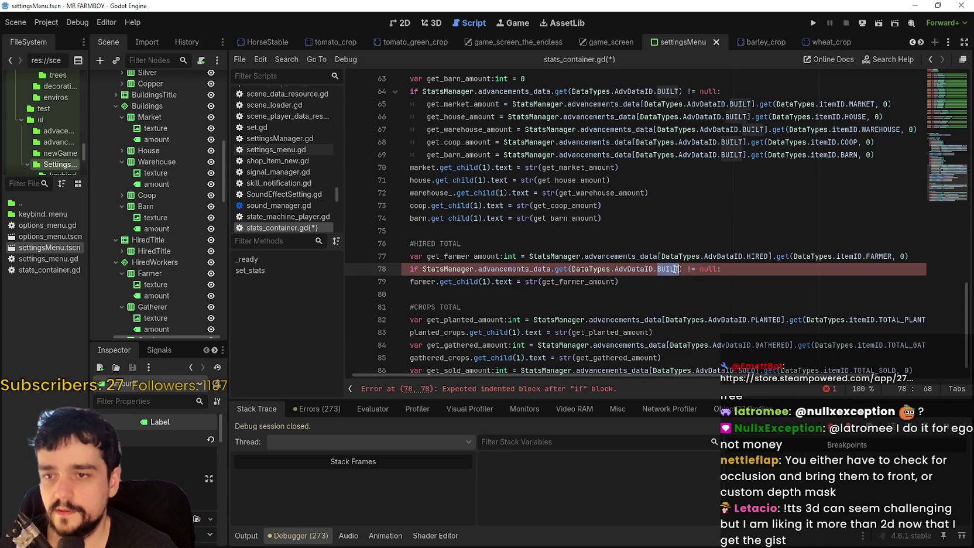
{"action": "type", "text": "HIRED"}
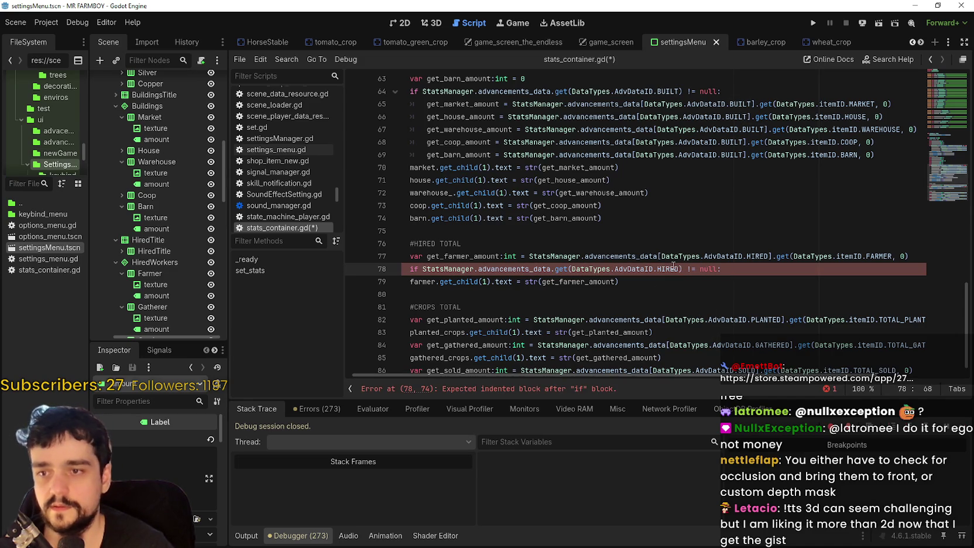
{"action": "left_click", "coordinate": [764, 271]}
{"action": "key", "text": "Return"}
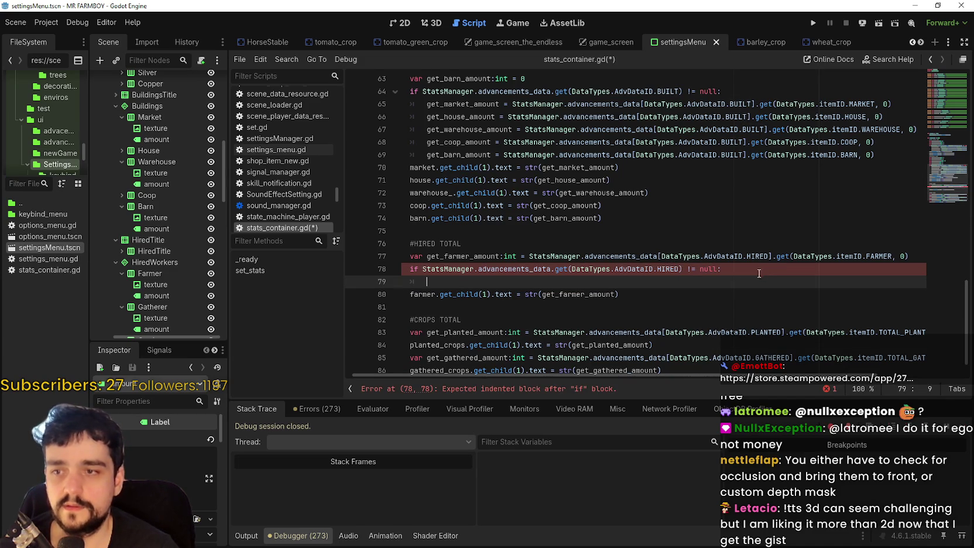
Copy the farmer amount assignment into the if block and drop its :int type
{"action": "scroll", "coordinate": [509, 260], "scroll_direction": "down", "scroll_amount": 1}
{"action": "left_click_drag", "start_coordinate": [529, 224], "coordinate": [945, 228]}
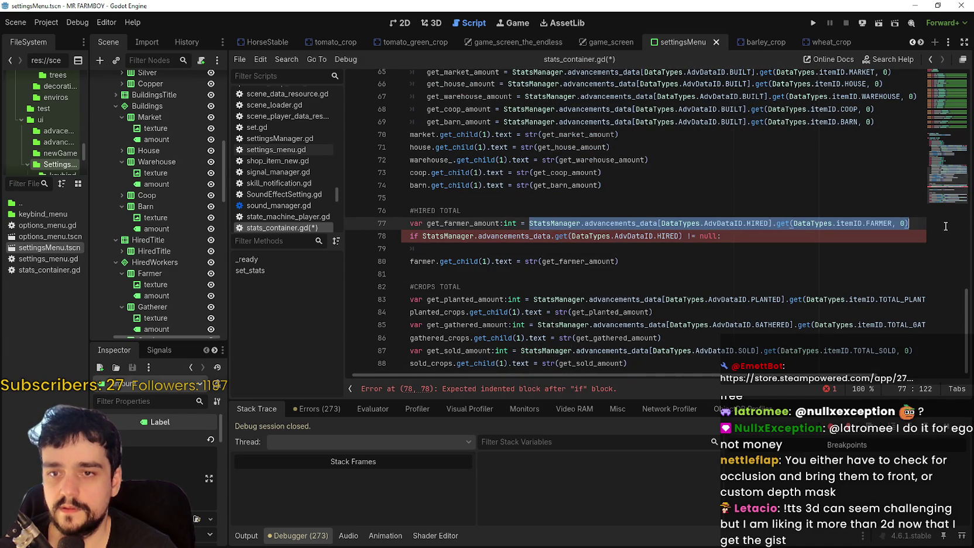
{"action": "left_click_drag", "start_coordinate": [472, 223], "coordinate": [914, 222]}
{"action": "key", "text": "ctrl+c"}
{"action": "left_click", "coordinate": [534, 250]}
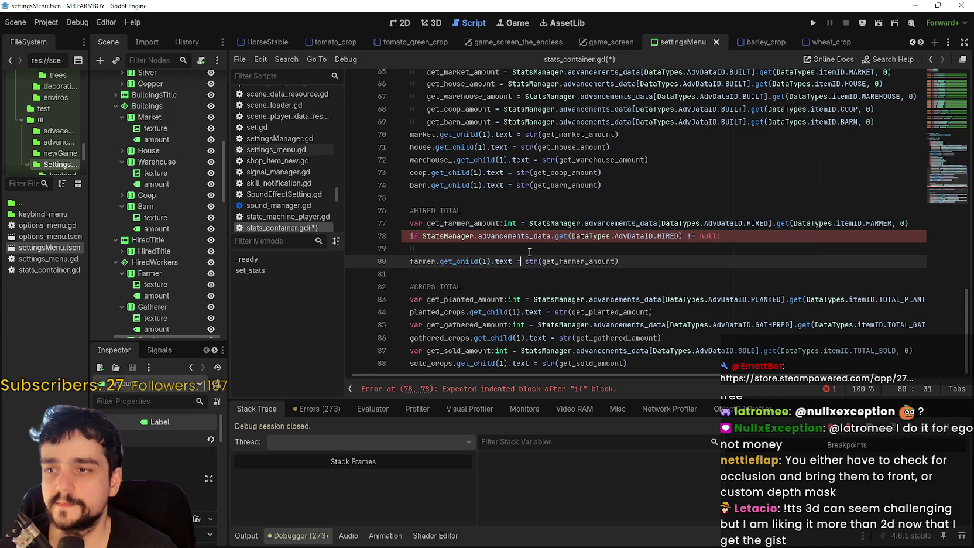
{"action": "key", "text": "ctrl+v"}
{"action": "double_click", "coordinate": [510, 249]}
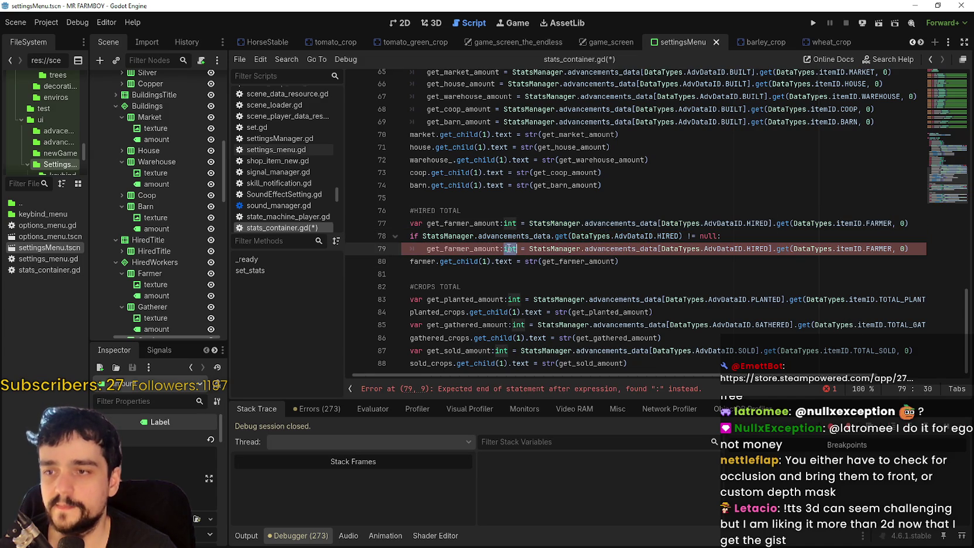
{"action": "key", "text": "BackSpace"}
{"action": "key", "text": "BackSpace"}
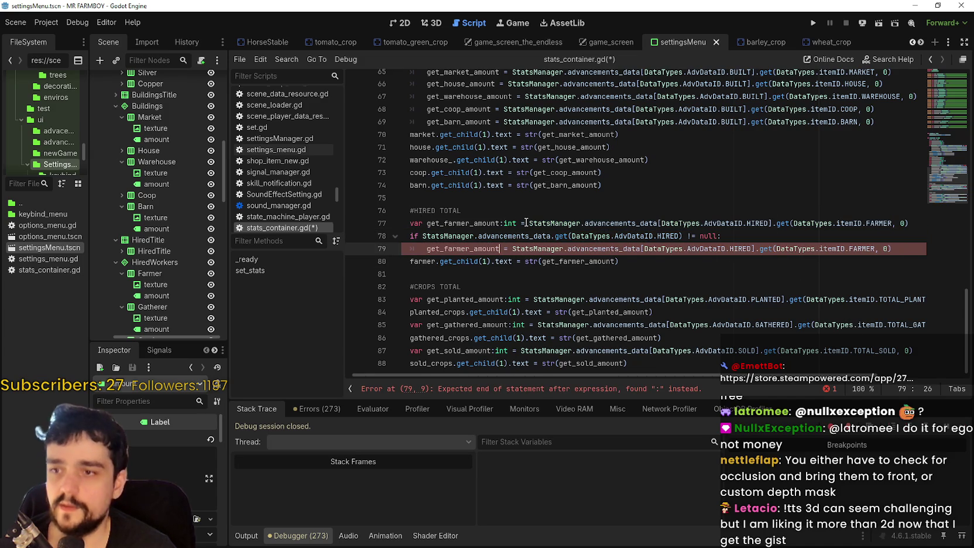
{"action": "key", "text": "Down"}
{"action": "key", "text": "Down"}
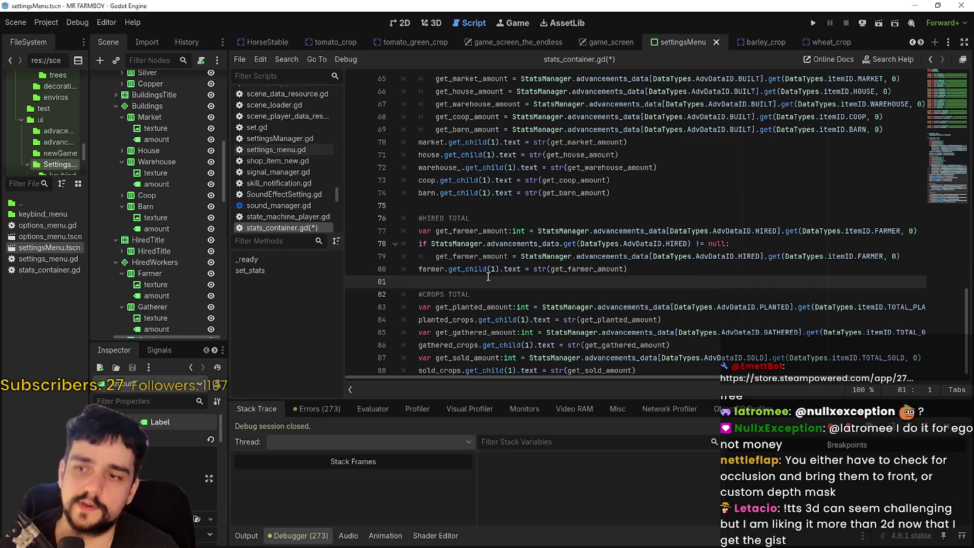
{"action": "left_click", "coordinate": [766, 243]}
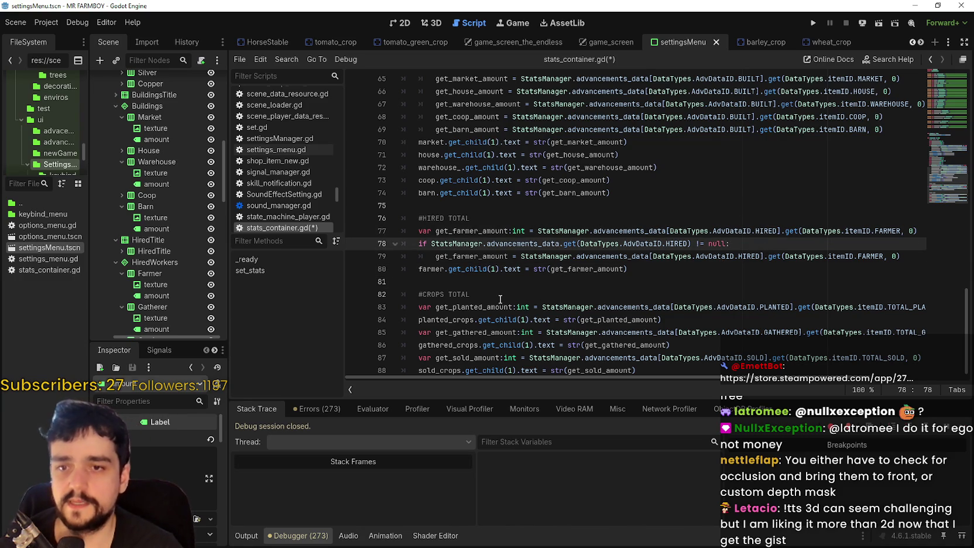
{"action": "double_click", "coordinate": [480, 256]}
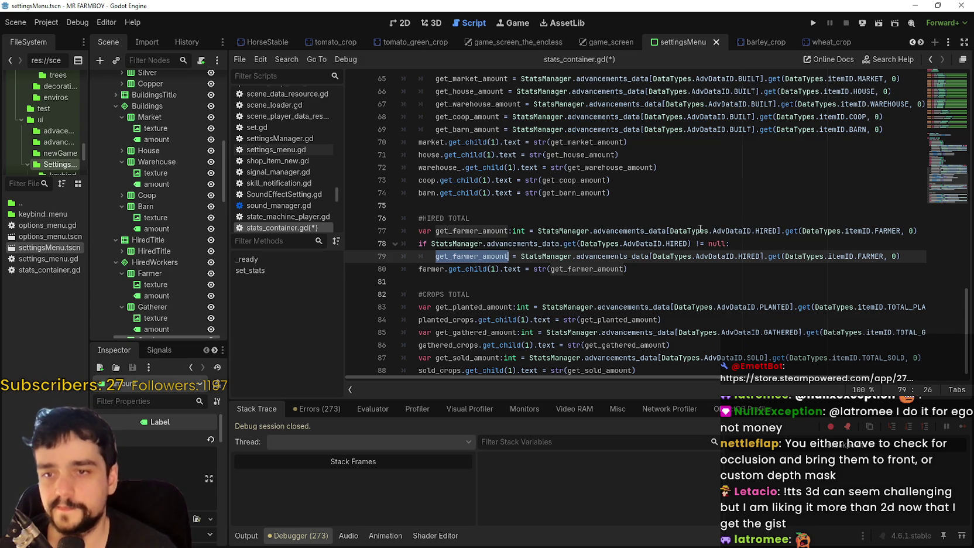
Cut the HIRED lookup out of the get_farmer_amount declaration on line 77
{"action": "left_click_drag", "start_coordinate": [538, 231], "coordinate": [926, 232]}
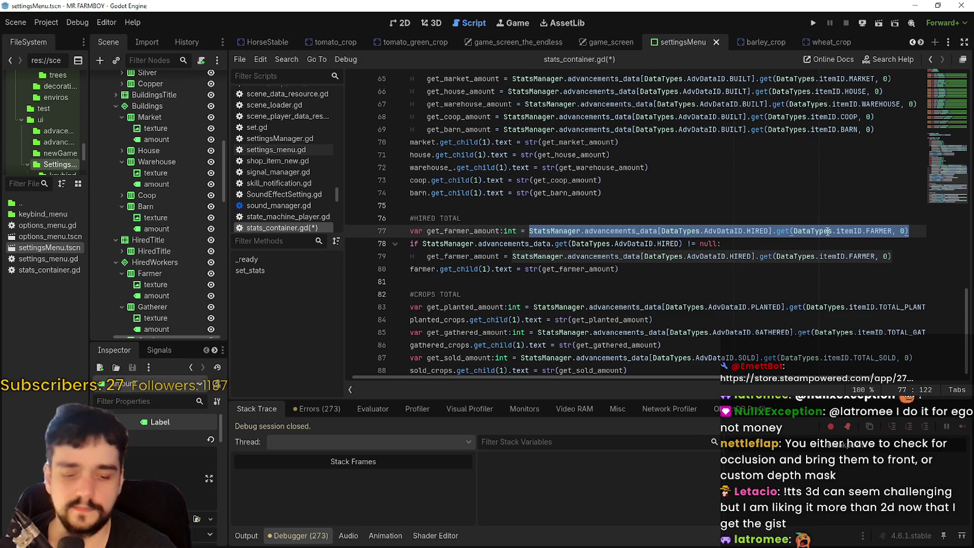
{"action": "key", "text": "ctrl+x"}
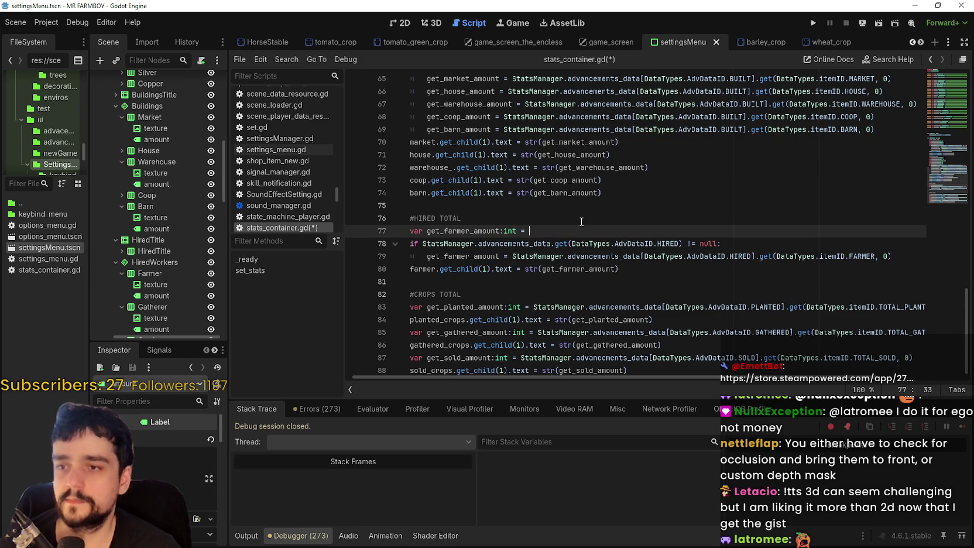
{"action": "type", "text": "0"}
{"action": "key", "text": "Down"}
{"action": "key", "text": "Down"}
{"action": "key", "text": "Down"}
{"action": "key", "text": "shift+Up"}
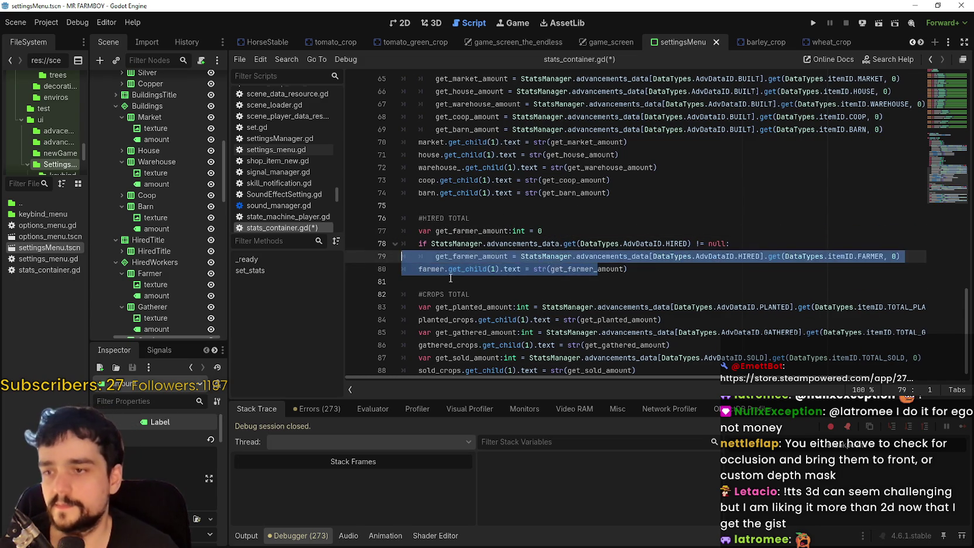
{"action": "key", "text": "Down"}
{"action": "key", "text": "Down"}
{"action": "key", "text": "shift+Up"}
{"action": "key", "text": "shift+Up"}
{"action": "key", "text": "shift+Up"}
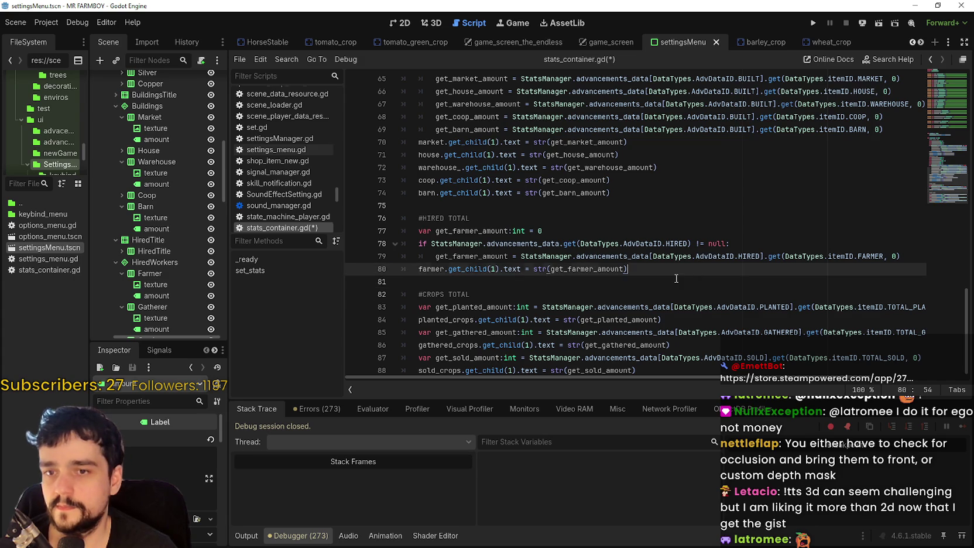
{"action": "key", "text": "shift+Down"}
{"action": "key", "text": "shift+Down"}
{"action": "key", "text": "shift+Down"}
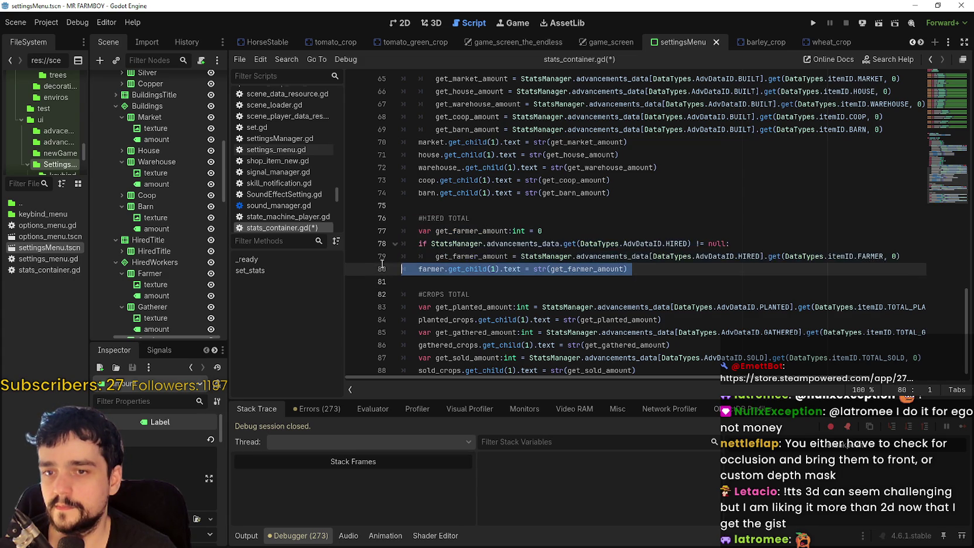
{"action": "key", "text": "shift+Up"}
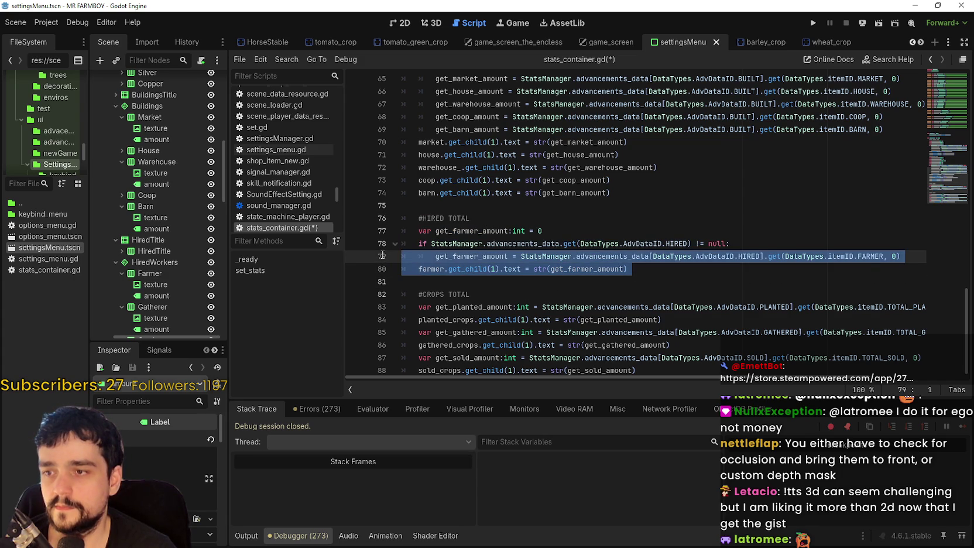
{"action": "left_click", "coordinate": [733, 268]}
{"action": "left_click_drag", "start_coordinate": [905, 257], "coordinate": [434, 256]}
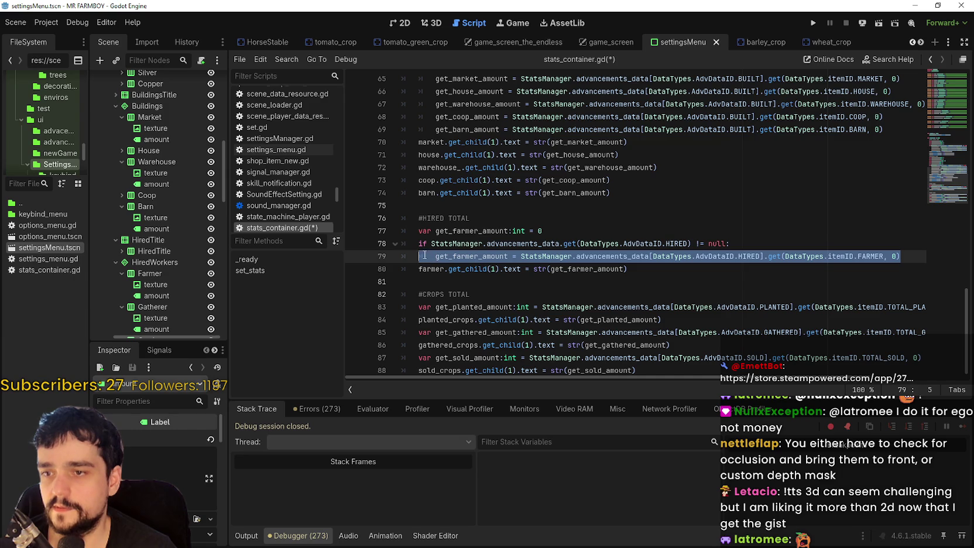
Copy the get_farmer_amount declaration and paste five copies beneath it
{"action": "left_click", "coordinate": [593, 229]}
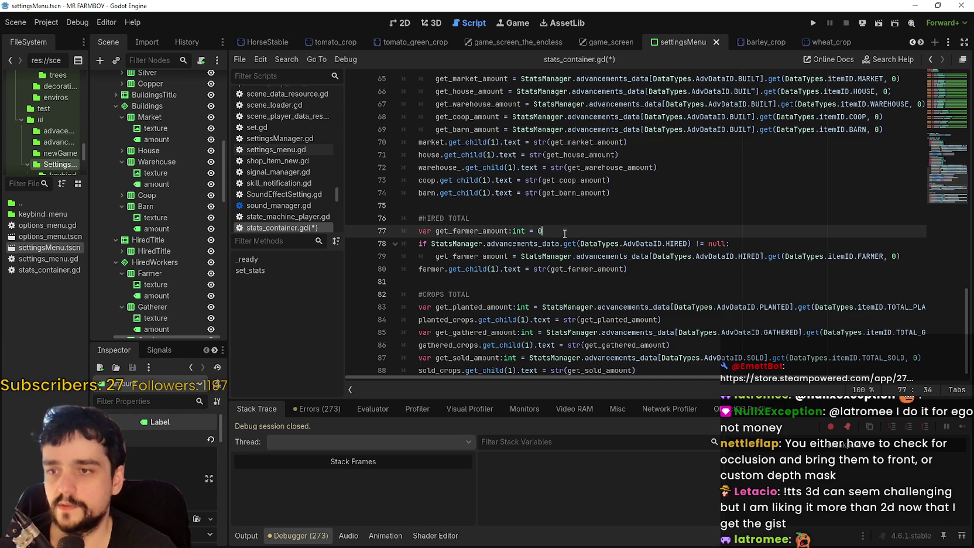
{"action": "left_click_drag", "start_coordinate": [565, 233], "coordinate": [413, 232]}
{"action": "key", "text": "ctrl+c"}
{"action": "left_click", "coordinate": [584, 230]}
{"action": "key", "text": "Return"}
{"action": "key", "text": "ctrl+v"}
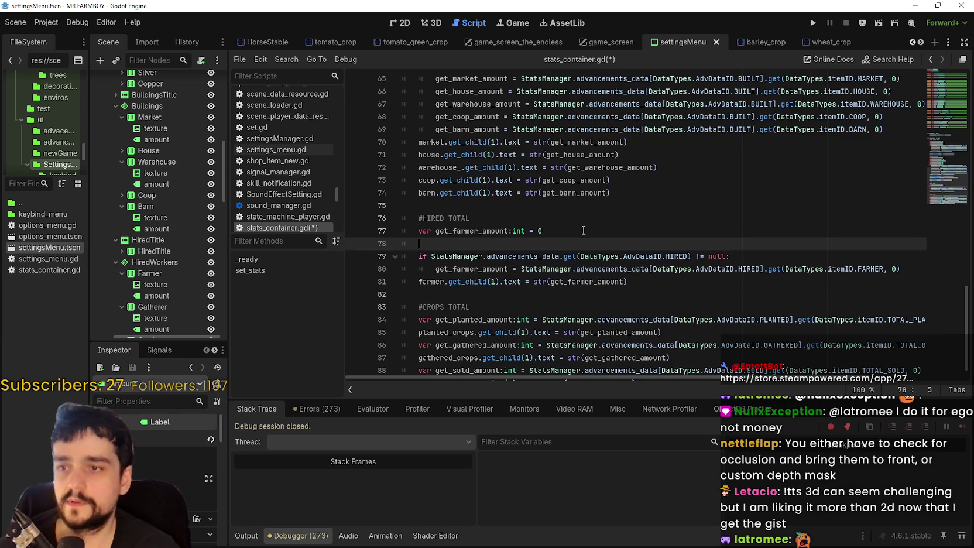
{"action": "key", "text": "Return"}
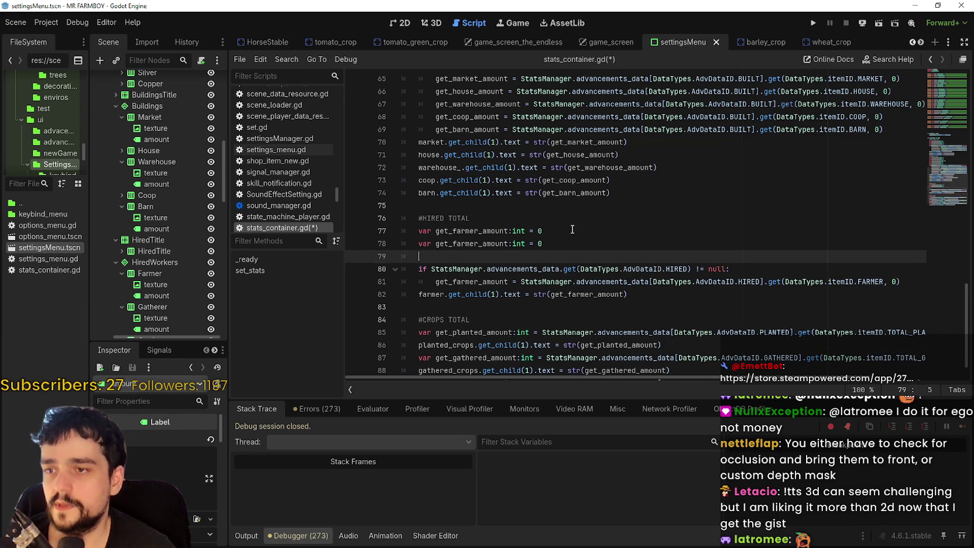
{"action": "key", "text": "ctrl+v"}
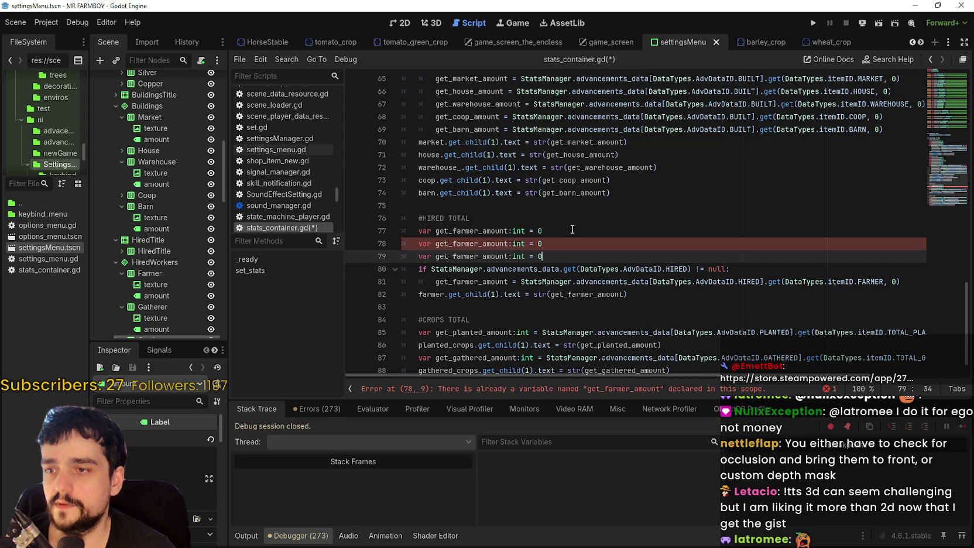
{"action": "key", "text": "Return"}
{"action": "key", "text": "ctrl+v"}
{"action": "key", "text": "Return"}
{"action": "key", "text": "ctrl+v"}
{"action": "key", "text": "Return"}
{"action": "key", "text": "ctrl+v"}
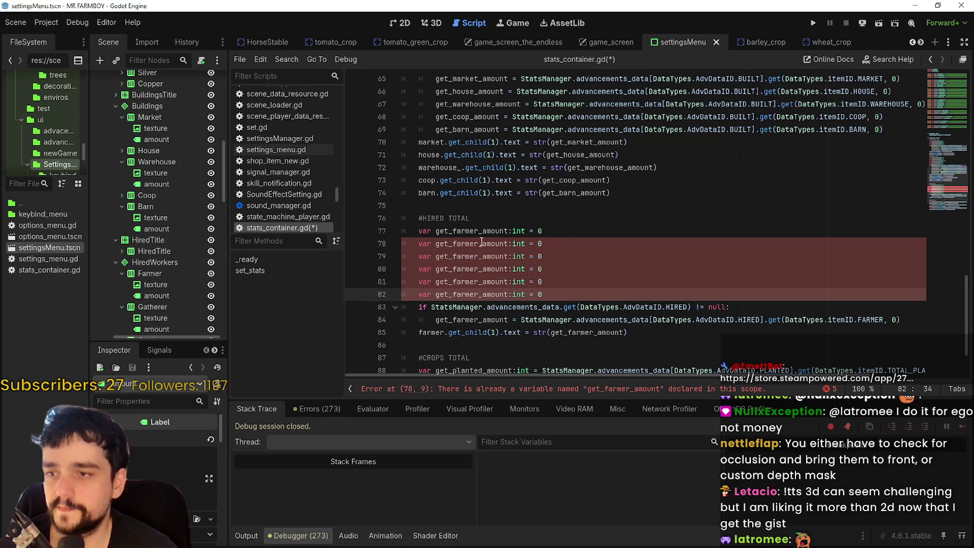
{"action": "double_click", "coordinate": [456, 245]}
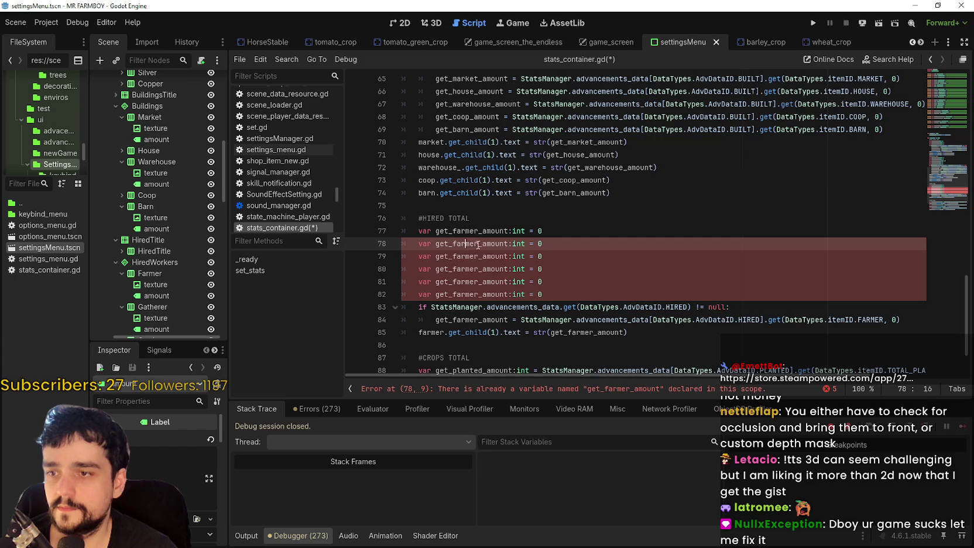
Rename the five copies to gatherer, carrier, rancher, forester and miner amounts
{"action": "type", "text": "carrier"}
{"action": "double_click", "coordinate": [479, 244]}
{"action": "type", "text": "gatherer"}
{"action": "left_click", "coordinate": [476, 256]}
{"action": "left_click_drag", "start_coordinate": [475, 255], "coordinate": [453, 257]}
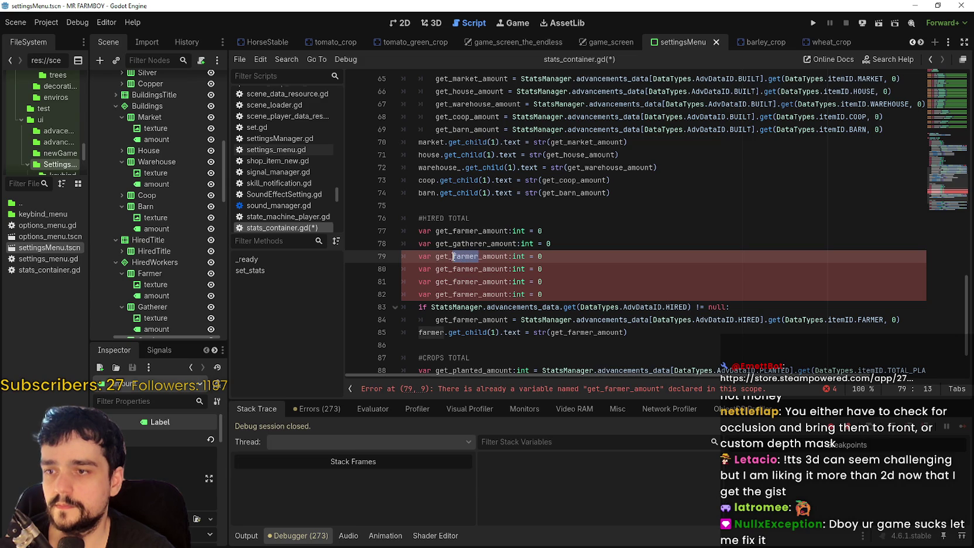
{"action": "type", "text": "carrier"}
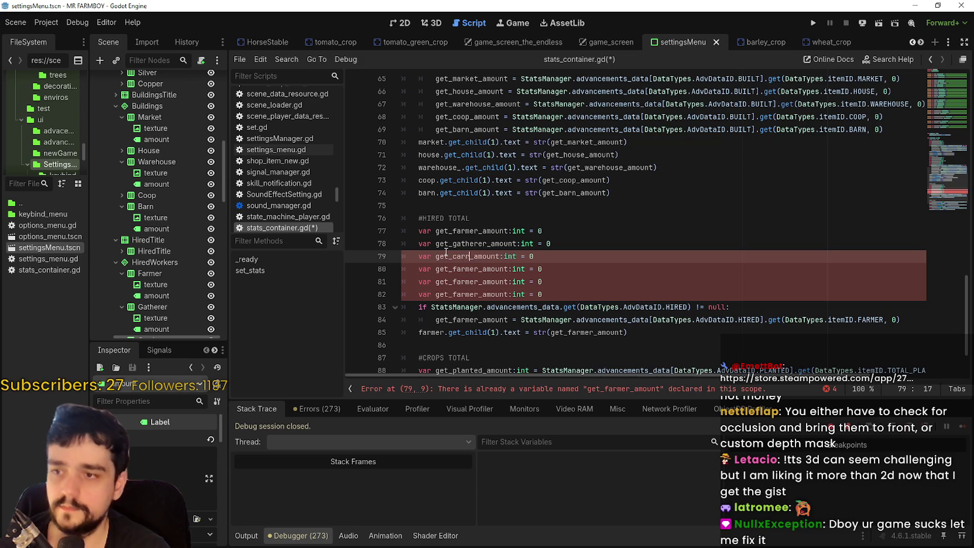
{"action": "left_click_drag", "start_coordinate": [478, 269], "coordinate": [455, 269]}
{"action": "type", "text": "rancher"}
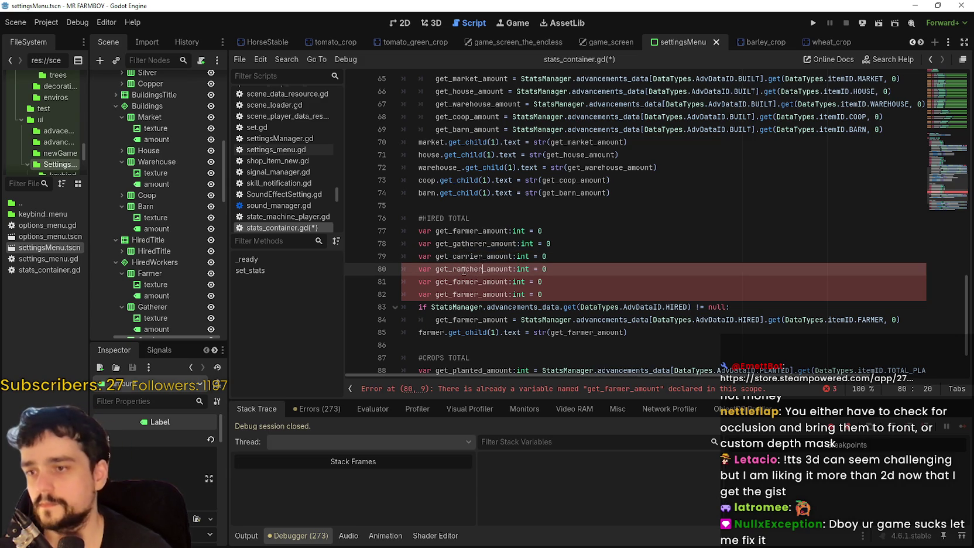
{"action": "mouse_move", "coordinate": [484, 281]}
{"action": "left_mouse_down"}
{"action": "mouse_move", "coordinate": [455, 282]}
{"action": "mouse_move", "coordinate": [477, 294]}
{"action": "mouse_move", "coordinate": [453, 294]}
{"action": "left_mouse_up"}
{"action": "type", "text": "forester"}
{"action": "type", "text": "miner"}
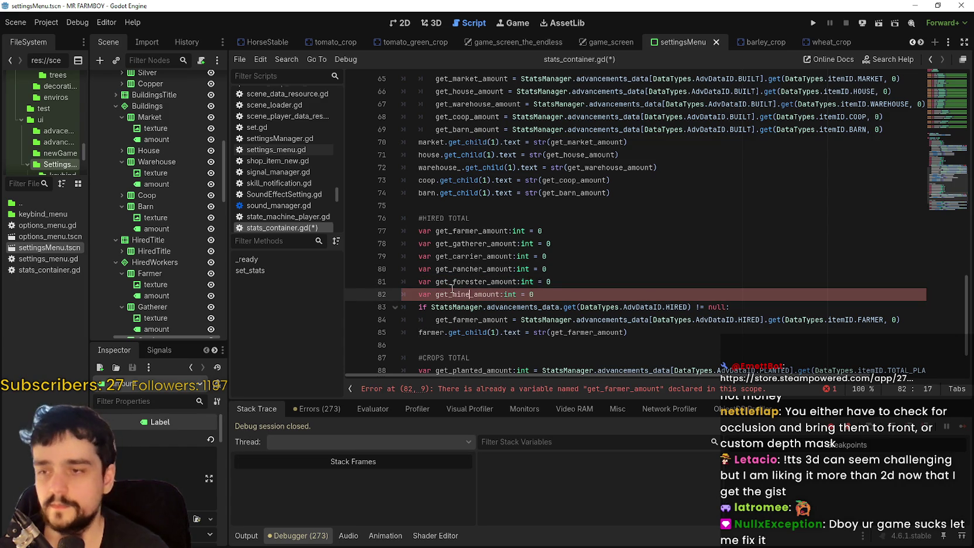
{"action": "scroll", "coordinate": [448, 281], "scroll_direction": "down", "scroll_amount": 2}
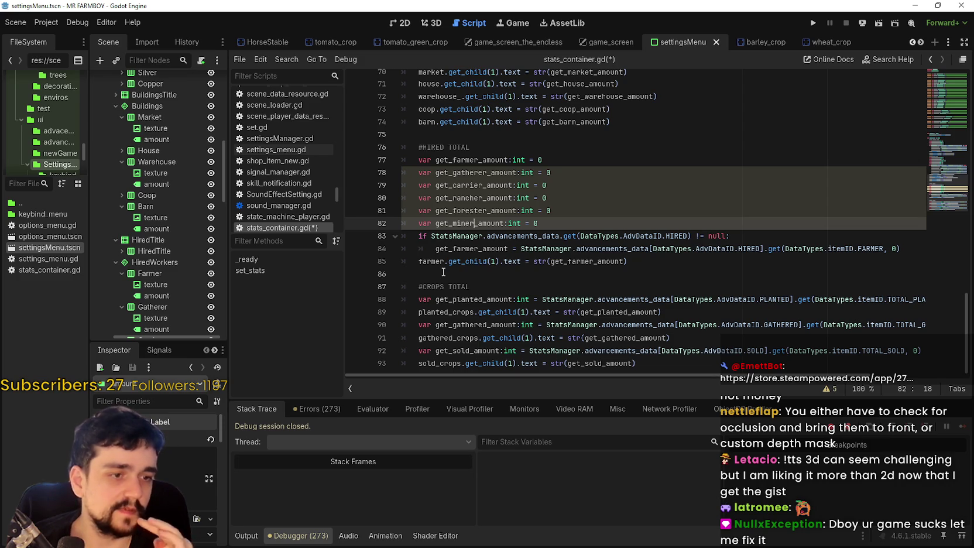
{"action": "left_click", "coordinate": [445, 273]}
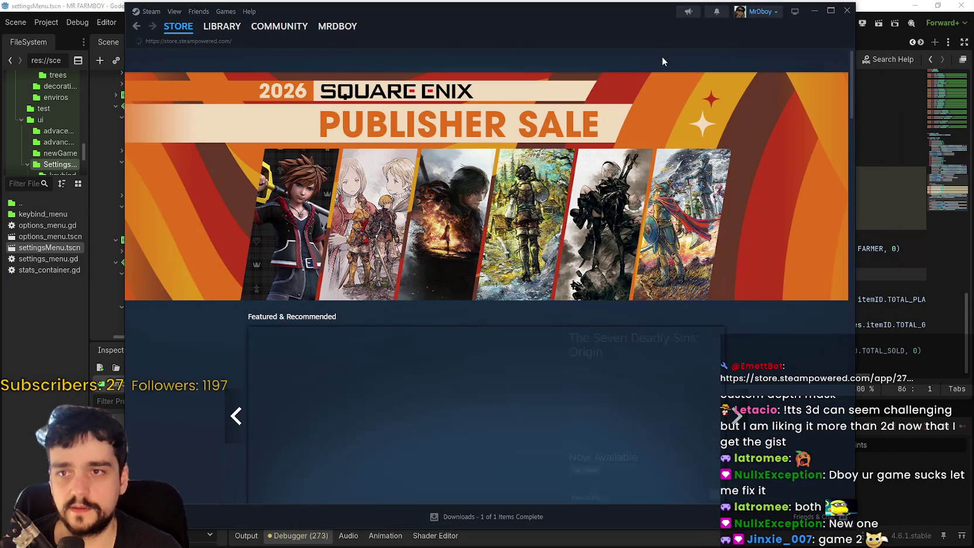
{"action": "left_click", "coordinate": [641, 60]}
{"action": "type", "text": "MR FARMBOY"}
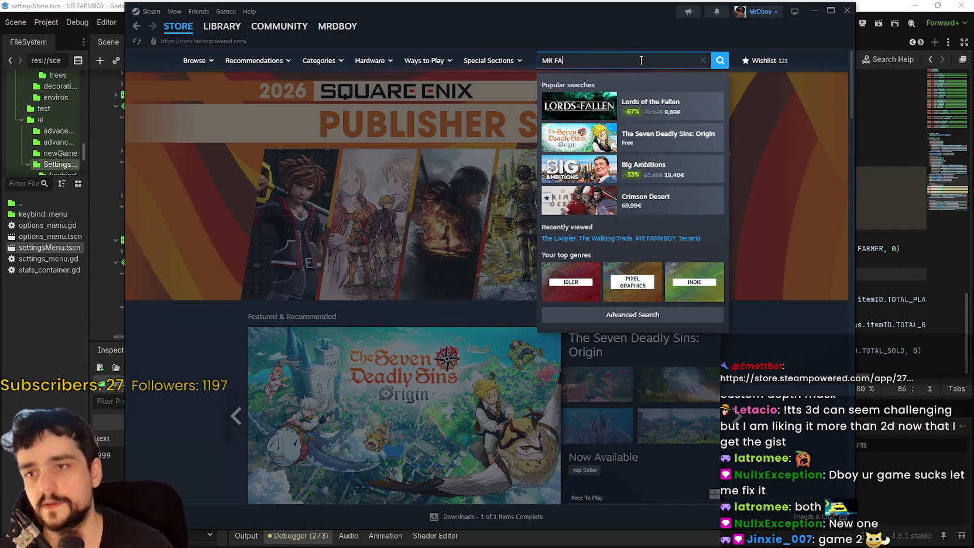
{"action": "left_click", "coordinate": [673, 107]}
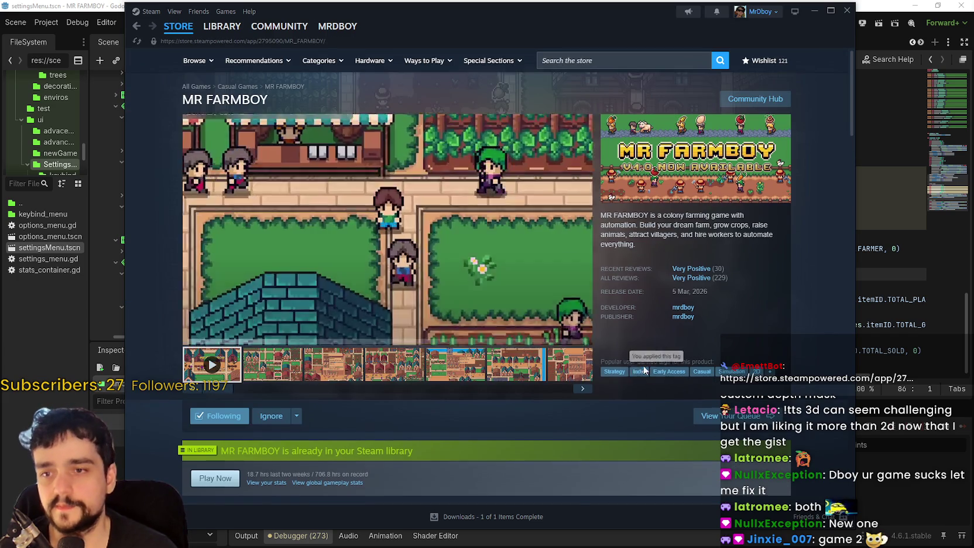
{"action": "scroll", "coordinate": [644, 366], "scroll_direction": "down", "scroll_amount": 1}
{"action": "scroll", "coordinate": [590, 369], "scroll_direction": "down", "scroll_amount": 4}
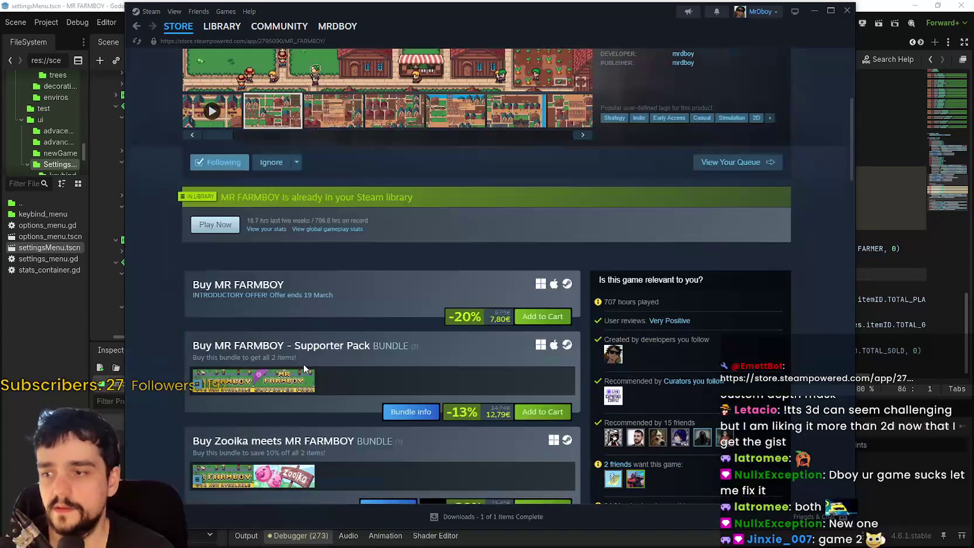
{"action": "scroll", "coordinate": [319, 361], "scroll_direction": "down", "scroll_amount": 2}
{"action": "scroll", "coordinate": [378, 335], "scroll_direction": "up", "scroll_amount": 7}
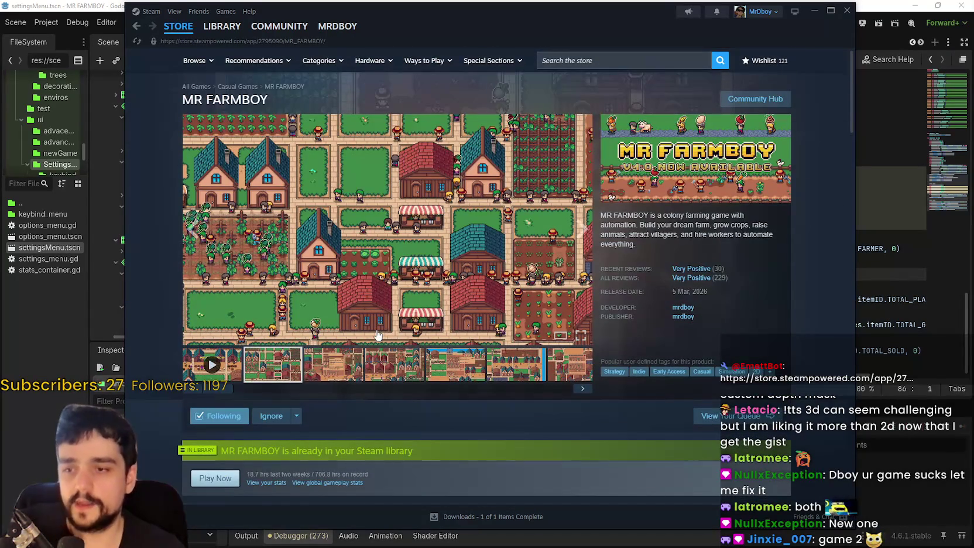
{"action": "left_click", "coordinate": [232, 365]}
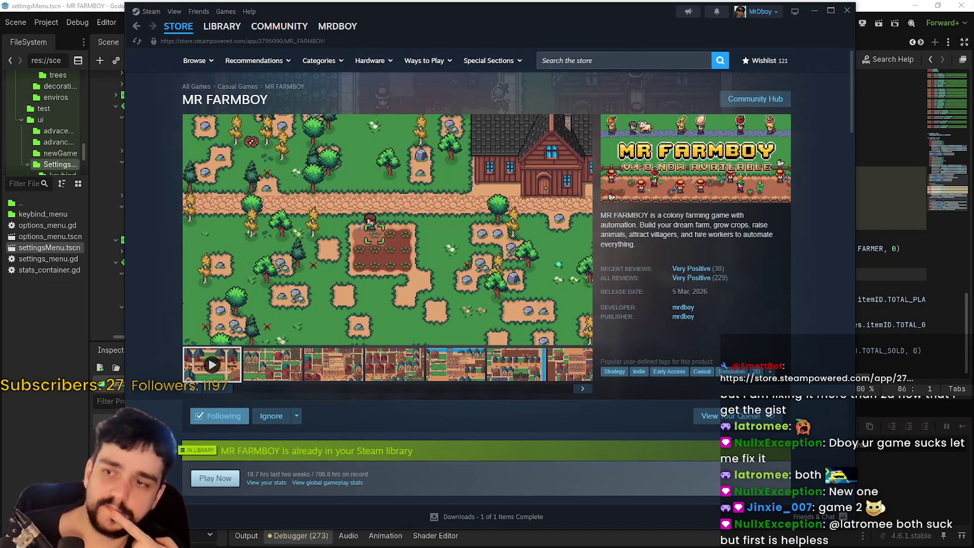
{"action": "mouse_move", "coordinate": [479, 228]}
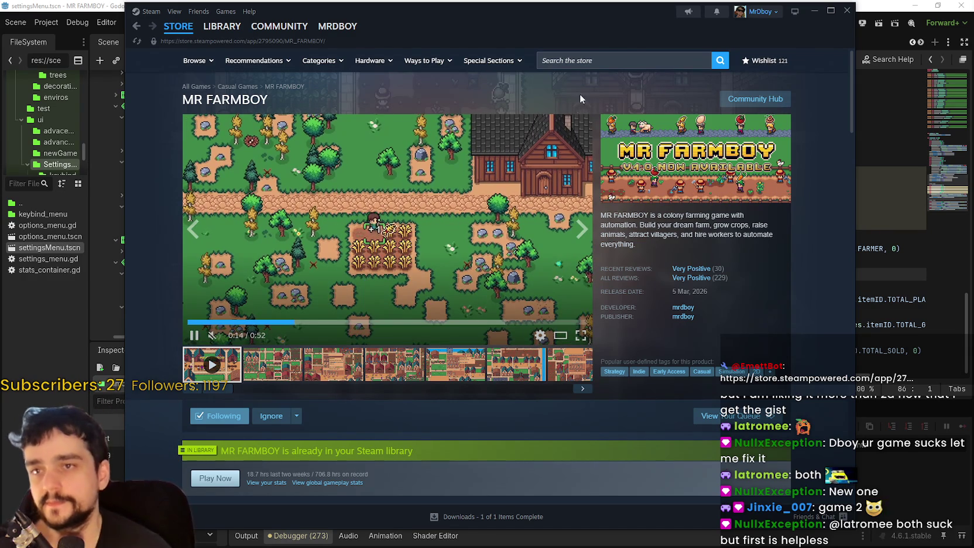
{"action": "key", "text": "alt+Tab"}
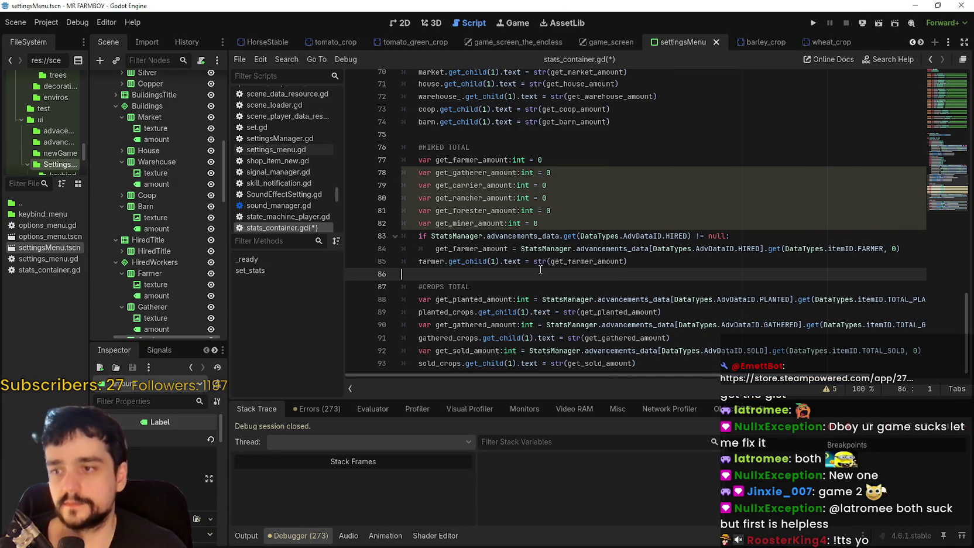
{"action": "left_click", "coordinate": [713, 262]}
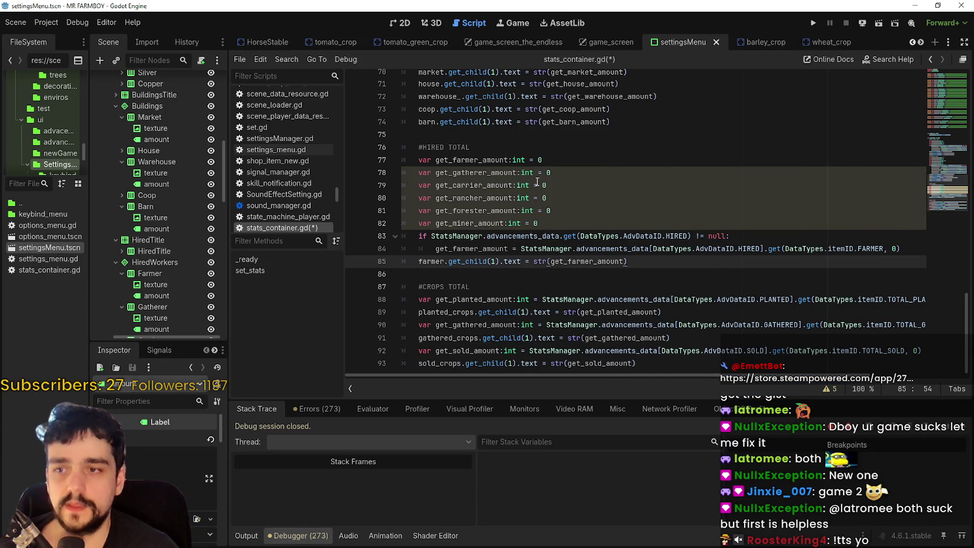
{"action": "left_click", "coordinate": [546, 197]}
{"action": "left_click", "coordinate": [619, 262]}
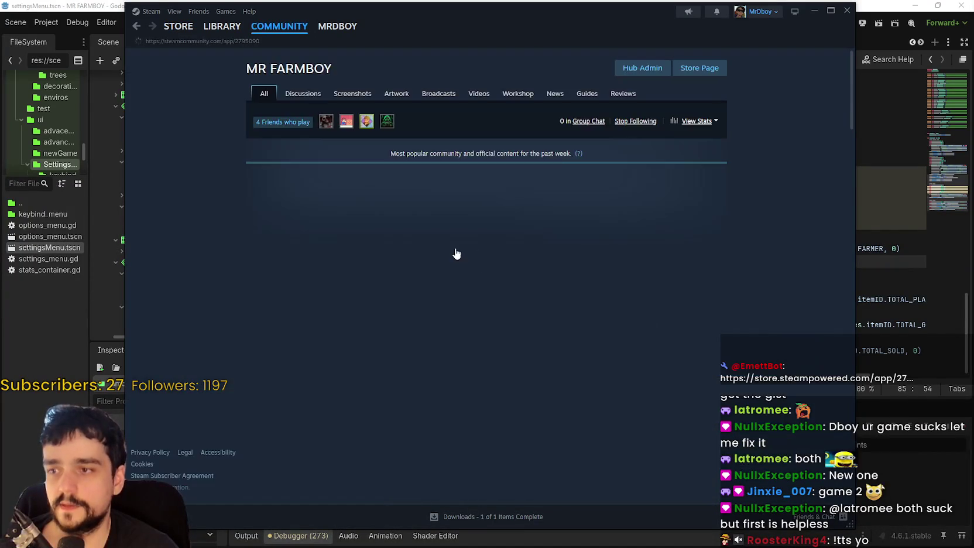
{"action": "left_click", "coordinate": [296, 93]}
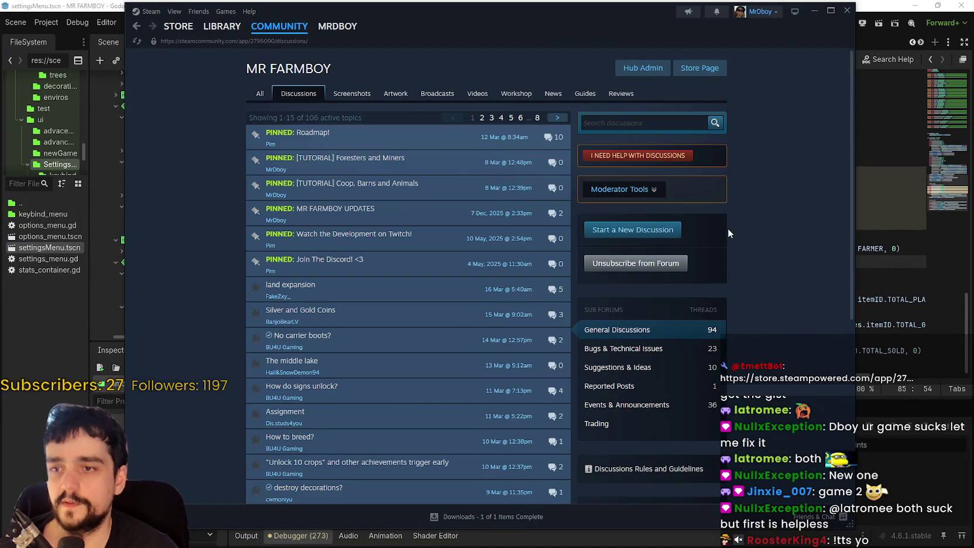
{"action": "scroll", "coordinate": [729, 229], "scroll_direction": "down", "scroll_amount": 2}
{"action": "scroll", "coordinate": [351, 222], "scroll_direction": "up", "scroll_amount": 3}
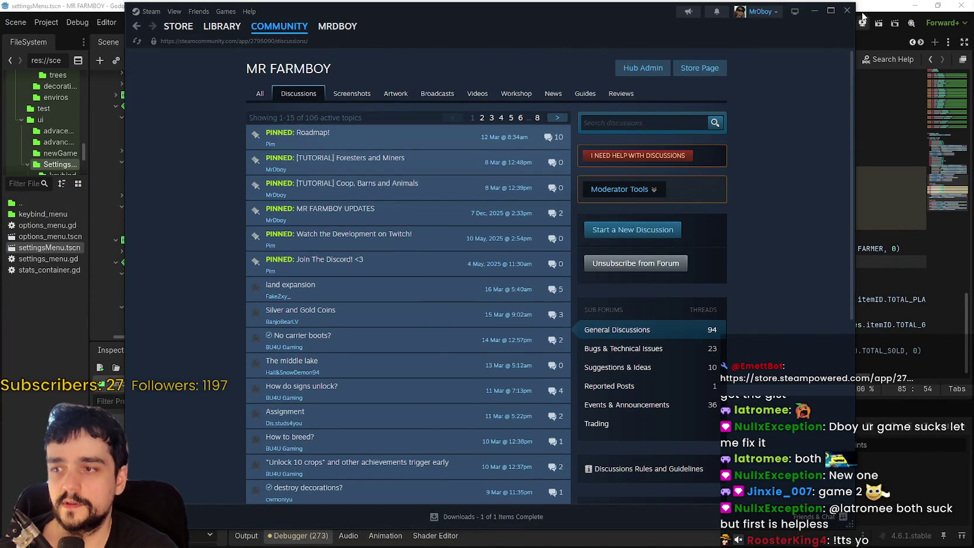
{"action": "left_click", "coordinate": [813, 11]}
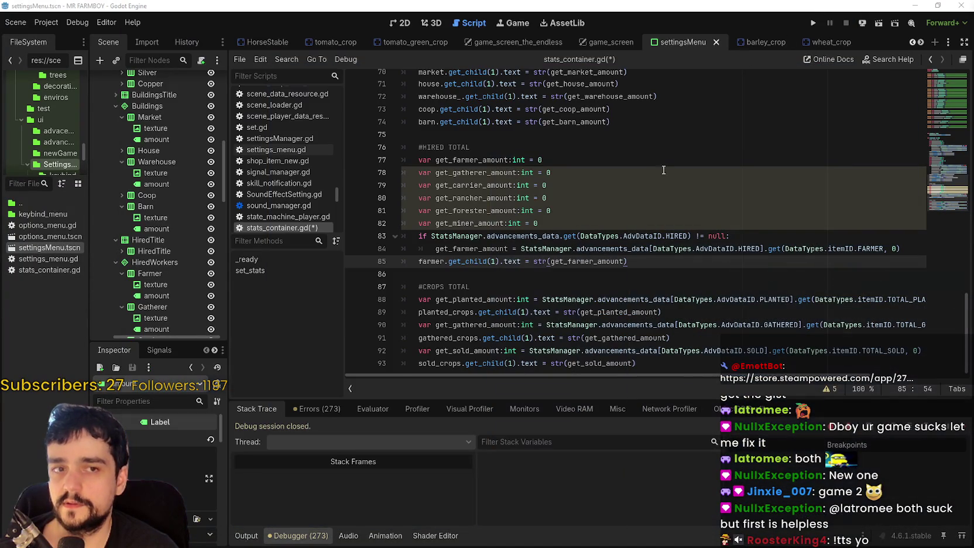
{"action": "left_click", "coordinate": [593, 278]}
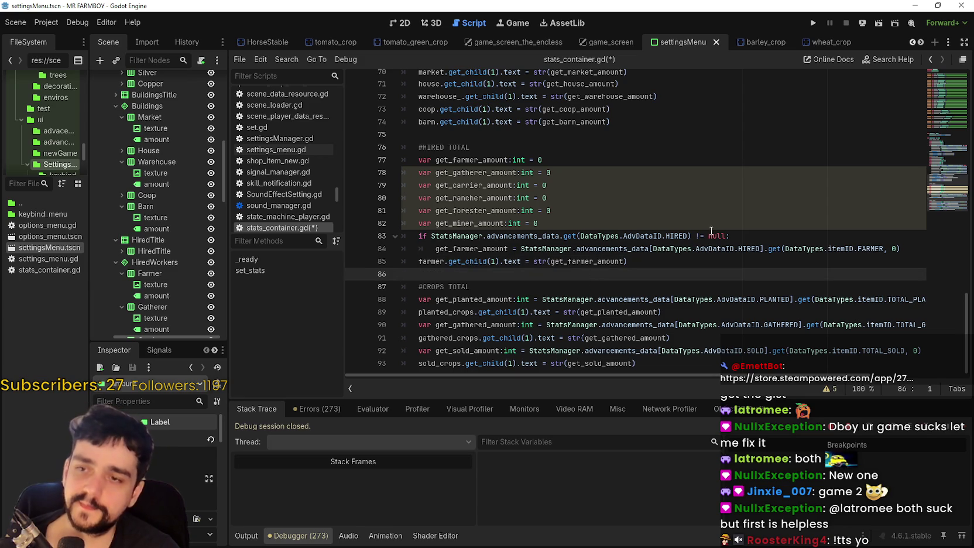
{"action": "left_click", "coordinate": [904, 241]}
{"action": "key", "text": "Up"}
{"action": "left_click", "coordinate": [413, 275]}
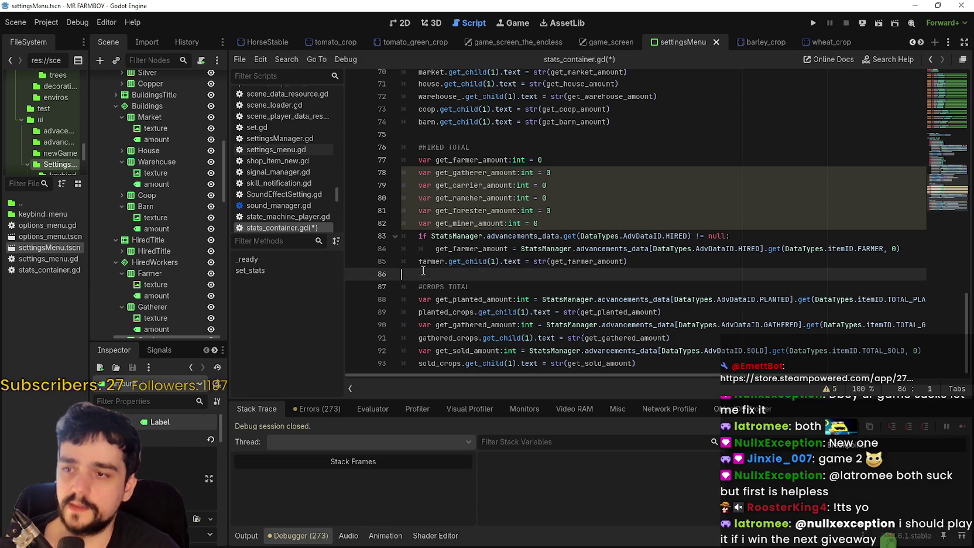
{"action": "left_click", "coordinate": [424, 250]}
{"action": "left_click", "coordinate": [486, 285]}
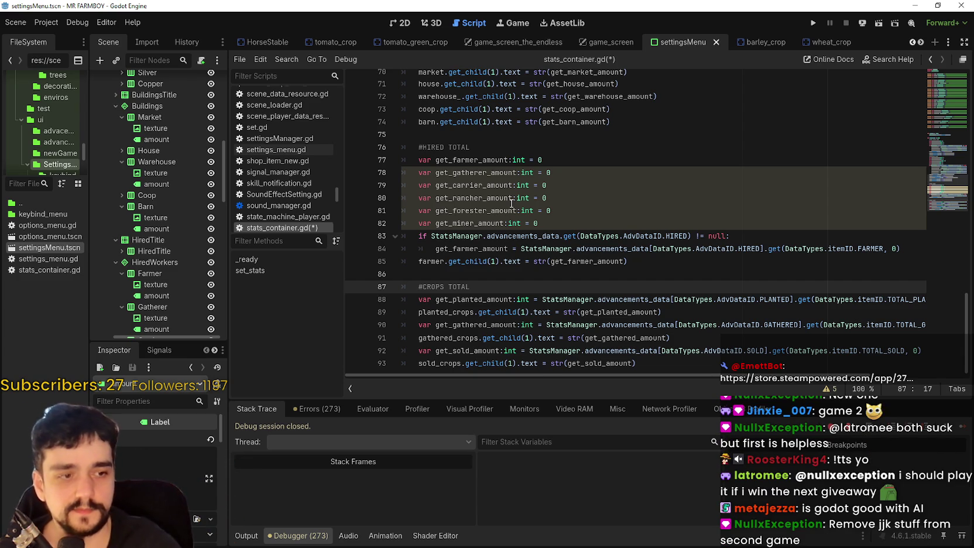
{"action": "left_click", "coordinate": [438, 272]}
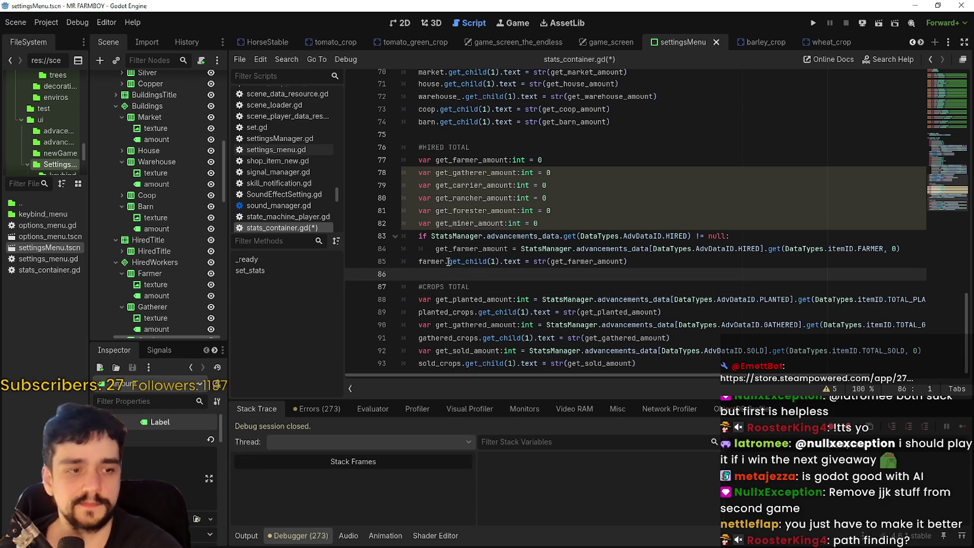
{"action": "mouse_move", "coordinate": [448, 262]}
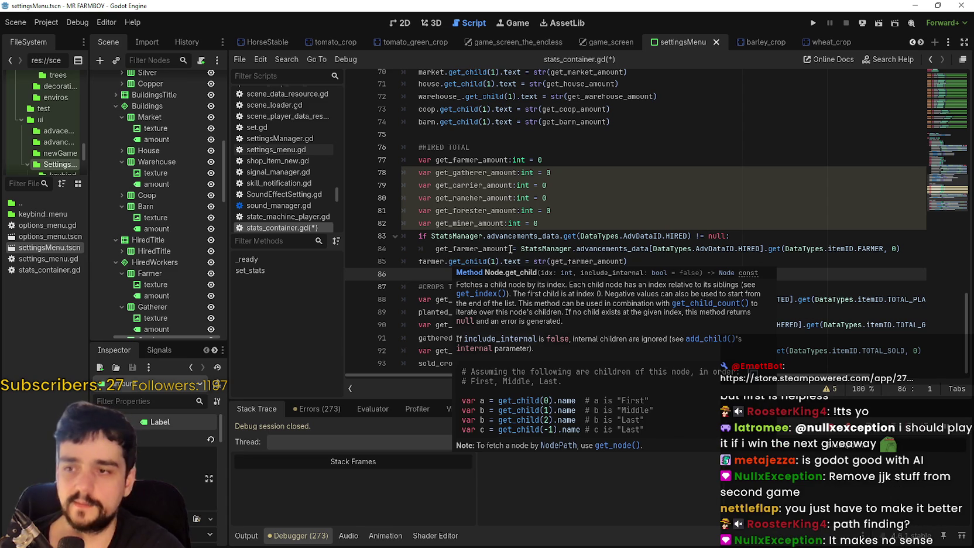
{"action": "left_click", "coordinate": [633, 214]}
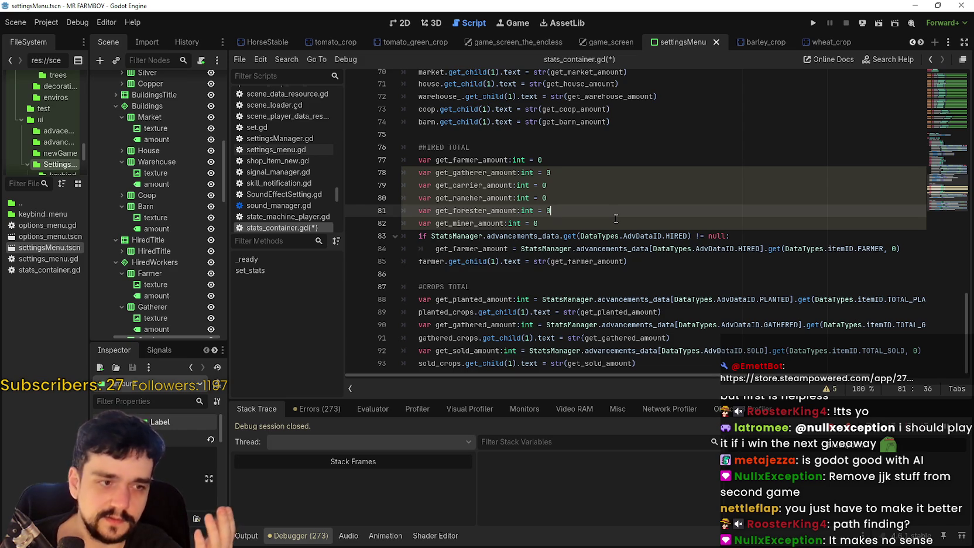
{"action": "left_click", "coordinate": [576, 273]}
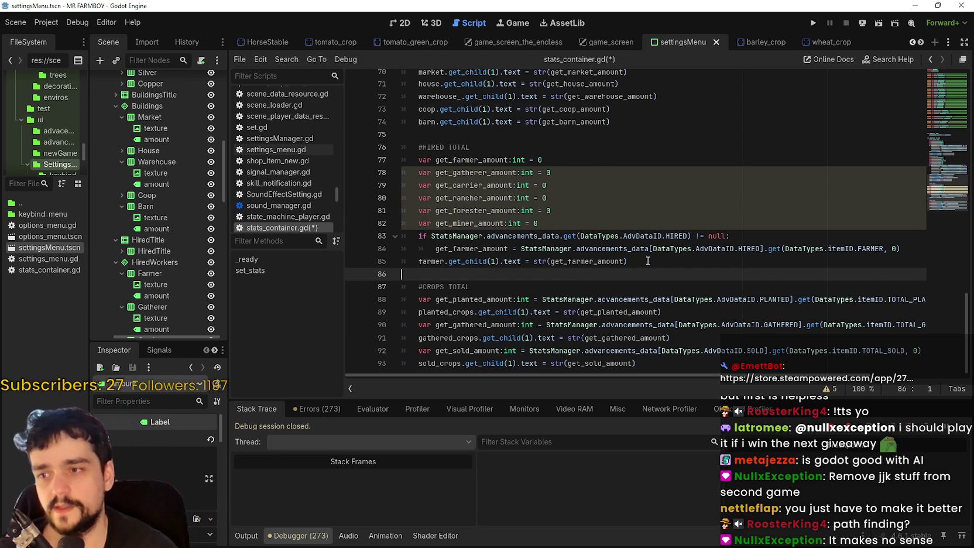
{"action": "left_click", "coordinate": [669, 261]}
{"action": "left_click", "coordinate": [440, 251]}
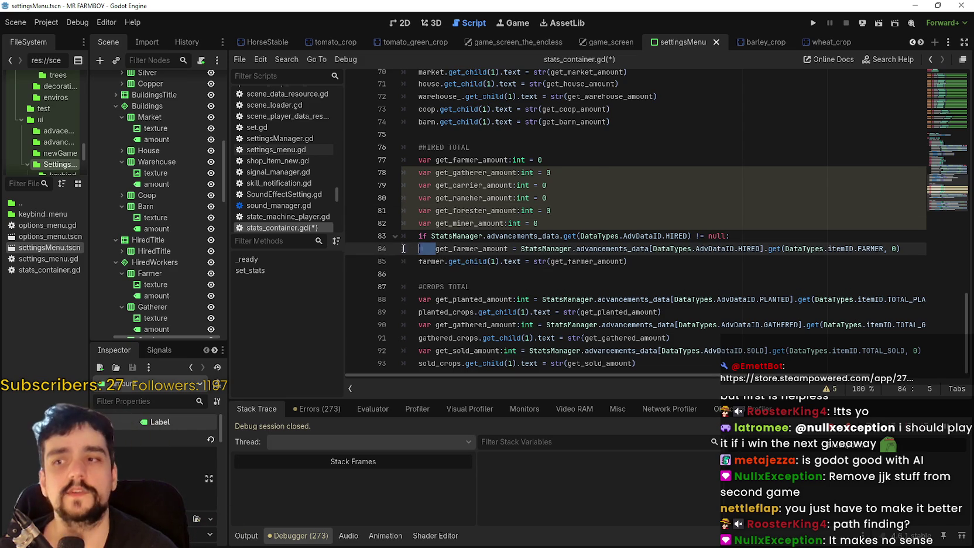
{"action": "key", "text": "Down"}
{"action": "key", "text": "Down"}
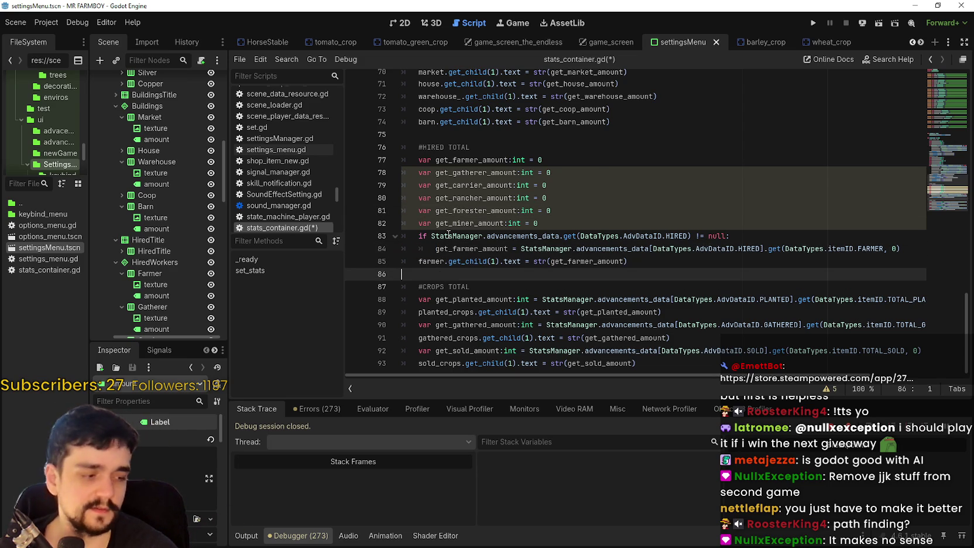
{"action": "mouse_move", "coordinate": [449, 234]}
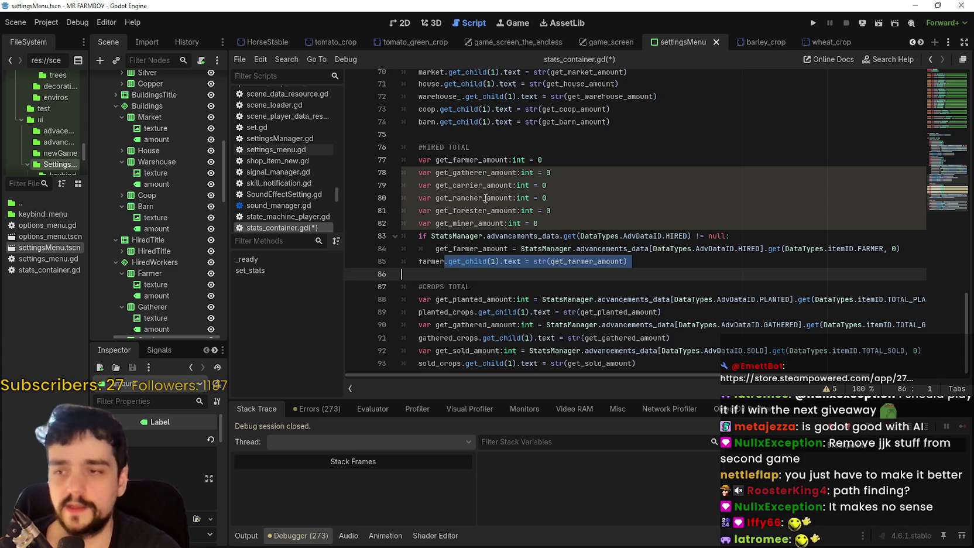
{"action": "left_click", "coordinate": [515, 185]}
{"action": "left_click", "coordinate": [556, 236]}
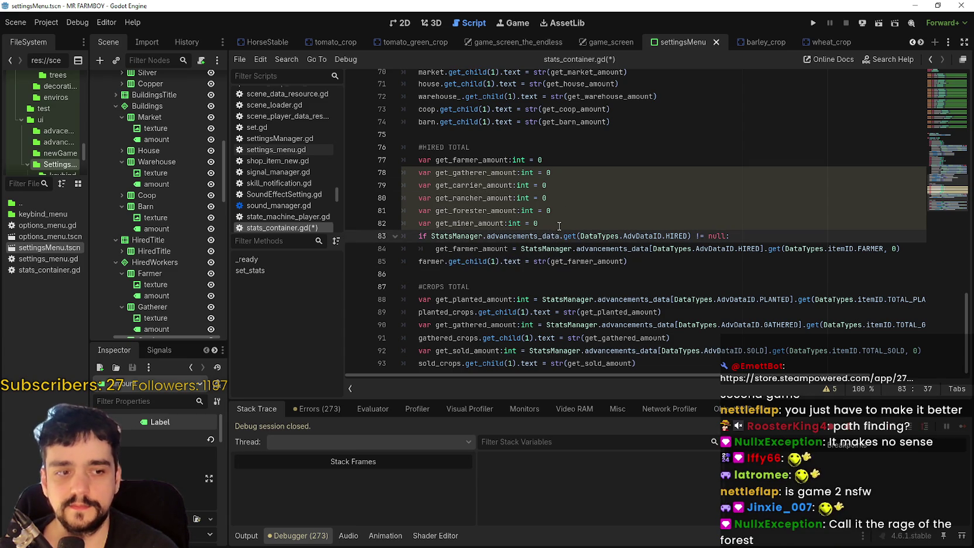
{"action": "left_click", "coordinate": [471, 286]}
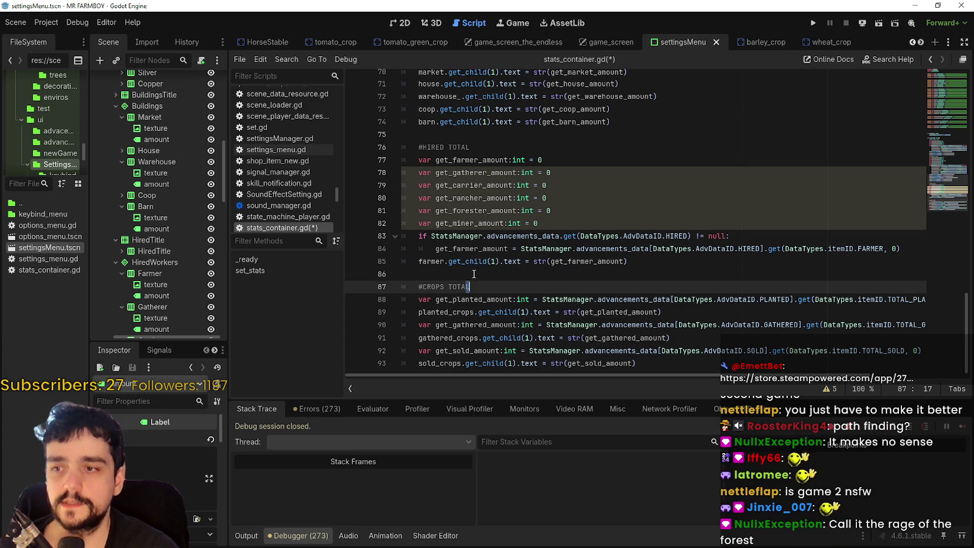
{"action": "left_click", "coordinate": [473, 274]}
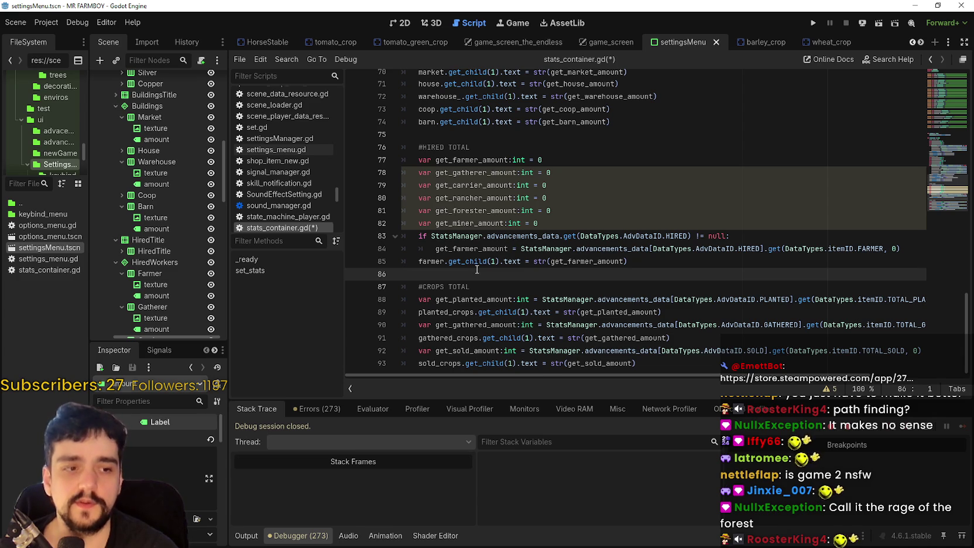
{"action": "left_click", "coordinate": [513, 210]}
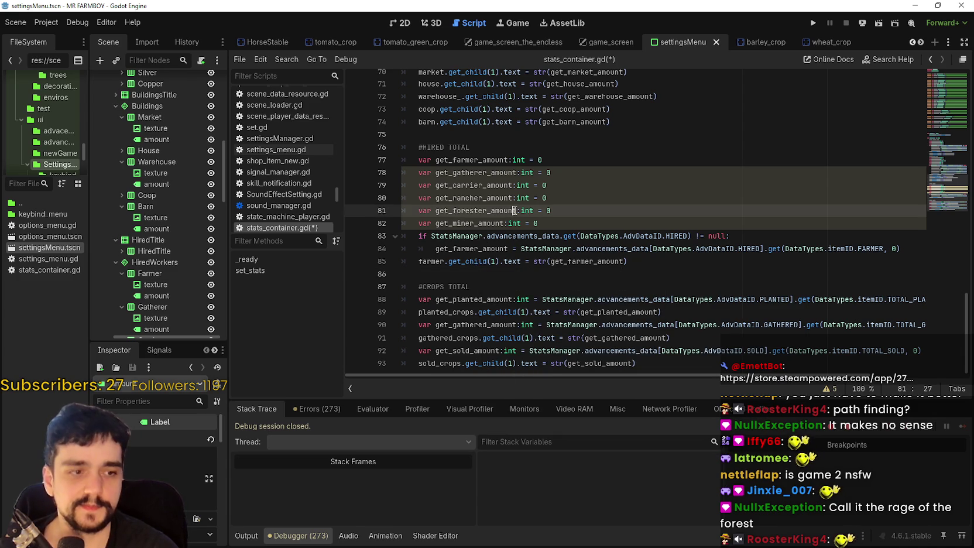
{"action": "left_click", "coordinate": [585, 268]}
{"action": "left_click", "coordinate": [657, 259]}
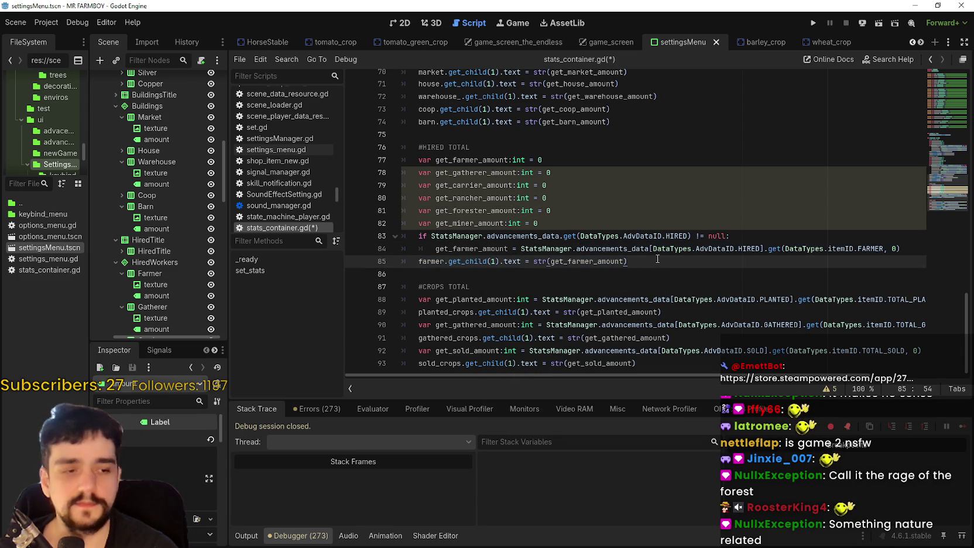
{"action": "left_click", "coordinate": [666, 278]}
{"action": "mouse_move", "coordinate": [666, 277]}
{"action": "left_mouse_down"}
{"action": "mouse_move", "coordinate": [410, 225]}
{"action": "mouse_move", "coordinate": [345, 239]}
{"action": "left_mouse_up"}
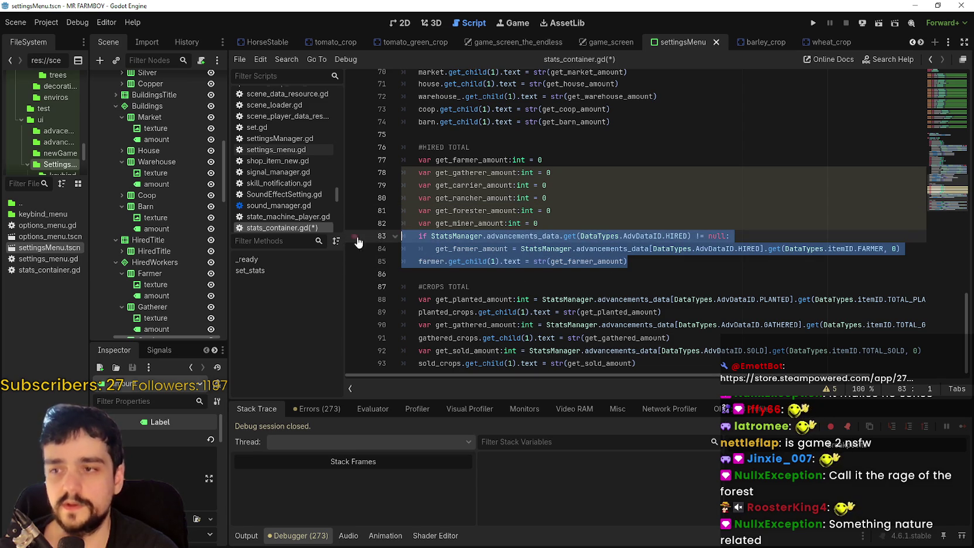
{"action": "left_click", "coordinate": [513, 267]}
{"action": "left_click_drag", "start_coordinate": [679, 274], "coordinate": [427, 230]}
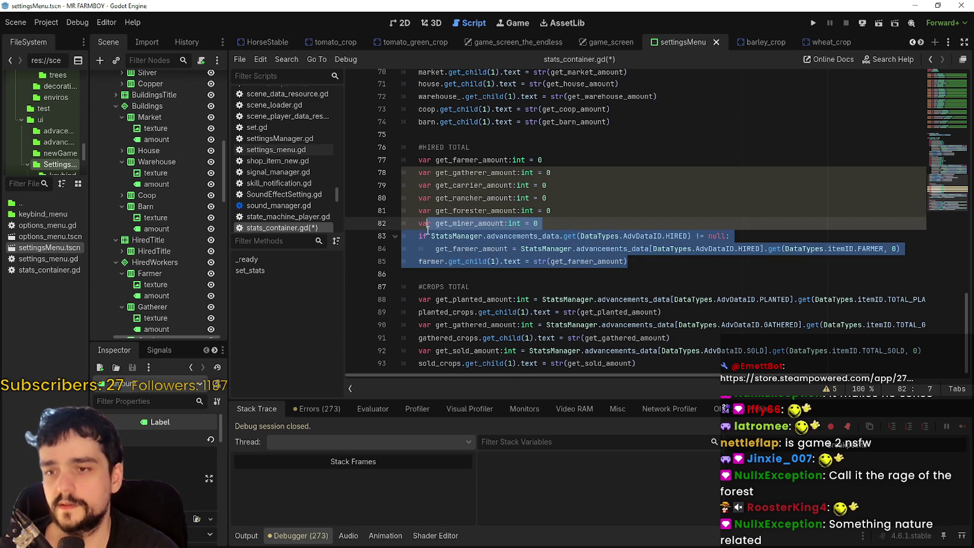
{"action": "left_click", "coordinate": [494, 267]}
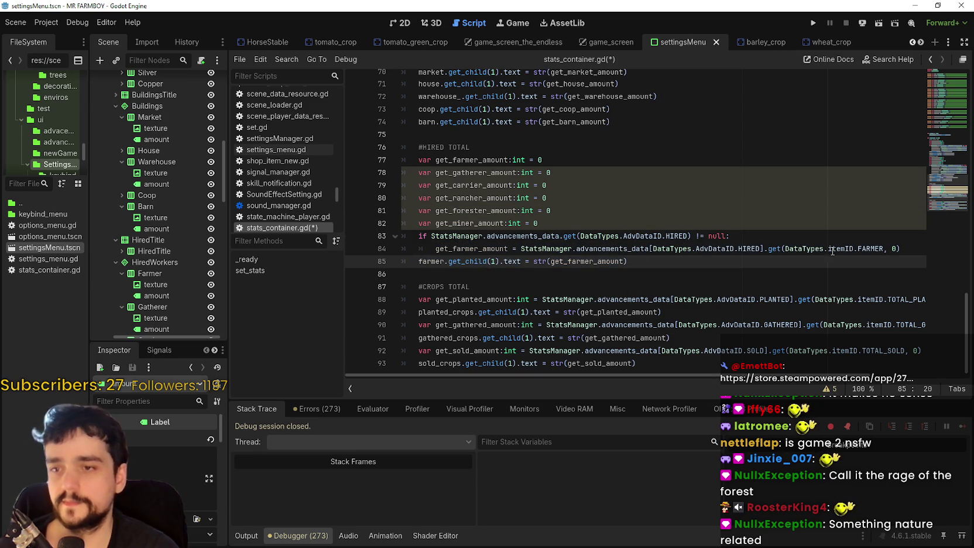
{"action": "left_click", "coordinate": [904, 251]}
Add a copy of the farmer line that assigns get_gatherer_amount from the GATHERER item id
{"action": "key", "text": "Return"}
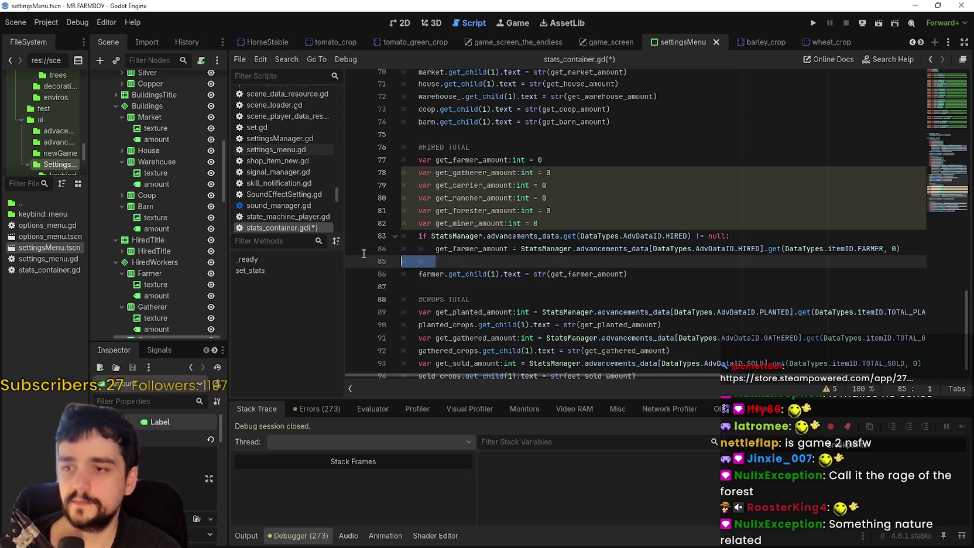
{"action": "left_click", "coordinate": [367, 254], "text": "shift"}
{"action": "key", "text": "ctrl+c"}
{"action": "left_click", "coordinate": [439, 262]}
{"action": "key", "text": "ctrl+v"}
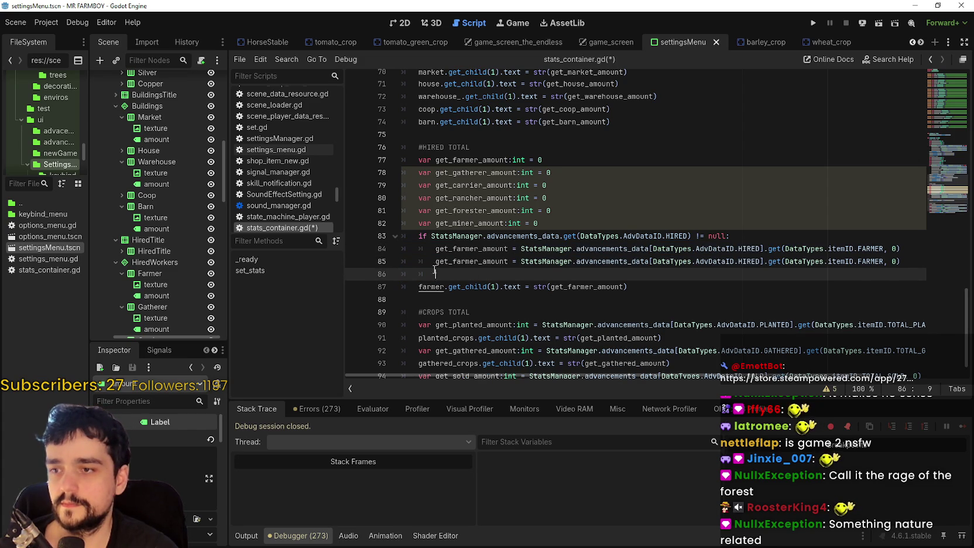
{"action": "double_click", "coordinate": [469, 173]}
{"action": "key", "text": "ctrl+c"}
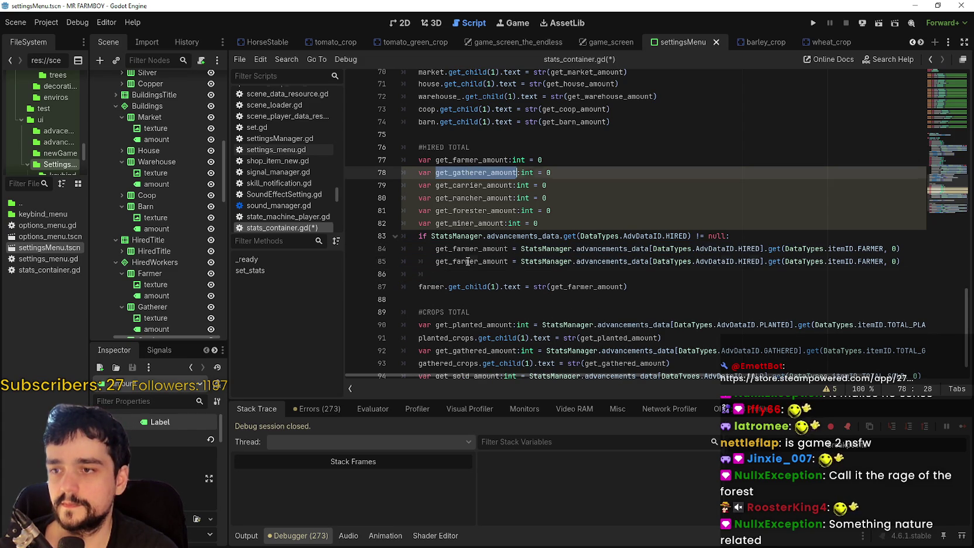
{"action": "double_click", "coordinate": [471, 261]}
{"action": "key", "text": "ctrl+v"}
{"action": "double_click", "coordinate": [879, 261]}
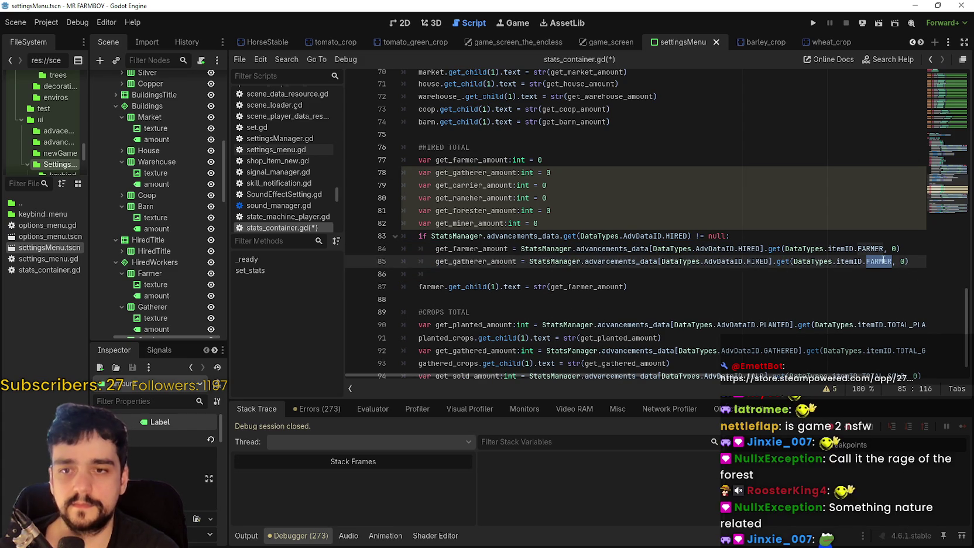
{"action": "type", "text": "GAT"}
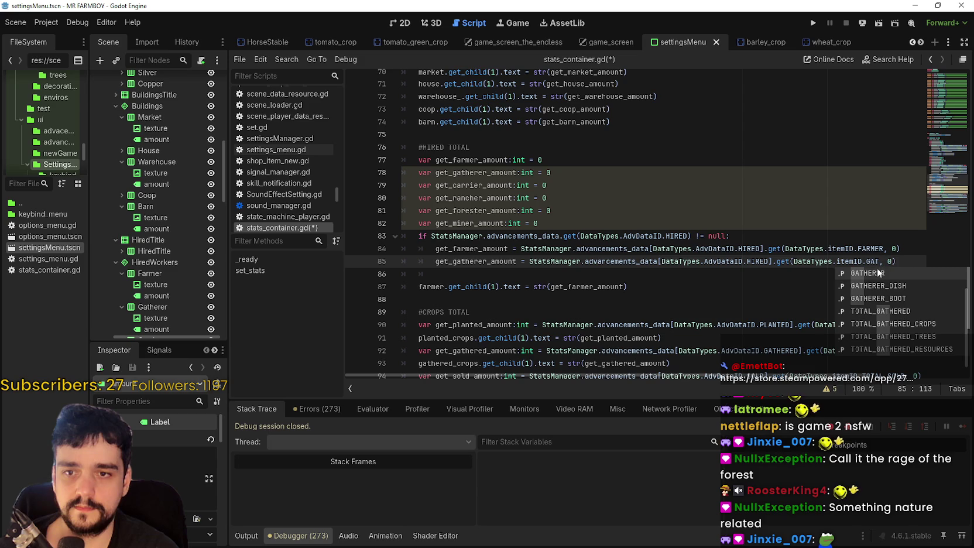
{"action": "left_click", "coordinate": [878, 273]}
Add a copy of that line that assigns get_carrier_amount from the CARRIER item id
{"action": "left_click_drag", "start_coordinate": [502, 280], "coordinate": [338, 262]}
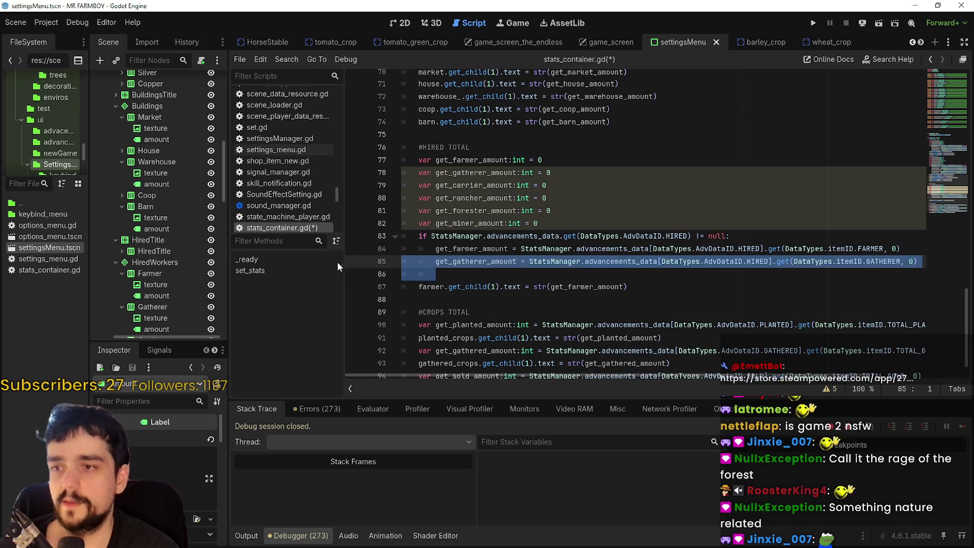
{"action": "key", "text": "ctrl+c"}
{"action": "left_click", "coordinate": [468, 270]}
{"action": "key", "text": "ctrl+v"}
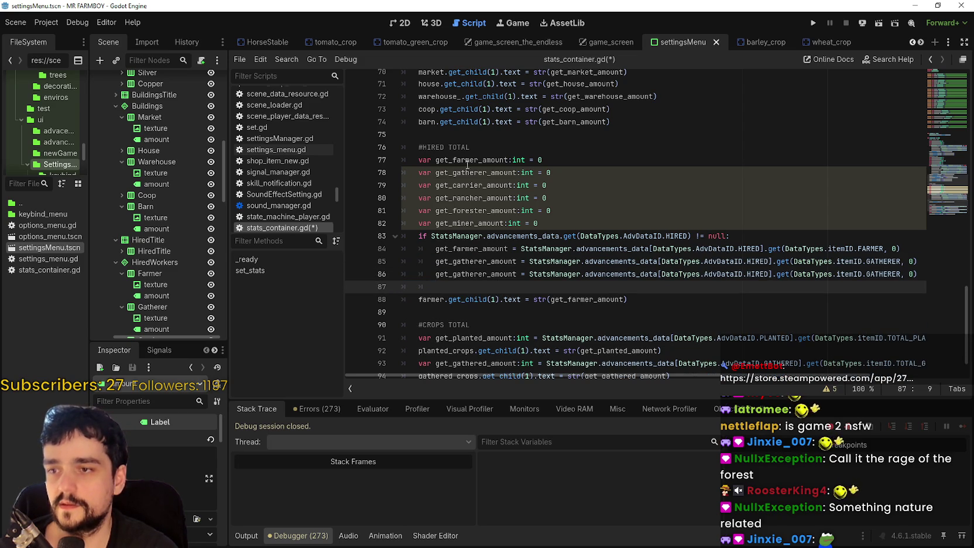
{"action": "left_click", "coordinate": [467, 185]}
{"action": "double_click", "coordinate": [466, 185]}
{"action": "key", "text": "ctrl+c"}
{"action": "double_click", "coordinate": [469, 273]}
{"action": "key", "text": "ctrl+v"}
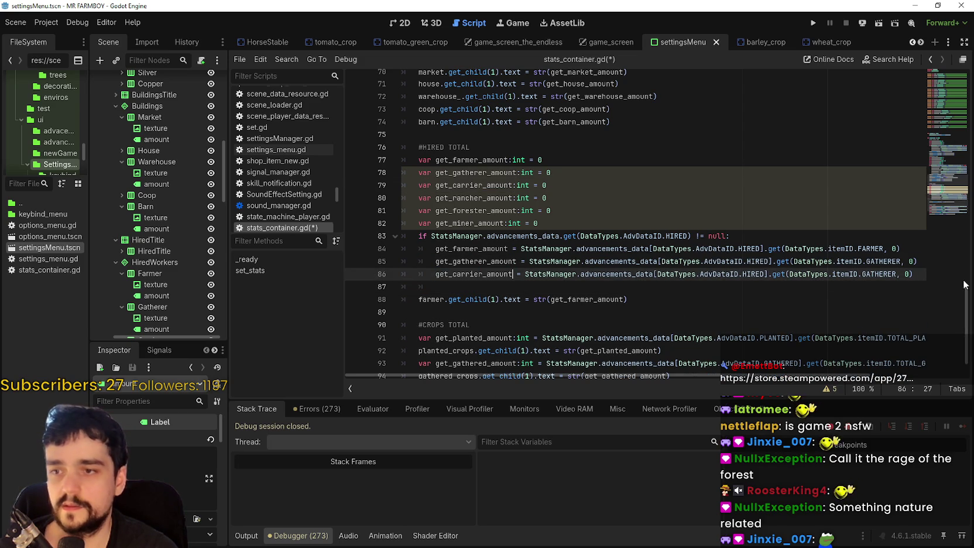
{"action": "double_click", "coordinate": [888, 274]}
{"action": "type", "text": "Car"}
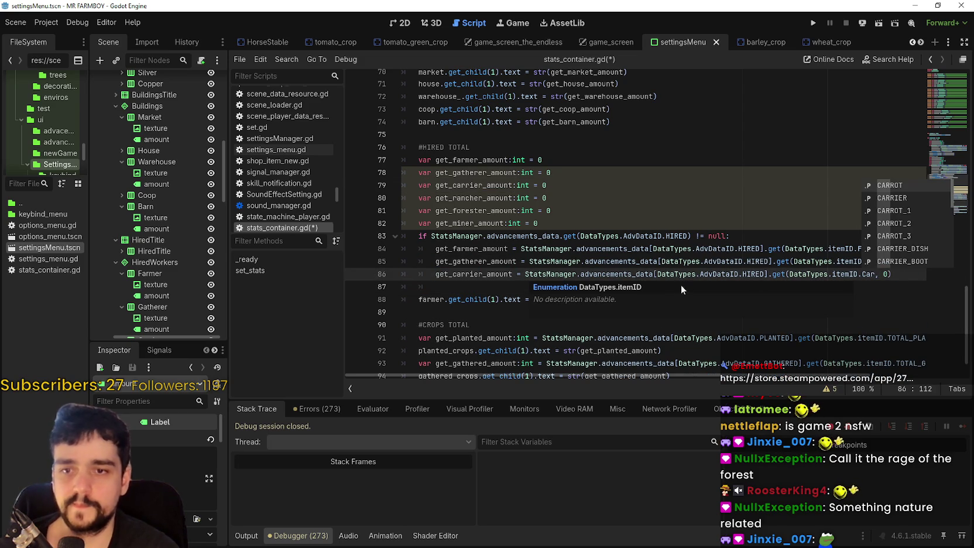
{"action": "left_click", "coordinate": [894, 198]}
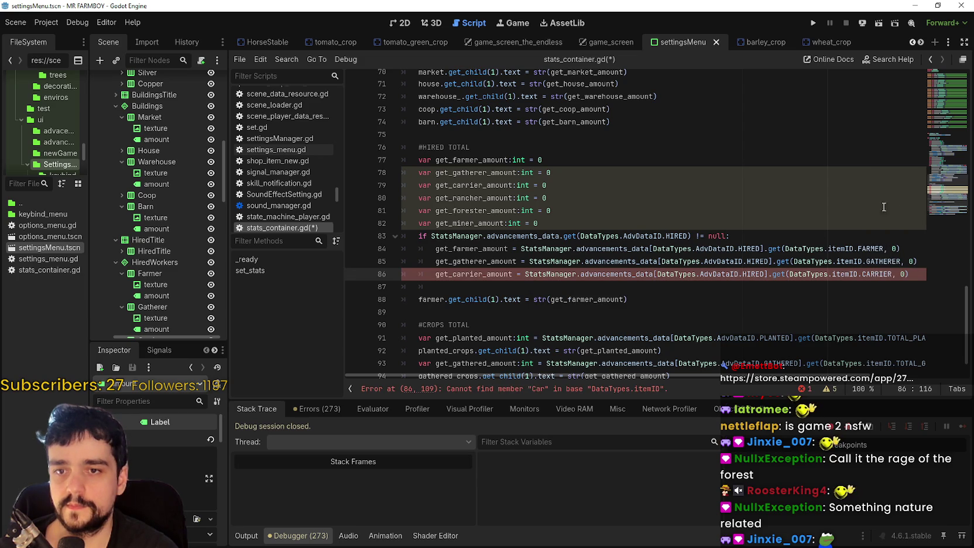
Add a copy of that line that assigns get_rancher_amount from the RANCHER item id
{"action": "left_click_drag", "start_coordinate": [436, 286], "coordinate": [367, 280]}
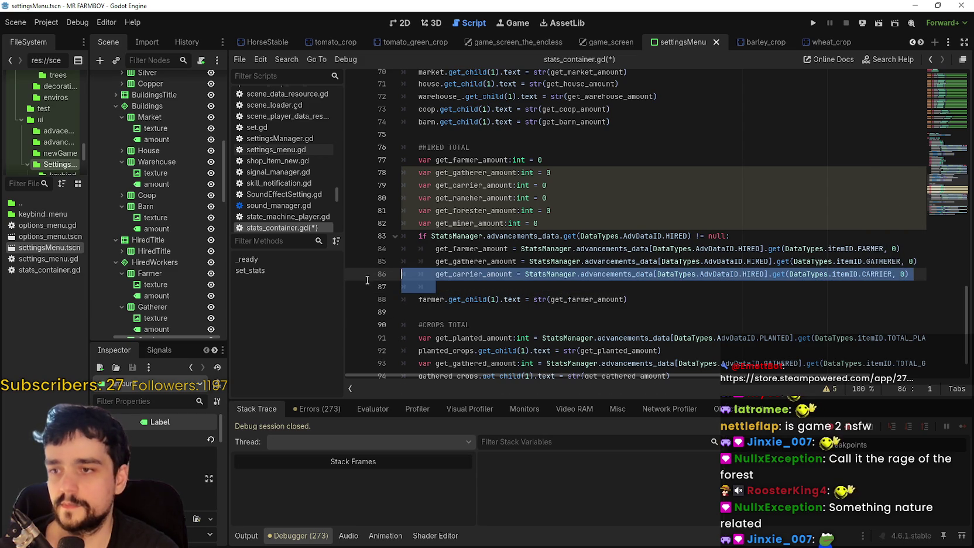
{"action": "key", "text": "ctrl+c"}
{"action": "left_click", "coordinate": [455, 292]}
{"action": "key", "text": "ctrl+v"}
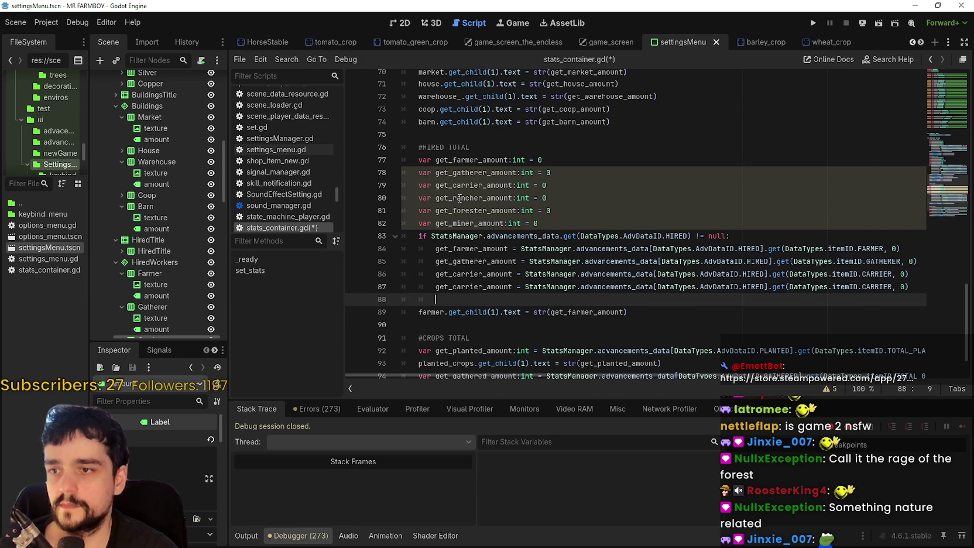
{"action": "double_click", "coordinate": [460, 199]}
{"action": "key", "text": "ctrl+c"}
{"action": "double_click", "coordinate": [471, 287]}
{"action": "key", "text": "ctrl+v"}
{"action": "left_click", "coordinate": [882, 276]}
{"action": "double_click", "coordinate": [878, 287]}
{"action": "type", "text": "Ra"}
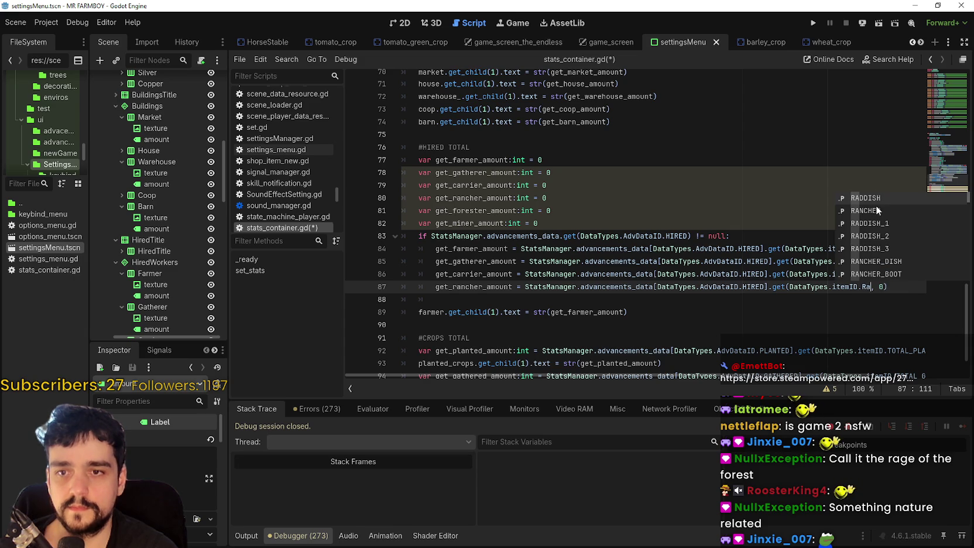
{"action": "left_click", "coordinate": [876, 210]}
Add a copy of that line that assigns get_forester_amount from the FORESTER item id
{"action": "left_click_drag", "start_coordinate": [452, 299], "coordinate": [387, 290]}
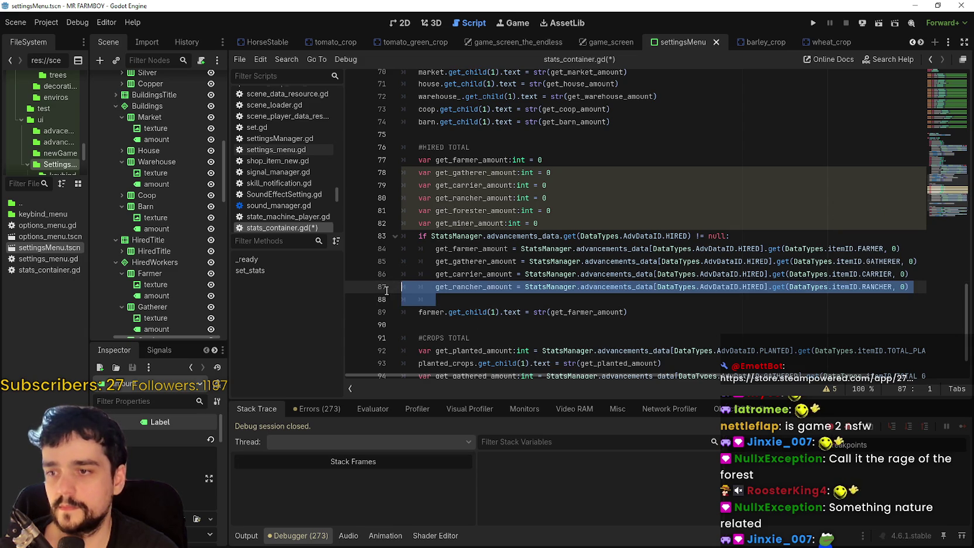
{"action": "key", "text": "ctrl+c"}
{"action": "left_click", "coordinate": [464, 300]}
{"action": "key", "text": "ctrl+v"}
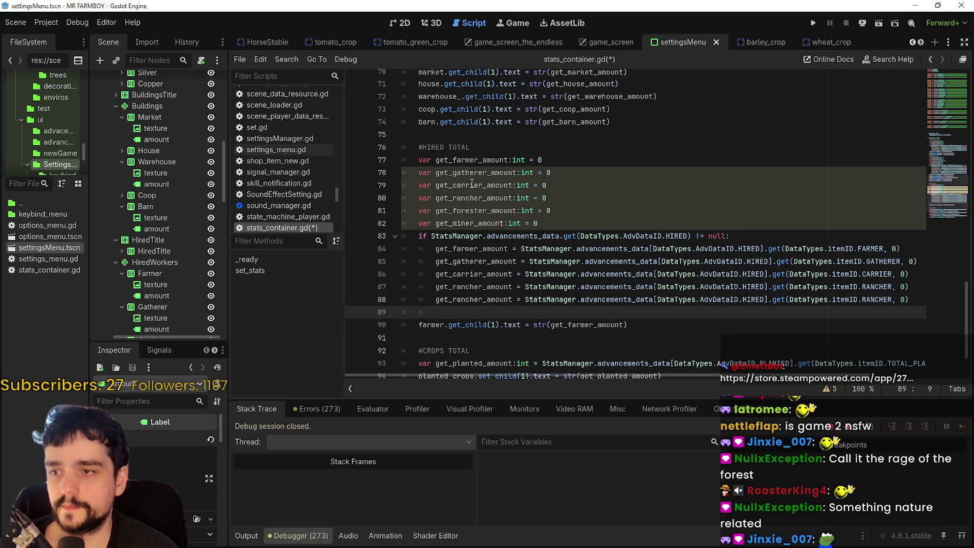
{"action": "double_click", "coordinate": [474, 211]}
{"action": "key", "text": "ctrl+c"}
{"action": "double_click", "coordinate": [474, 299]}
{"action": "key", "text": "ctrl+v"}
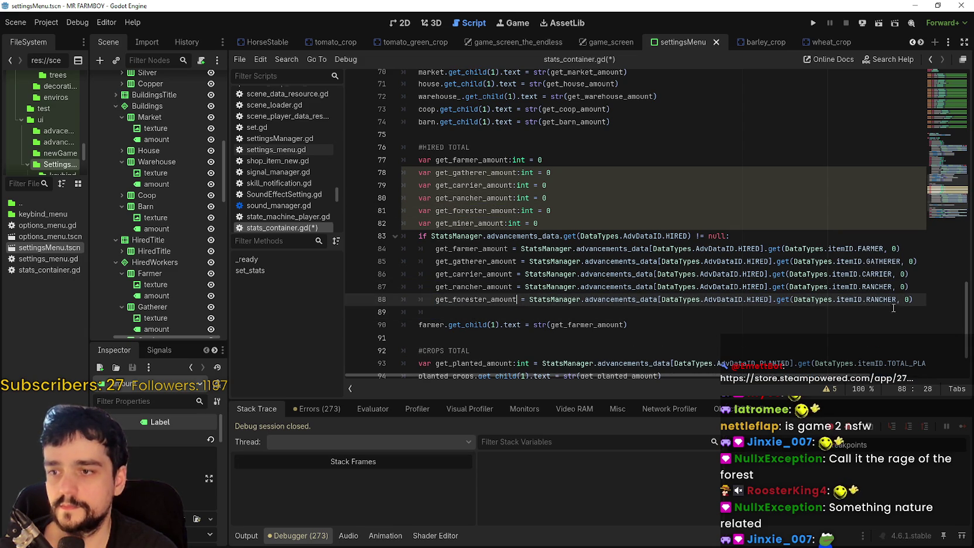
{"action": "double_click", "coordinate": [881, 299]}
{"action": "type", "text": "Fore"}
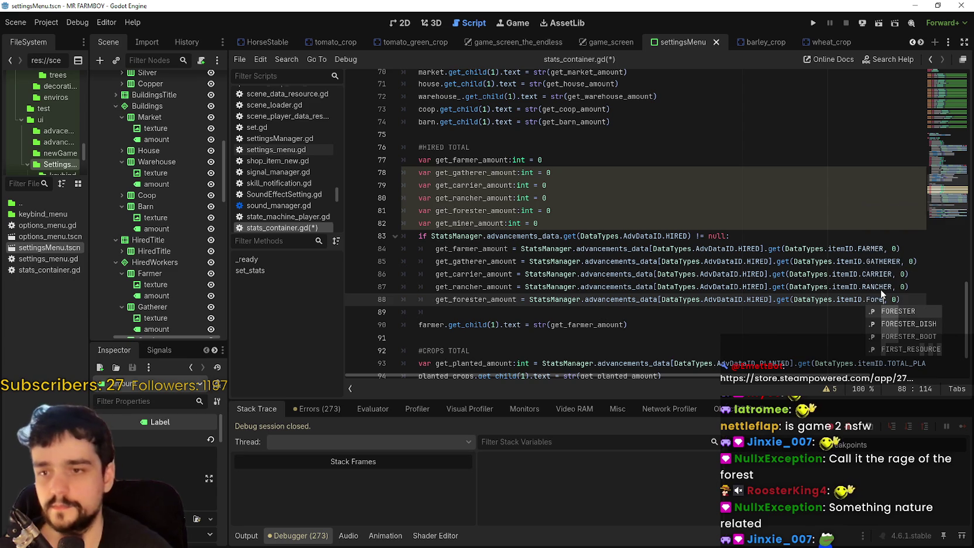
{"action": "key", "text": "Return"}
Add a get_miner_amount line from the MINER item id and clear the stray indentation below
{"action": "left_click", "coordinate": [430, 310]}
{"action": "triple_click", "coordinate": [431, 299]}
{"action": "key", "text": "ctrl+c"}
{"action": "left_click", "coordinate": [457, 312]}
{"action": "key", "text": "ctrl+v"}
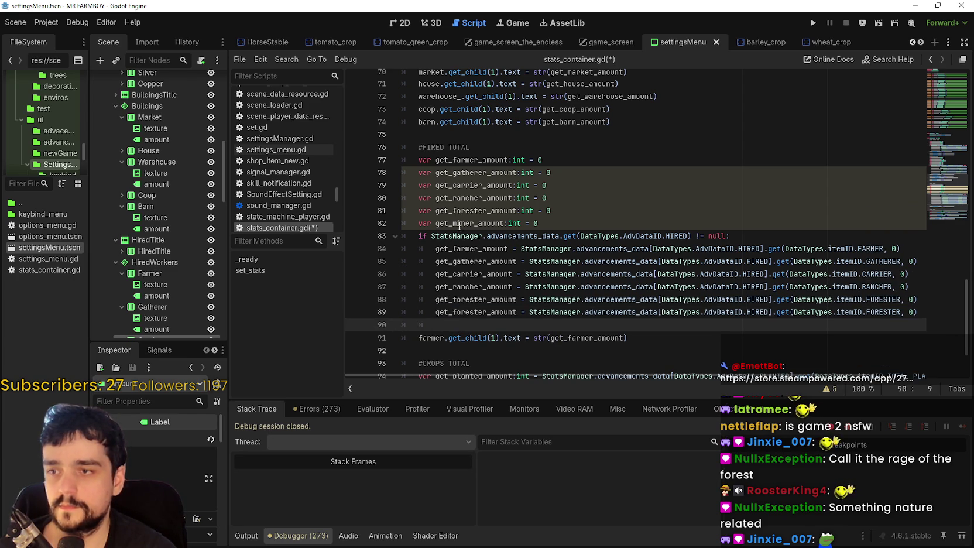
{"action": "double_click", "coordinate": [459, 222]}
{"action": "key", "text": "ctrl+c"}
{"action": "double_click", "coordinate": [467, 314]}
{"action": "key", "text": "ctrl+v"}
{"action": "double_click", "coordinate": [857, 312]}
{"action": "type", "text": "Miner"}
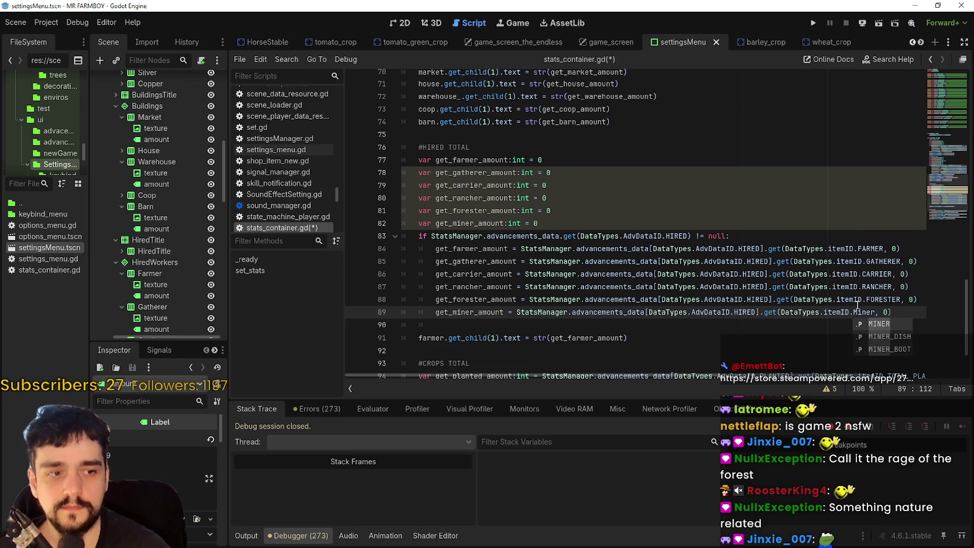
{"action": "left_click", "coordinate": [884, 325]}
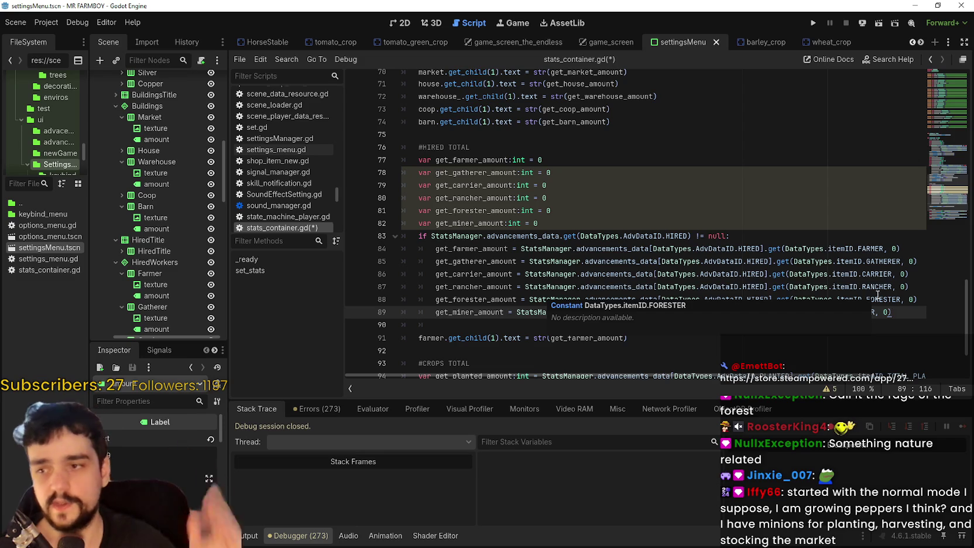
{"action": "left_click_drag", "start_coordinate": [436, 326], "coordinate": [402, 326]}
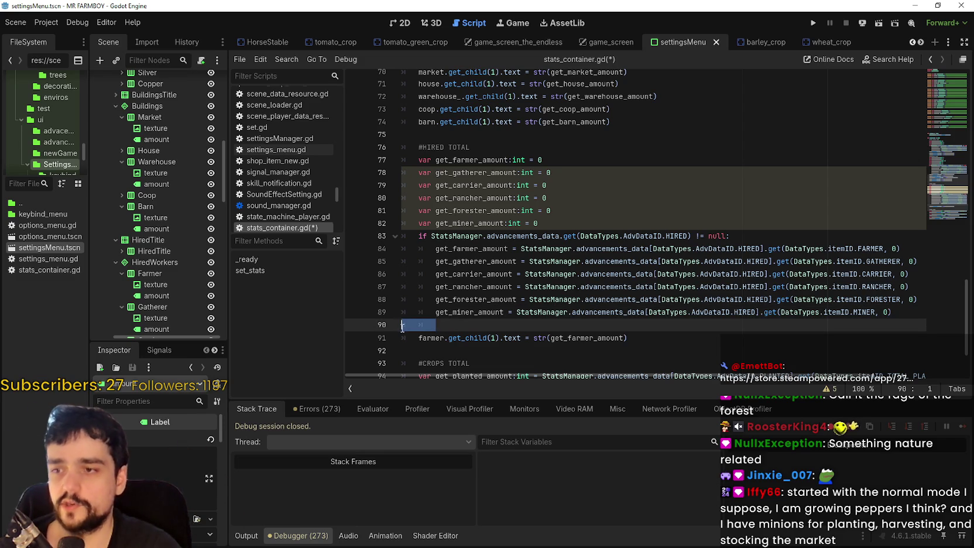
{"action": "key", "text": "BackSpace"}
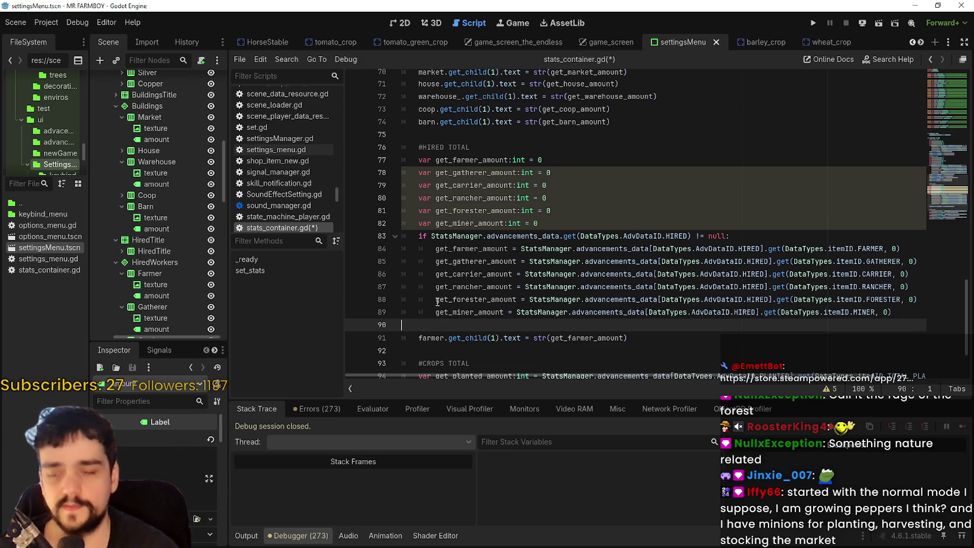
{"action": "scroll", "coordinate": [347, 288], "scroll_direction": "down", "scroll_amount": 1}
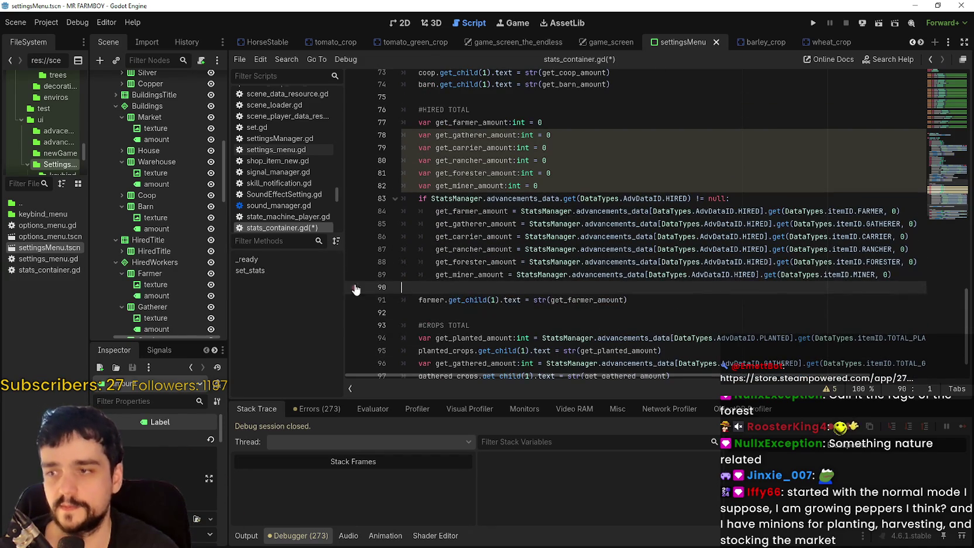
Duplicate the farmer label text assignment line twice below itself
{"action": "mouse_move", "coordinate": [346, 308]}
{"action": "left_mouse_down"}
{"action": "mouse_move", "coordinate": [271, 307]}
{"action": "mouse_move", "coordinate": [325, 306]}
{"action": "left_mouse_up"}
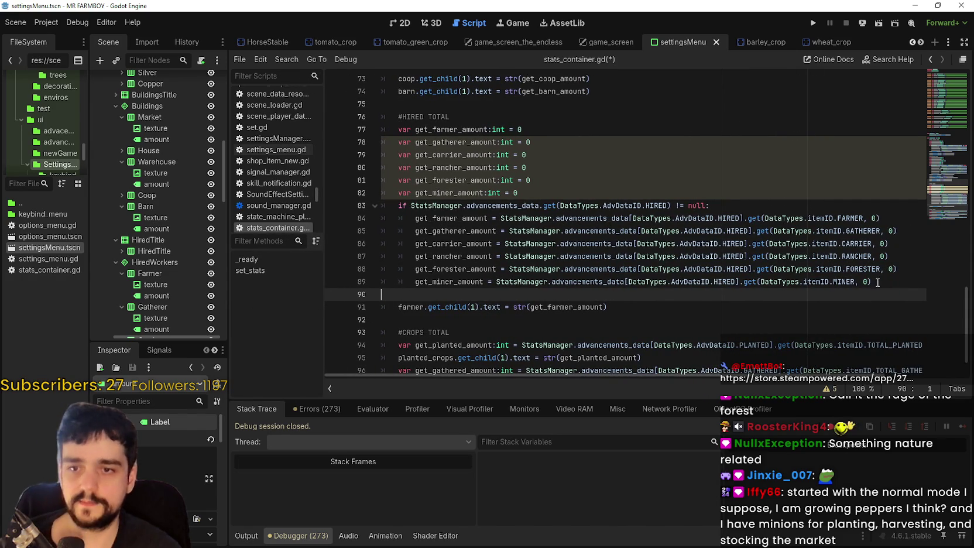
{"action": "left_click", "coordinate": [901, 284]}
{"action": "left_click", "coordinate": [403, 303]}
{"action": "left_click", "coordinate": [428, 295]}
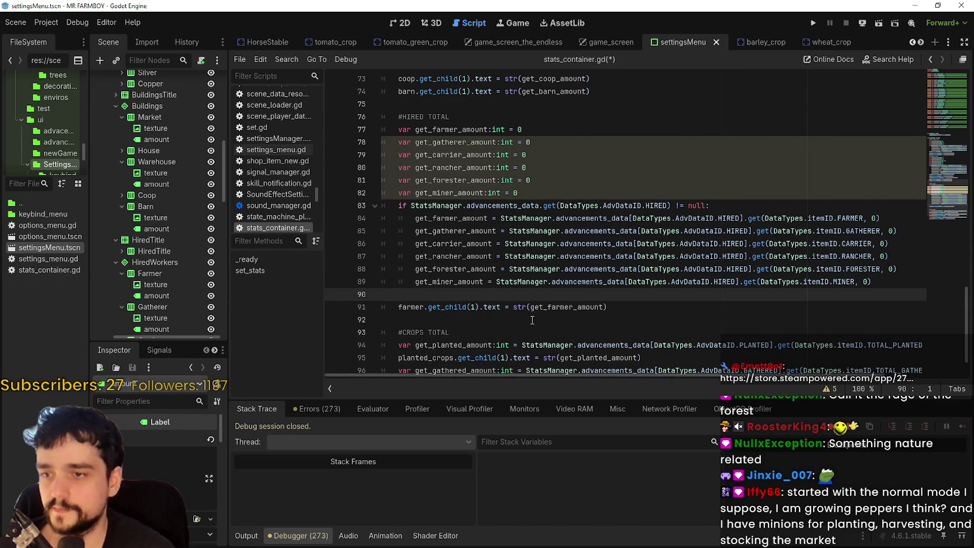
{"action": "double_click", "coordinate": [459, 192]}
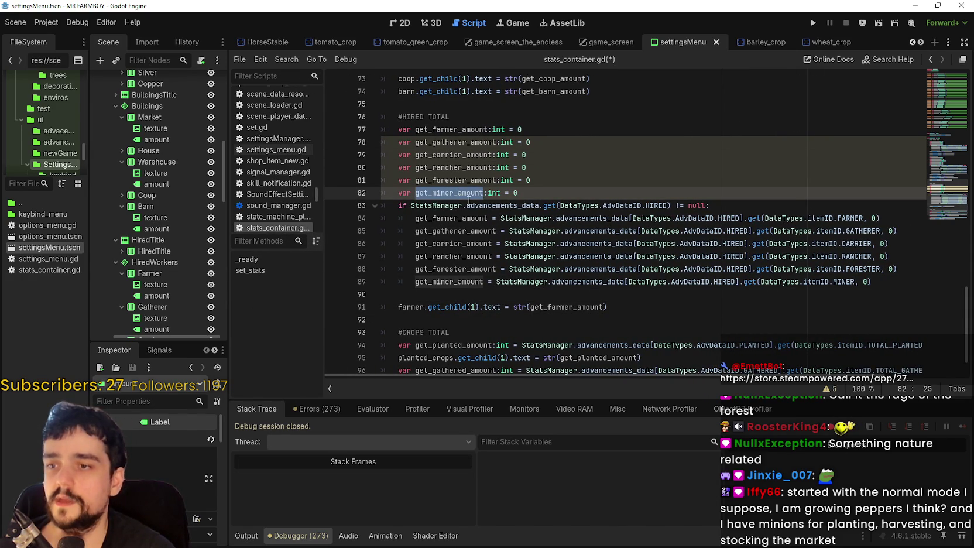
{"action": "left_click", "coordinate": [417, 306]}
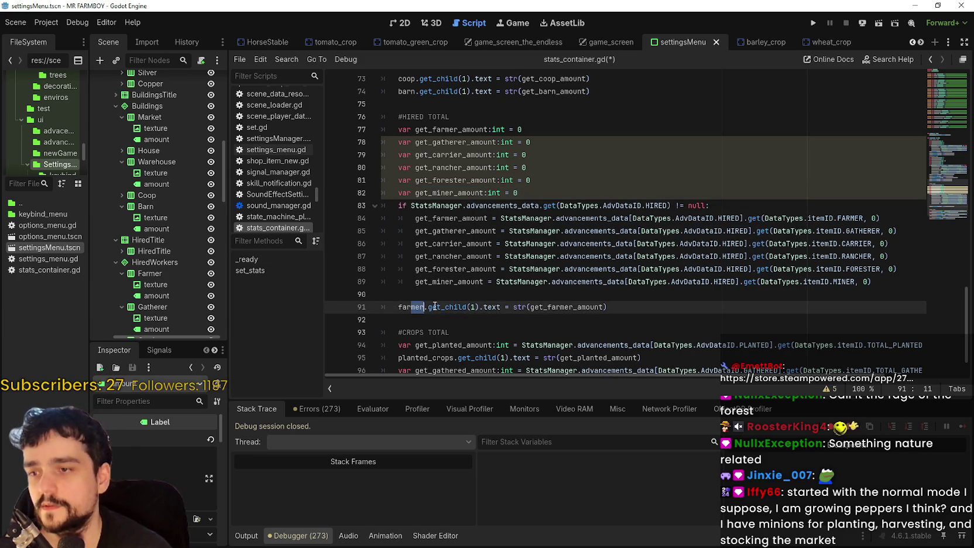
{"action": "mouse_move", "coordinate": [609, 307]}
{"action": "left_mouse_down"}
{"action": "mouse_move", "coordinate": [388, 302]}
{"action": "mouse_move", "coordinate": [398, 306]}
{"action": "left_mouse_up"}
{"action": "key", "text": "ctrl+c"}
{"action": "key", "text": "End"}
{"action": "key", "text": "Return"}
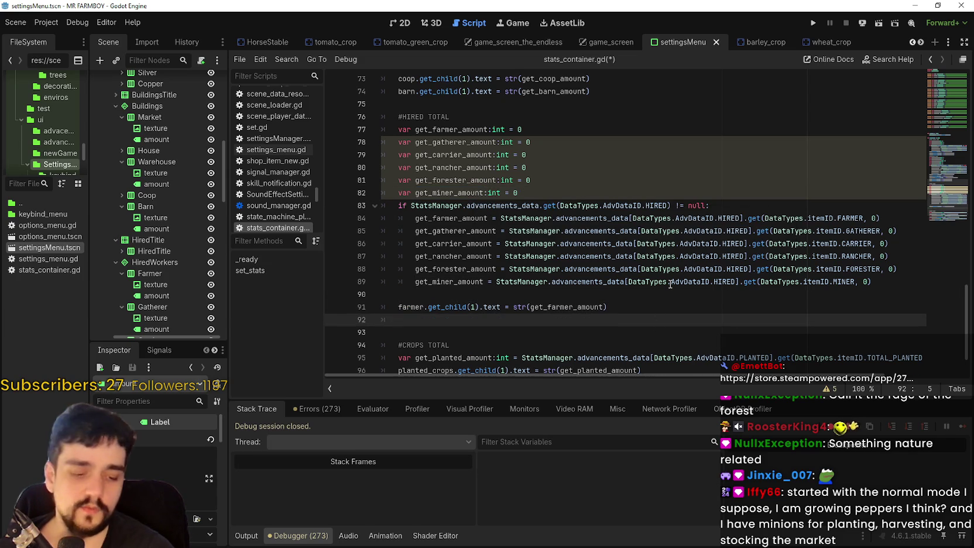
{"action": "key", "text": "ctrl+v"}
{"action": "key", "text": "Return"}
{"action": "key", "text": "ctrl+v"}
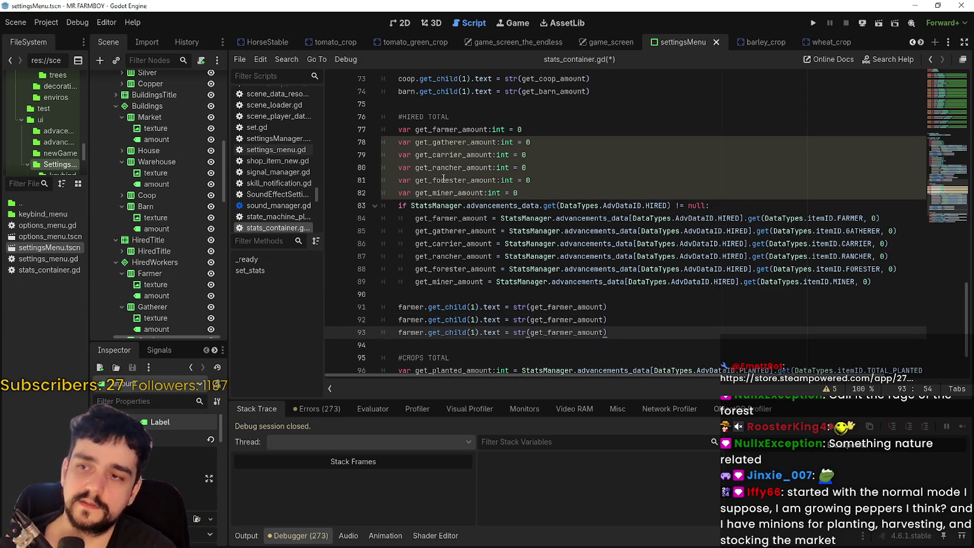
Rename the label in the two copies to gatherer and carrier
{"action": "double_click", "coordinate": [401, 319]}
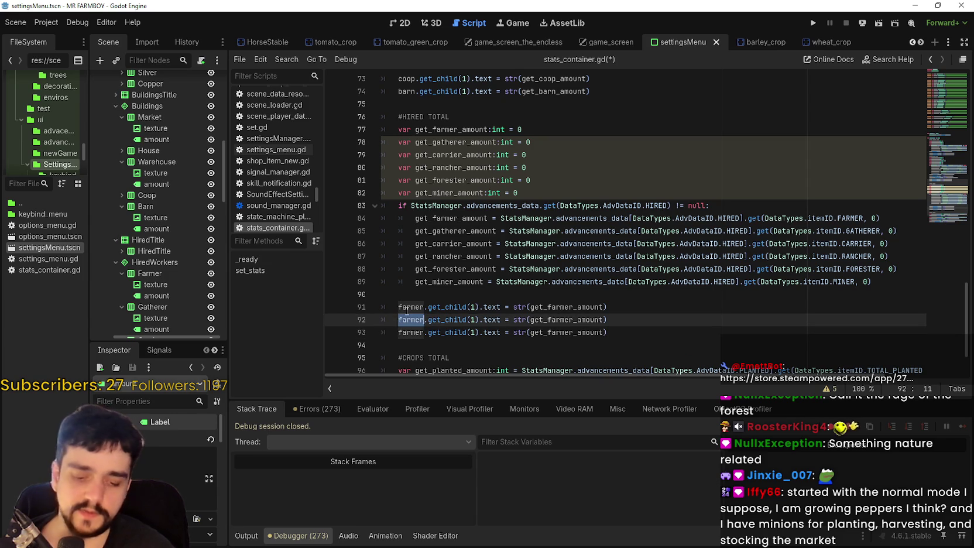
{"action": "type", "text": "gath"}
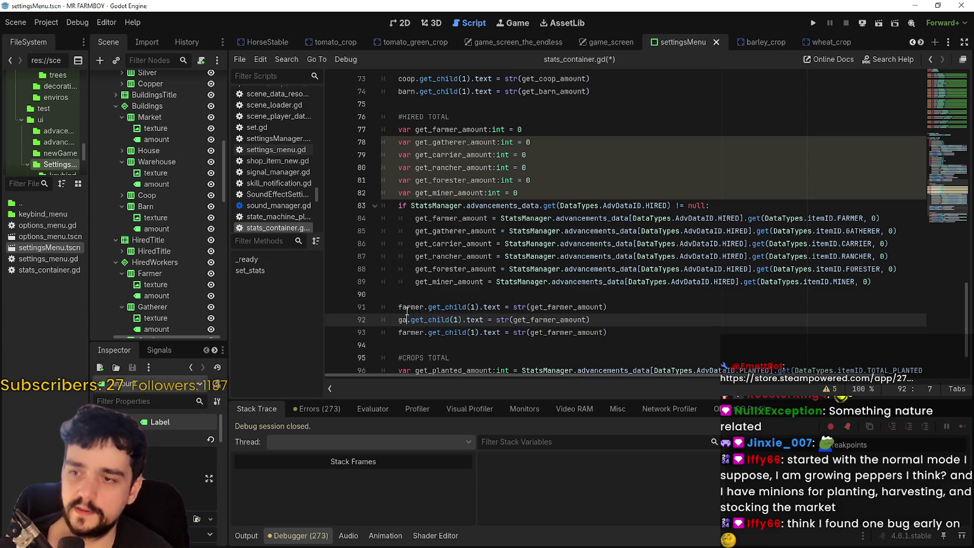
{"action": "type", "text": "er"}
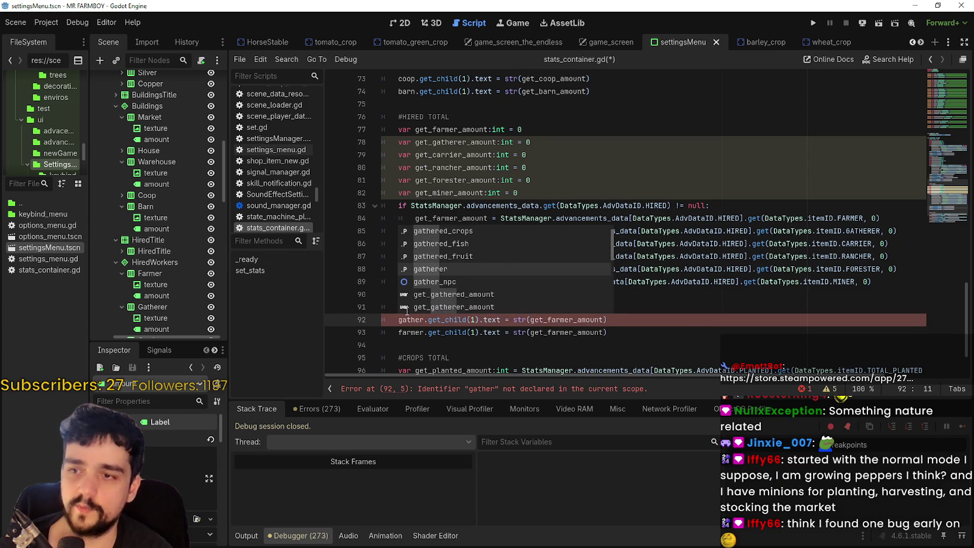
{"action": "key", "text": "Return"}
{"action": "double_click", "coordinate": [409, 332]}
{"action": "double_click", "coordinate": [416, 321]}
{"action": "double_click", "coordinate": [408, 331]}
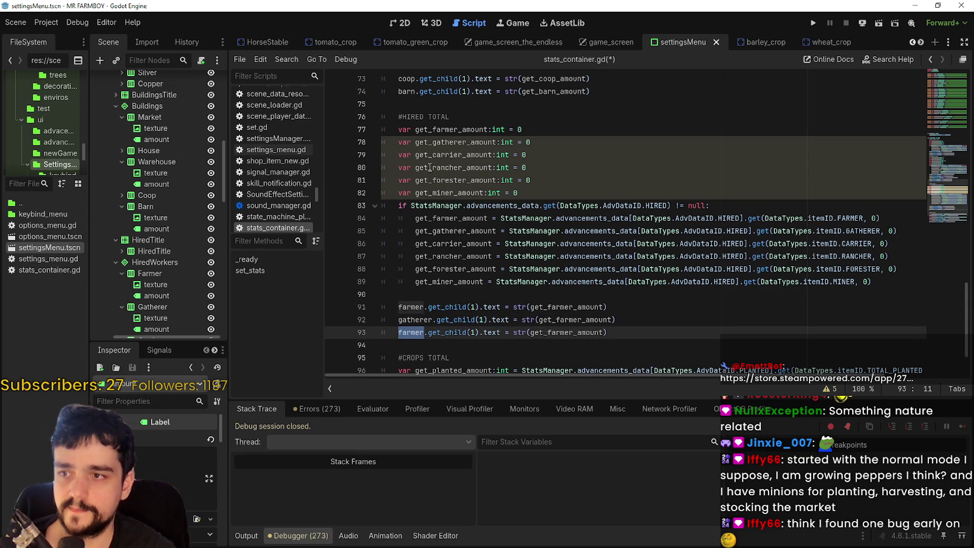
{"action": "type", "text": "carr"}
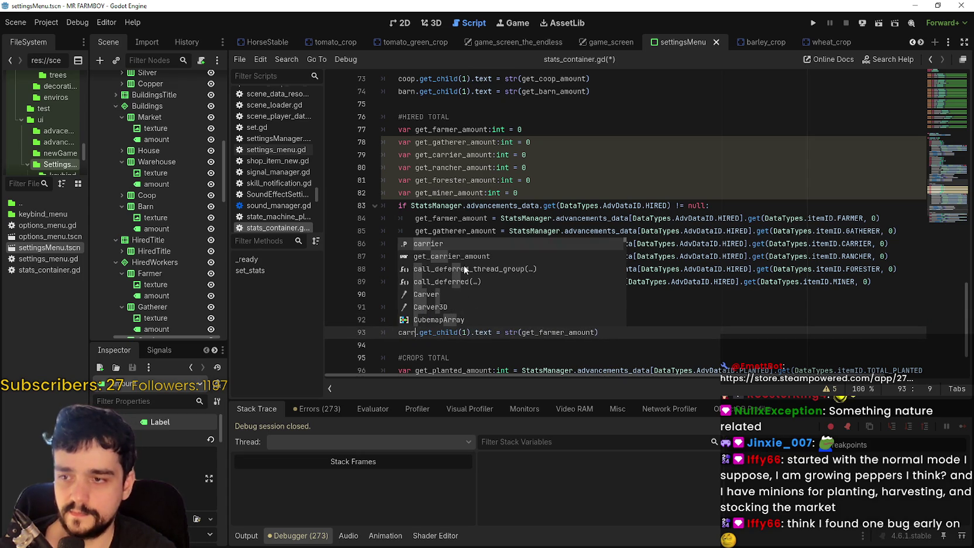
{"action": "key", "text": "Return"}
Make the gatherer label line display get_gatherer_amount instead of get_farmer_amount
{"action": "double_click", "coordinate": [415, 320]}
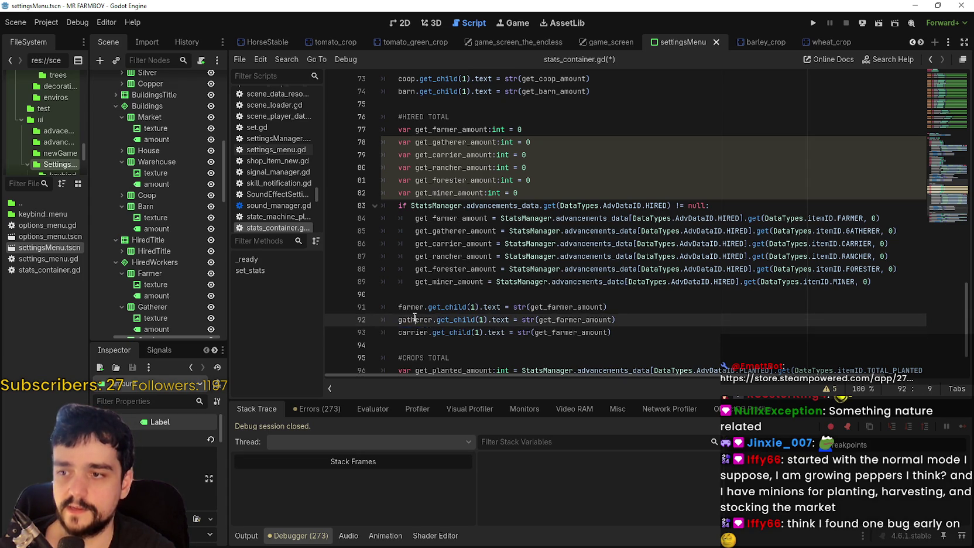
{"action": "left_click", "coordinate": [580, 332]}
{"action": "left_click", "coordinate": [576, 308]}
{"action": "scroll", "coordinate": [571, 293], "scroll_direction": "down", "scroll_amount": 2}
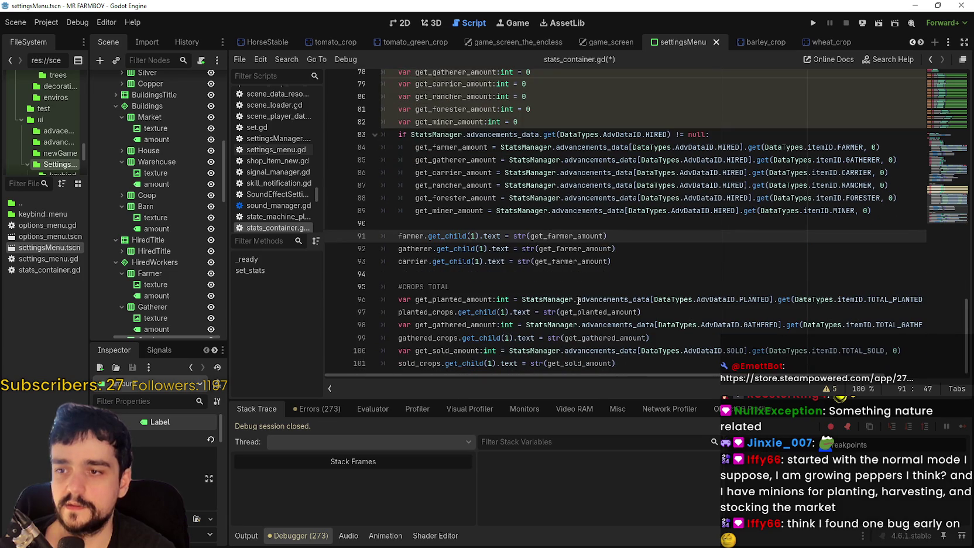
{"action": "left_click", "coordinate": [563, 276]}
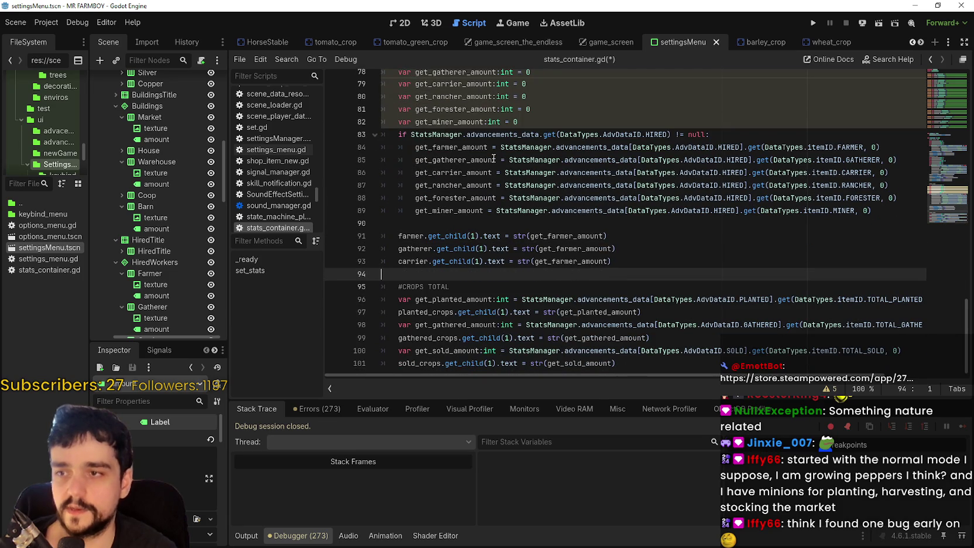
{"action": "double_click", "coordinate": [456, 160]}
{"action": "key", "text": "ctrl+c"}
{"action": "double_click", "coordinate": [571, 248]}
{"action": "key", "text": "ctrl+v"}
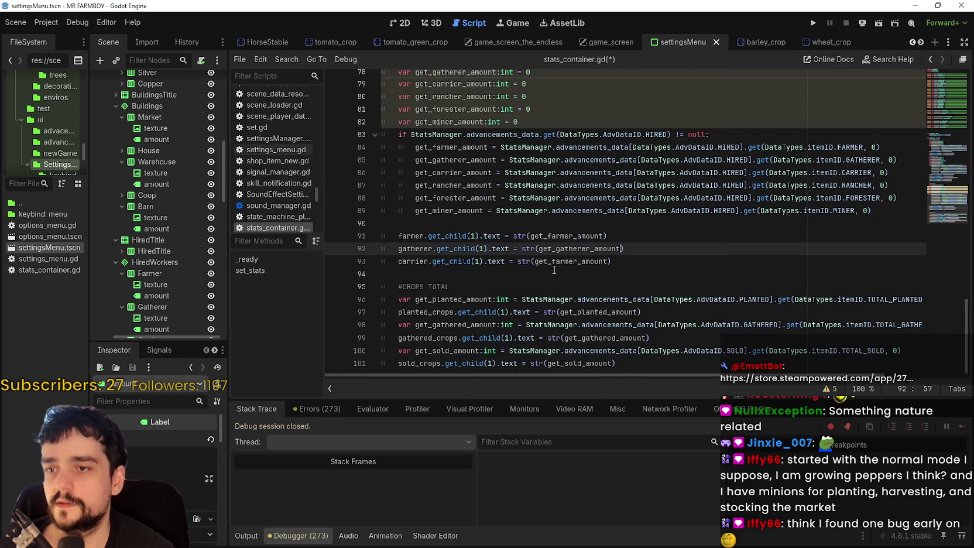
{"action": "key", "text": "Down"}
{"action": "key", "text": "Down"}
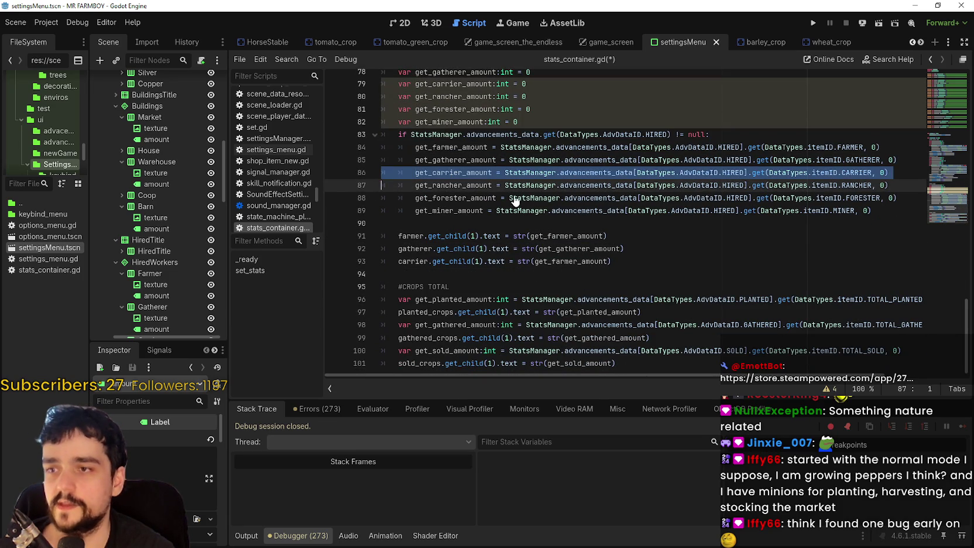
Make the carrier label line display get_carrier_amount instead of get_farmer_amount
{"action": "double_click", "coordinate": [450, 172]}
{"action": "key", "text": "ctrl+c"}
{"action": "double_click", "coordinate": [588, 264]}
{"action": "key", "text": "ctrl+v"}
{"action": "left_click", "coordinate": [489, 265]}
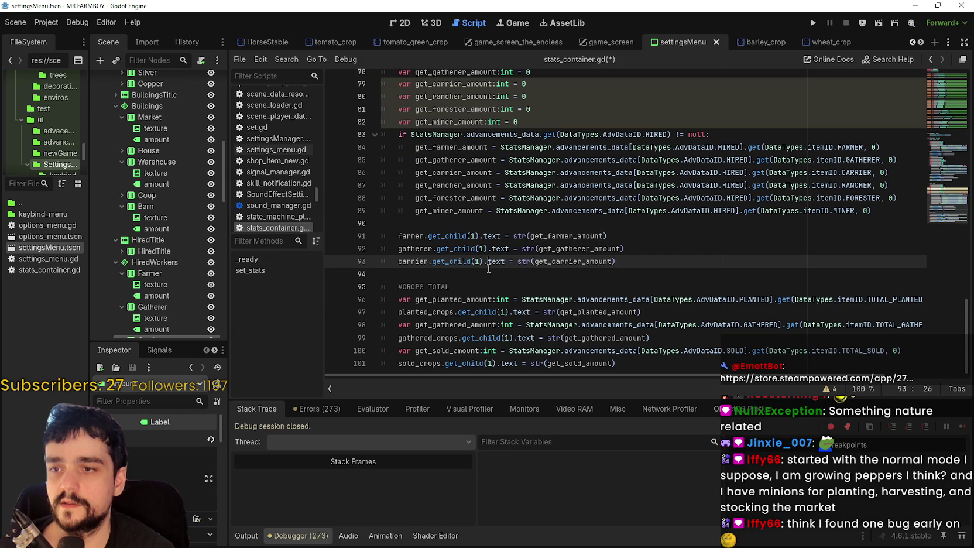
{"action": "left_click", "coordinate": [712, 268]}
{"action": "scroll", "coordinate": [712, 272], "scroll_direction": "up", "scroll_amount": 1}
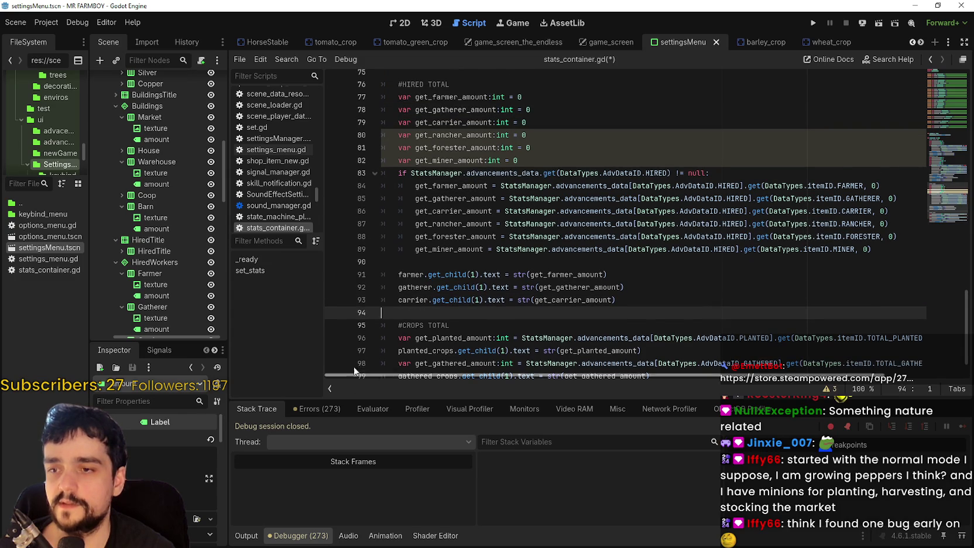
{"action": "left_click", "coordinate": [445, 261]}
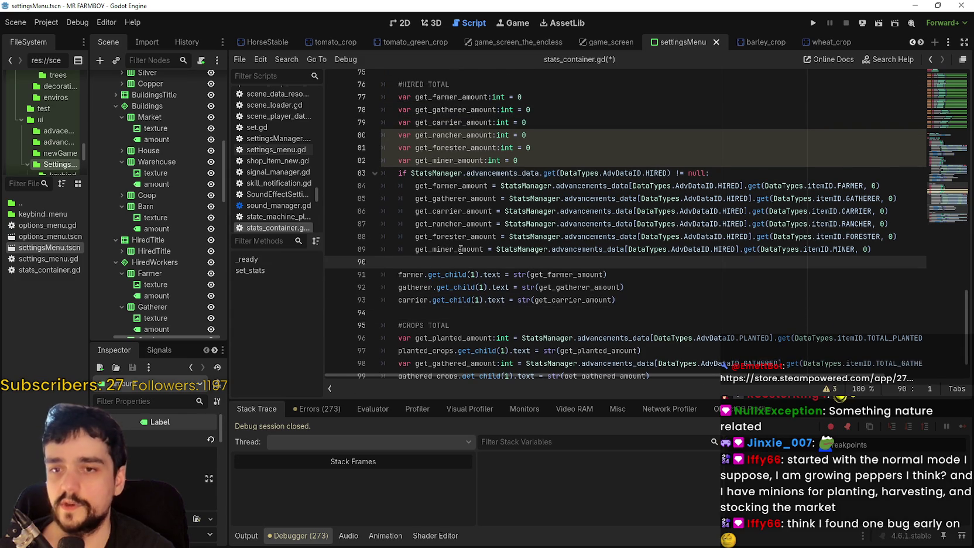
{"action": "scroll", "coordinate": [462, 249], "scroll_direction": "down", "scroll_amount": 1}
{"action": "left_click", "coordinate": [418, 273]}
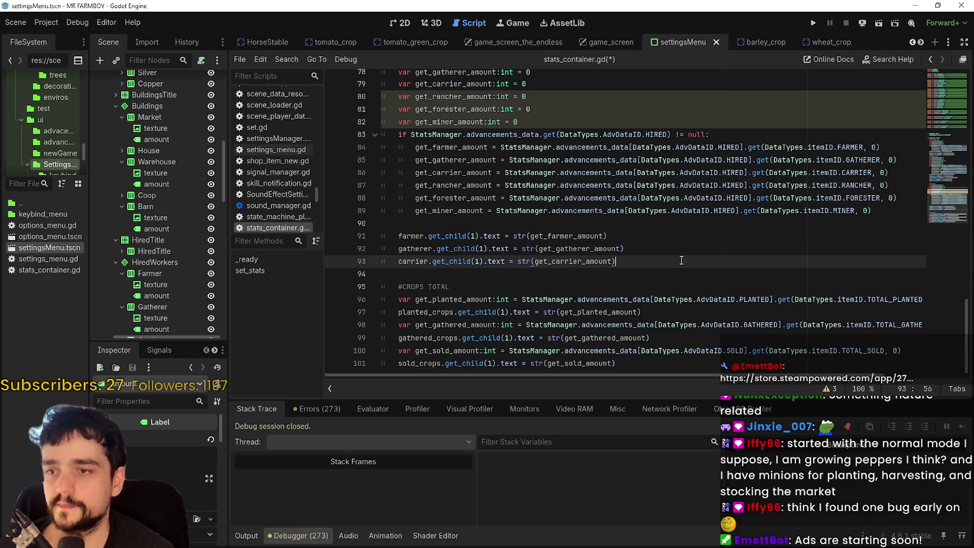
{"action": "left_click_drag", "start_coordinate": [681, 260], "coordinate": [361, 253]}
{"action": "double_click", "coordinate": [454, 97]}
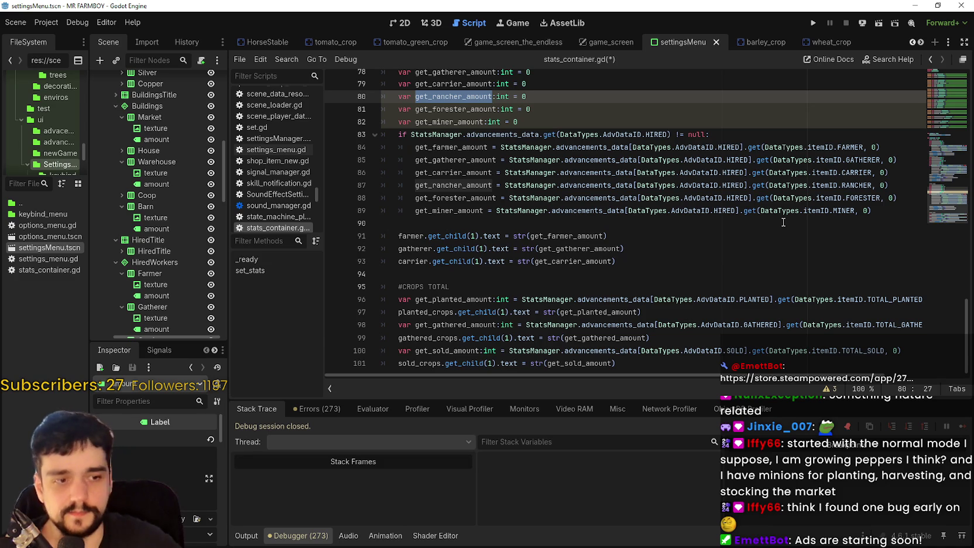
{"action": "left_click", "coordinate": [461, 223]}
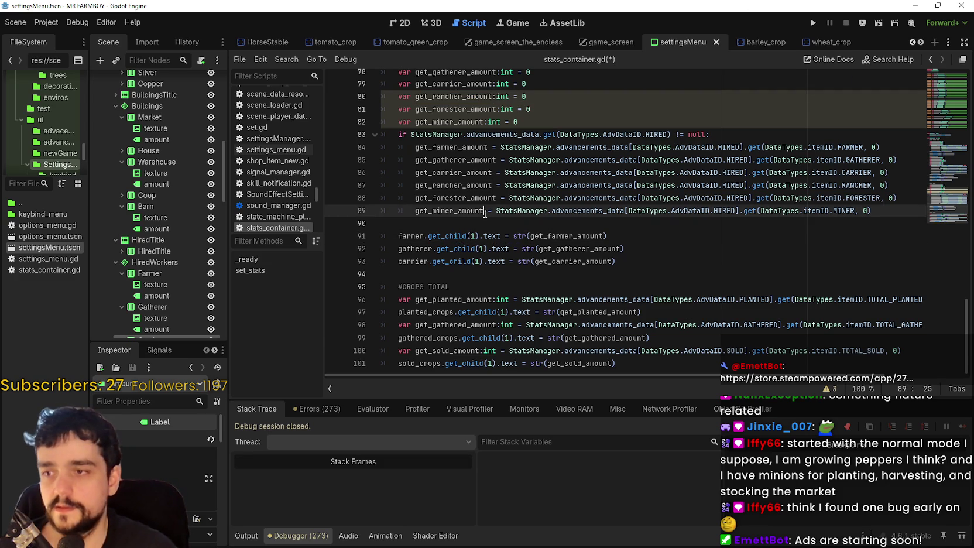
{"action": "scroll", "coordinate": [549, 247], "scroll_direction": "up", "scroll_amount": 1}
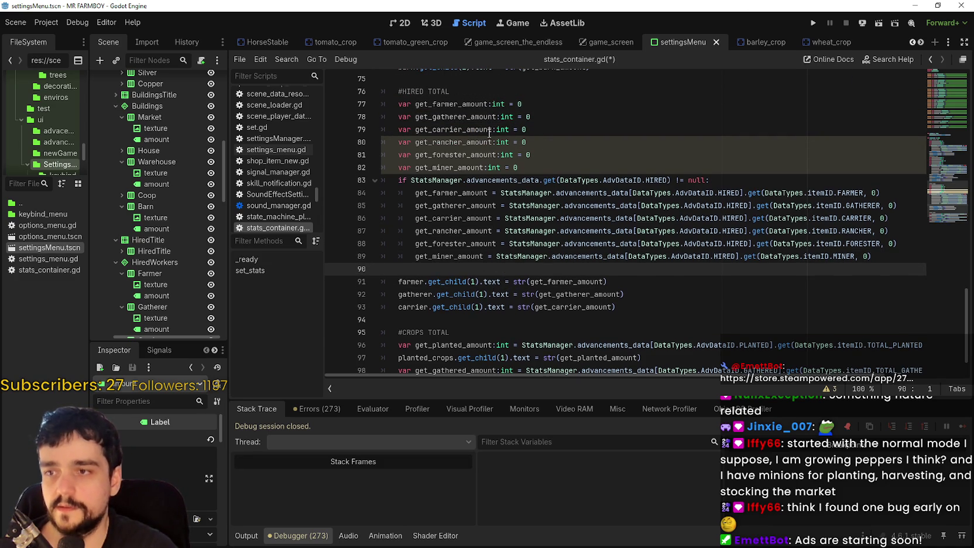
{"action": "double_click", "coordinate": [474, 140]}
{"action": "left_click", "coordinate": [455, 269]}
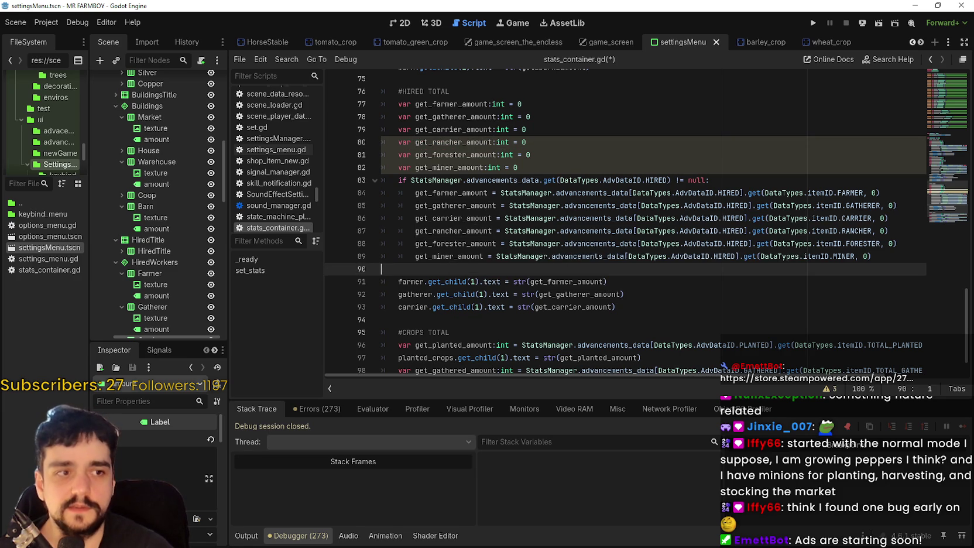
{"action": "left_click", "coordinate": [615, 267]}
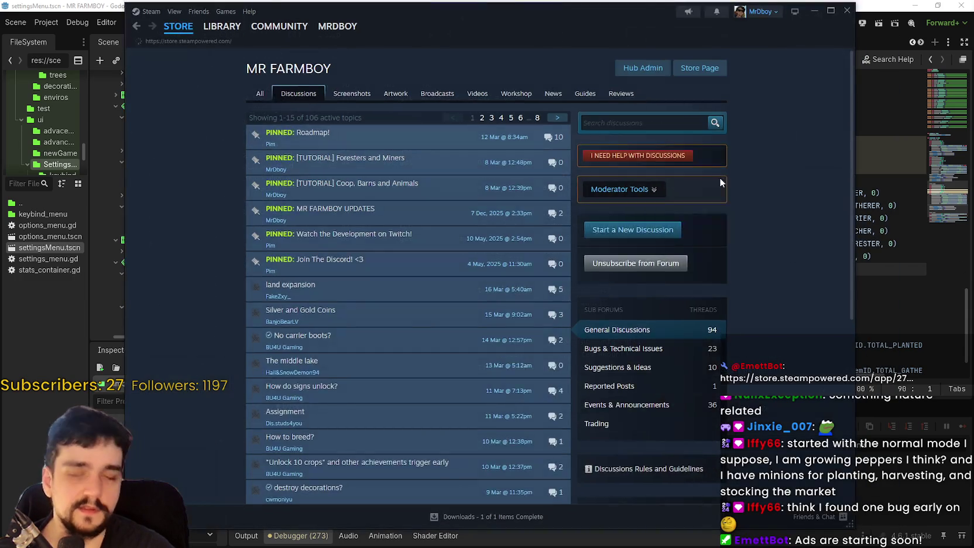
{"action": "left_click", "coordinate": [177, 25]}
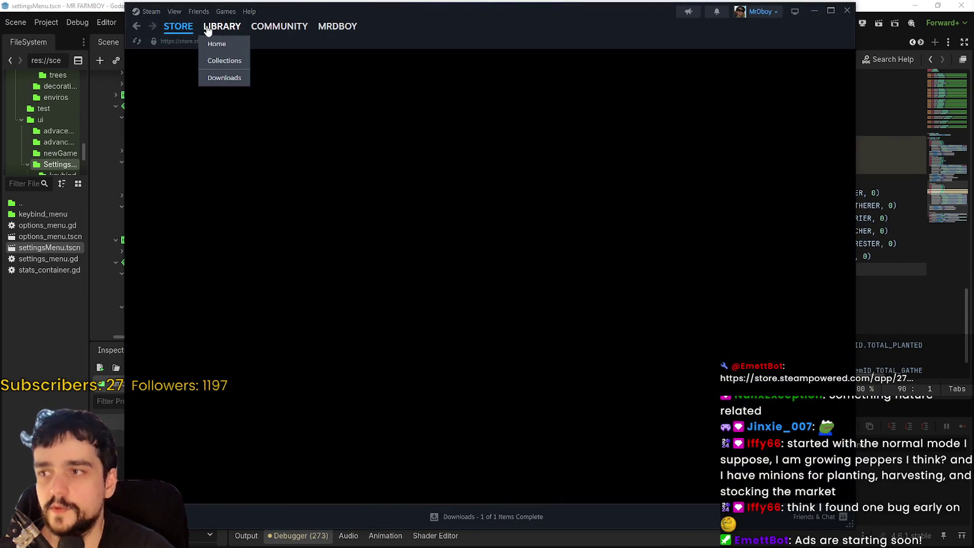
{"action": "left_click", "coordinate": [214, 27]}
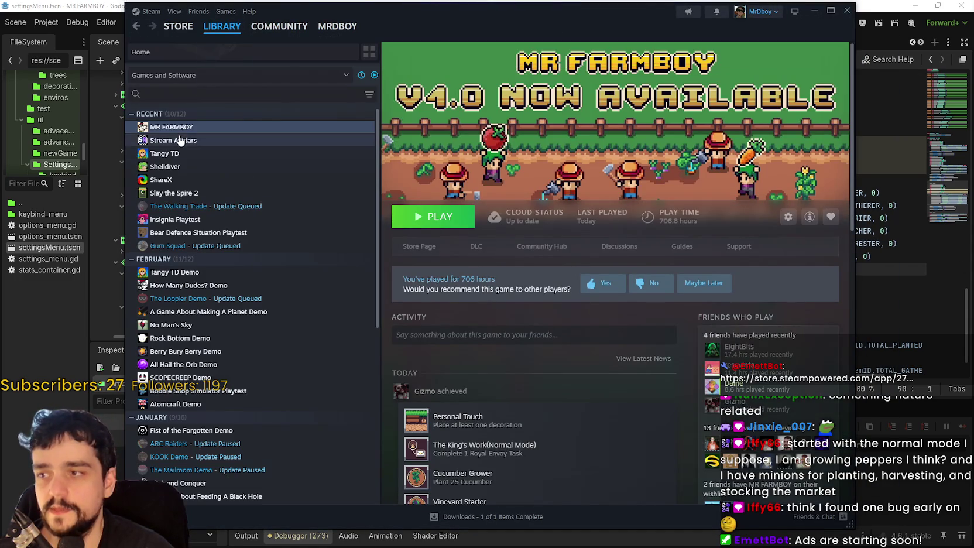
{"action": "left_click", "coordinate": [534, 248]}
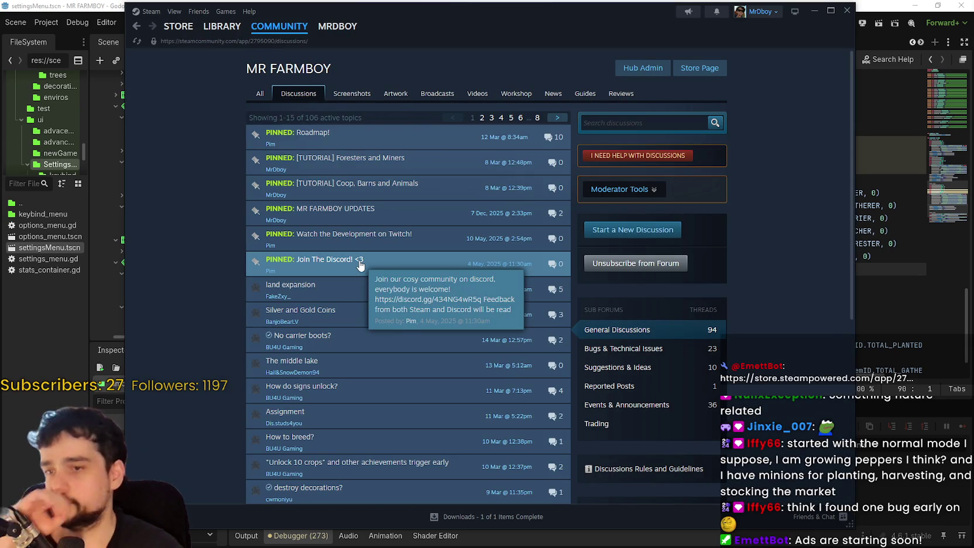
{"action": "scroll", "coordinate": [527, 316], "scroll_direction": "down", "scroll_amount": 1}
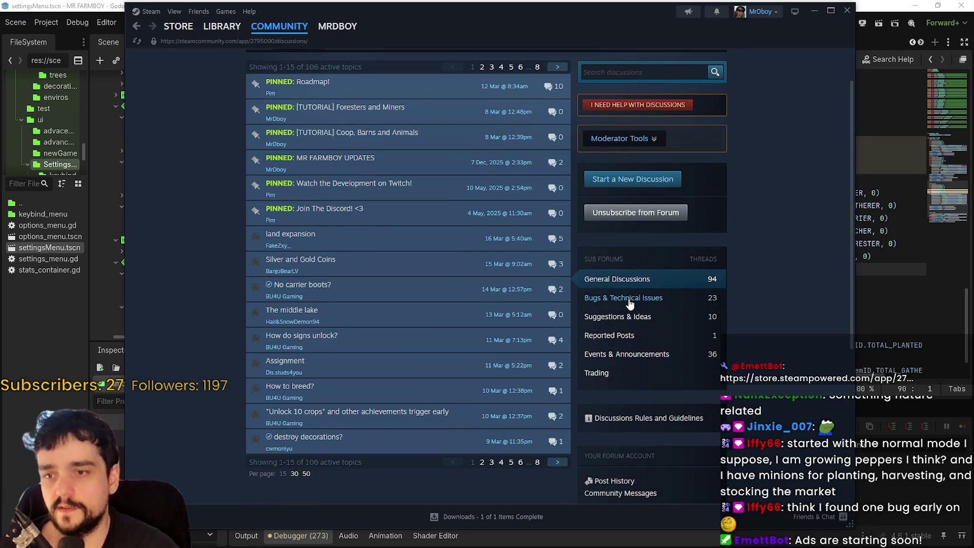
{"action": "left_click", "coordinate": [629, 300]}
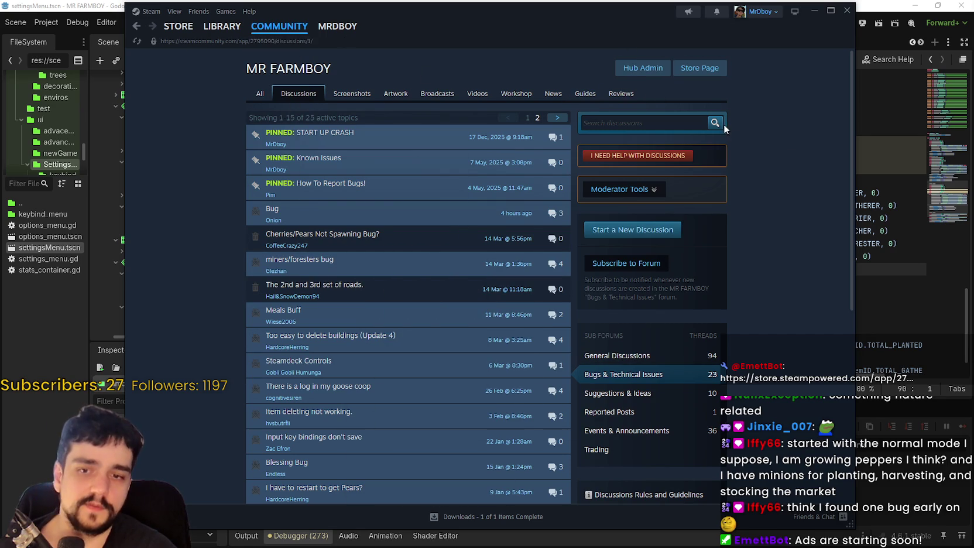
{"action": "left_click", "coordinate": [814, 10]}
{"action": "left_click", "coordinate": [595, 257]}
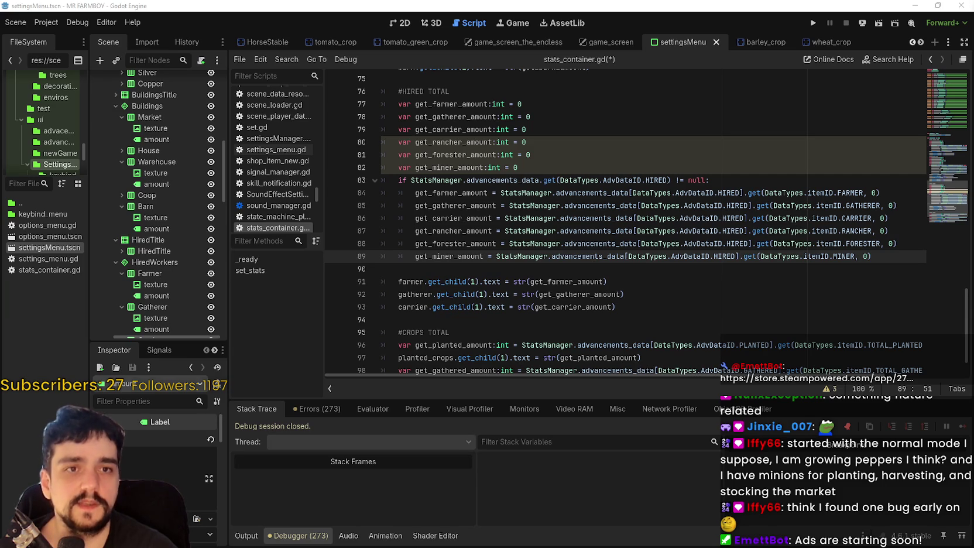
Review the hired lookup lines 85–89 for gatherer, carrier, rancher, forester and miner
{"action": "left_click", "coordinate": [445, 278]}
{"action": "key", "text": "Up"}
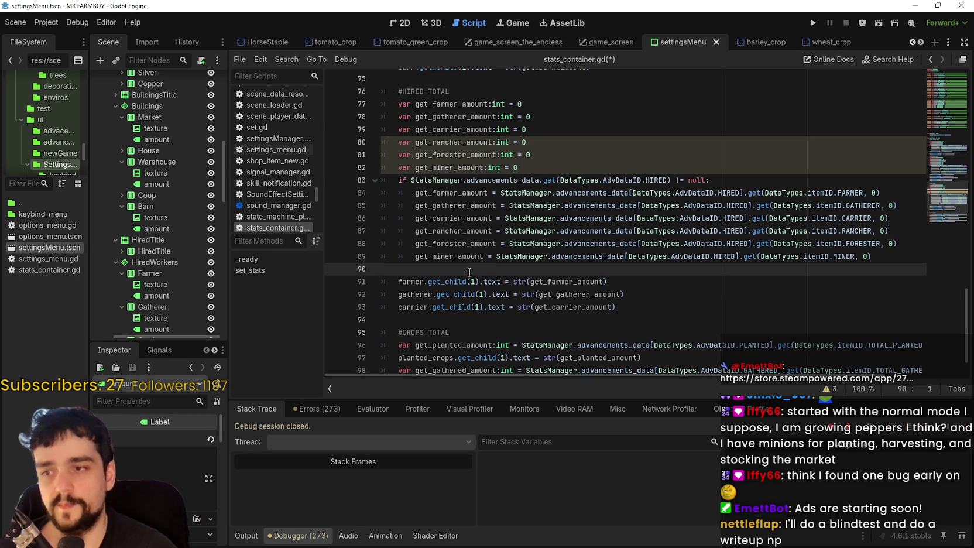
{"action": "mouse_move", "coordinate": [479, 258]}
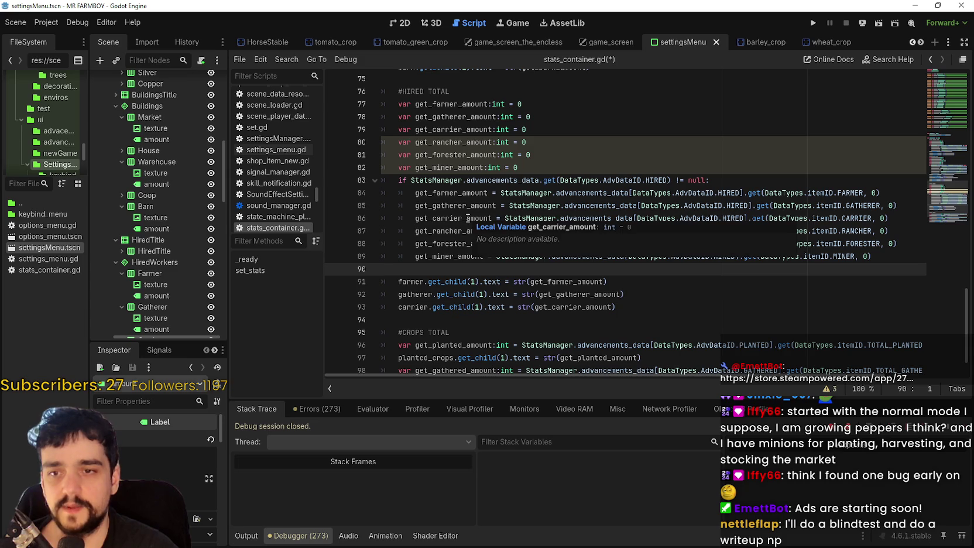
{"action": "left_click", "coordinate": [762, 185]}
{"action": "mouse_move", "coordinate": [902, 257]}
{"action": "left_mouse_down"}
{"action": "mouse_move", "coordinate": [410, 217]}
{"action": "mouse_move", "coordinate": [383, 206]}
{"action": "mouse_move", "coordinate": [371, 231]}
{"action": "left_mouse_up"}
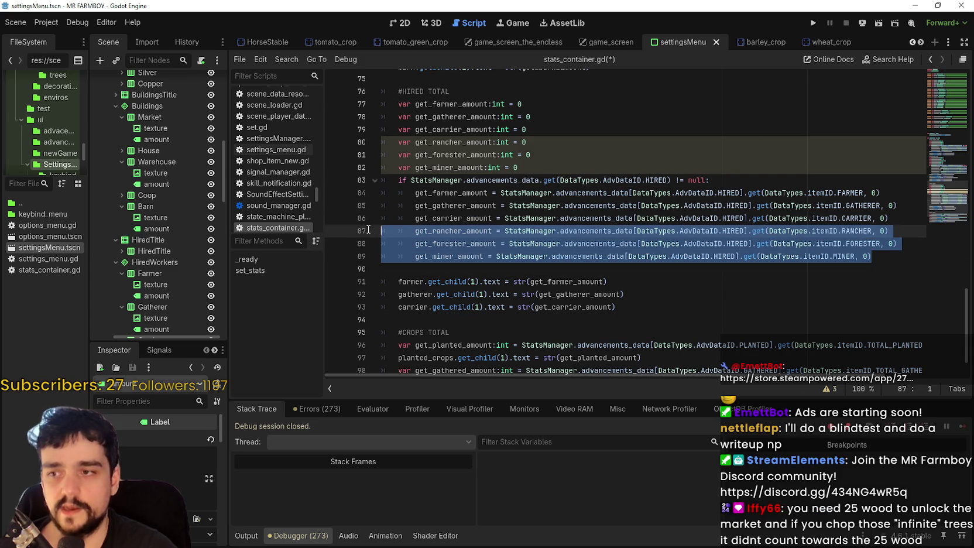
{"action": "left_click", "coordinate": [884, 255]}
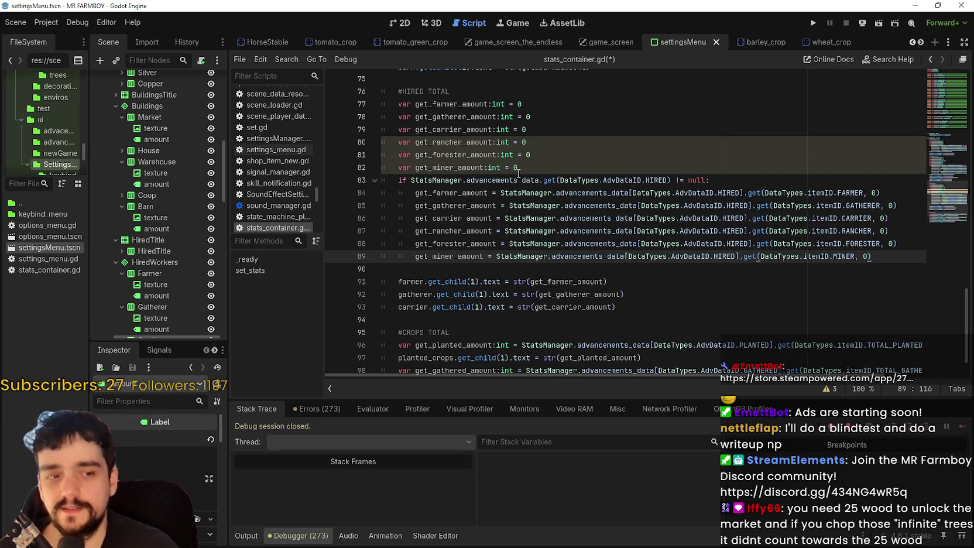
{"action": "left_click", "coordinate": [418, 268]}
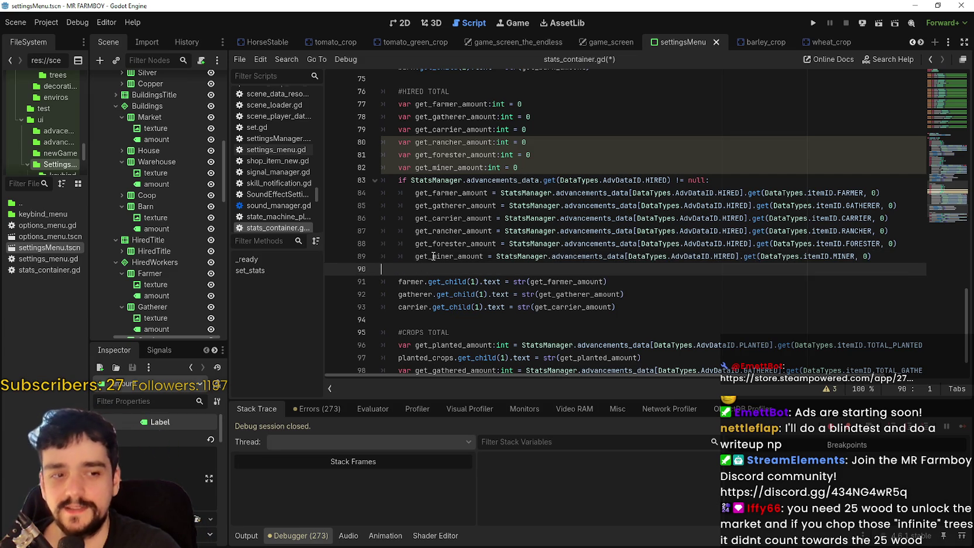
{"action": "scroll", "coordinate": [427, 264], "scroll_direction": "down", "scroll_amount": 1}
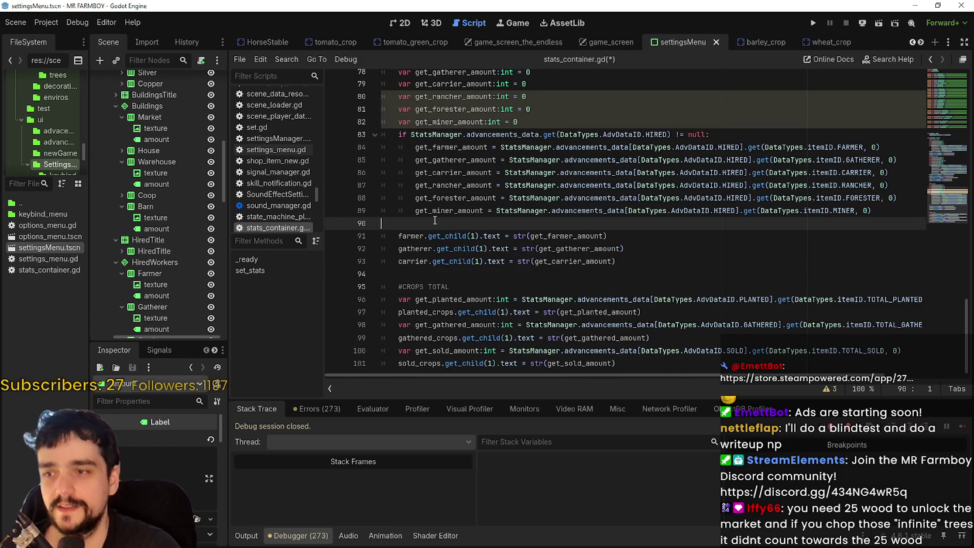
{"action": "scroll", "coordinate": [429, 232], "scroll_direction": "up", "scroll_amount": 1}
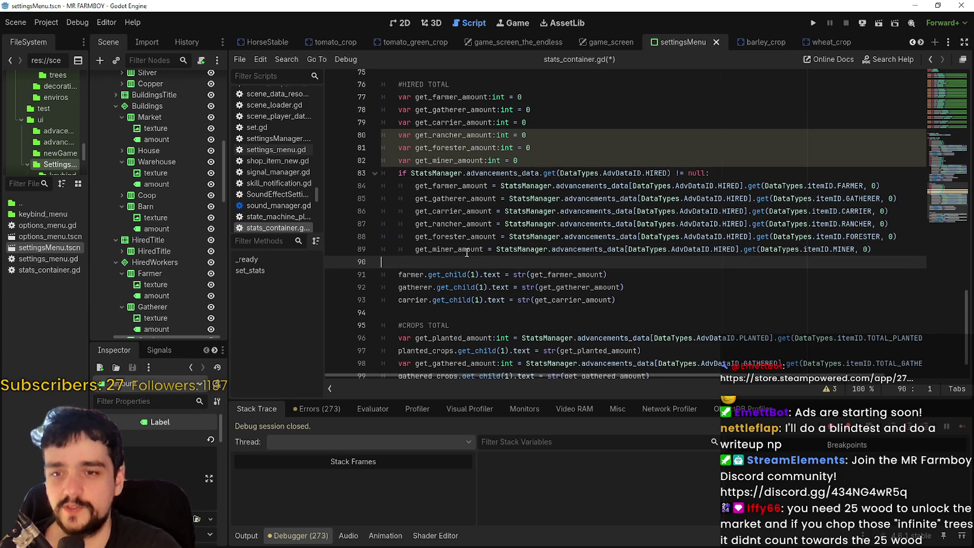
{"action": "left_click_drag", "start_coordinate": [872, 249], "coordinate": [459, 173]}
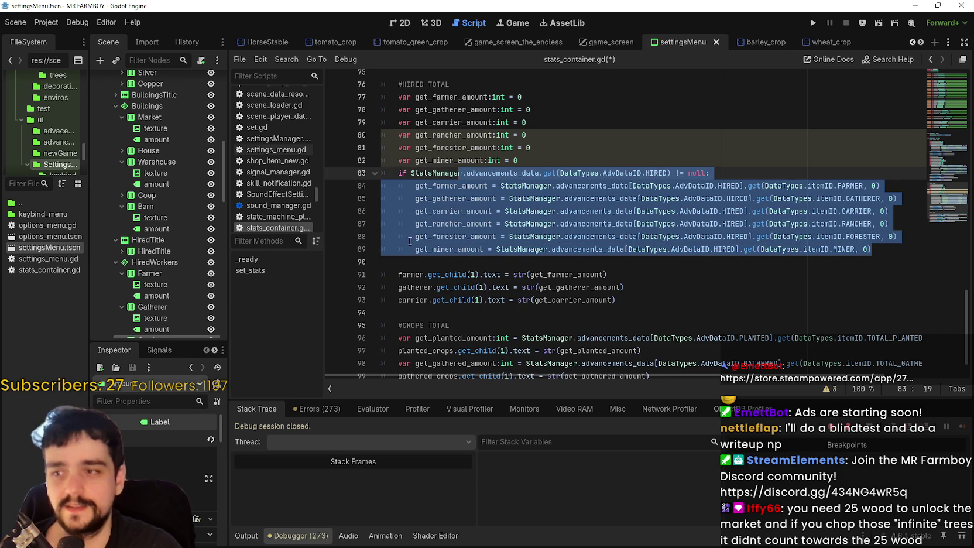
{"action": "left_click", "coordinate": [413, 261]}
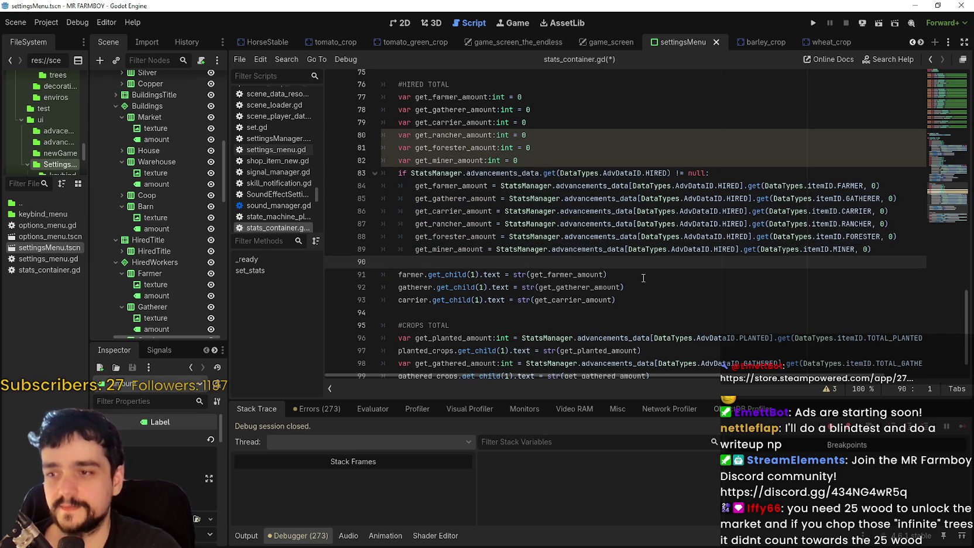
Inspect the gatherer and carrier label assignment lines below the farmer line
{"action": "scroll", "coordinate": [643, 278], "scroll_direction": "up", "scroll_amount": 1}
{"action": "left_click", "coordinate": [450, 287]}
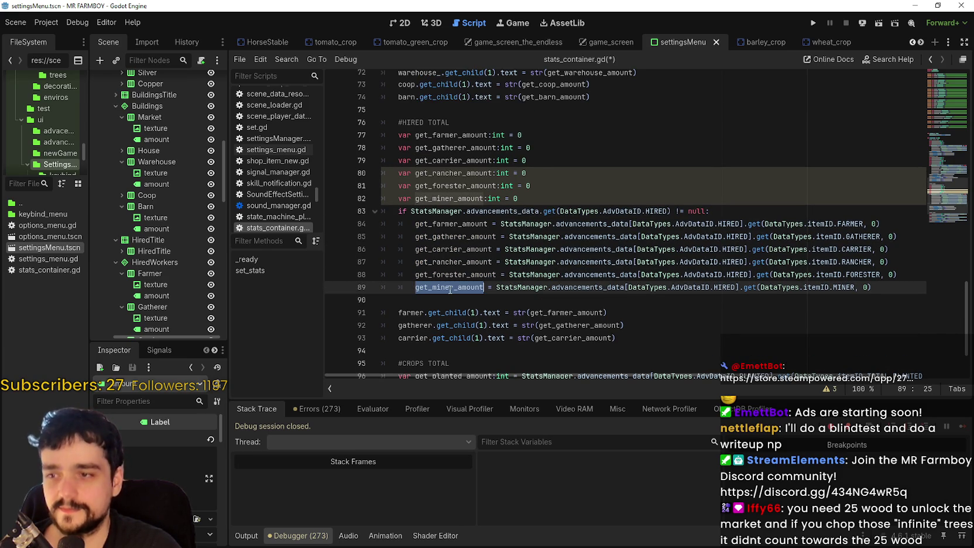
{"action": "left_click_drag", "start_coordinate": [638, 340], "coordinate": [479, 339]}
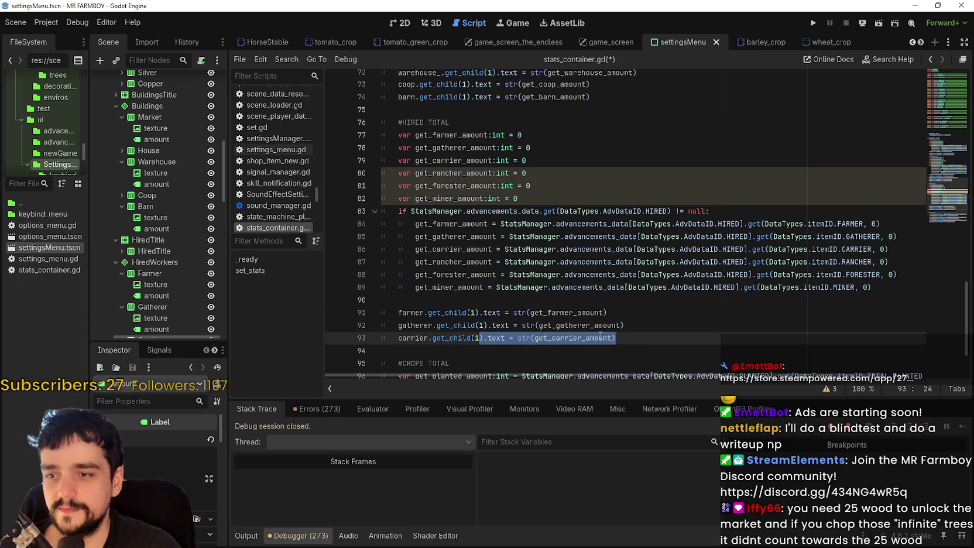
{"action": "double_click", "coordinate": [579, 325]}
{"action": "scroll", "coordinate": [614, 334], "scroll_direction": "down", "scroll_amount": 1}
{"action": "left_click_drag", "start_coordinate": [615, 300], "coordinate": [398, 299]}
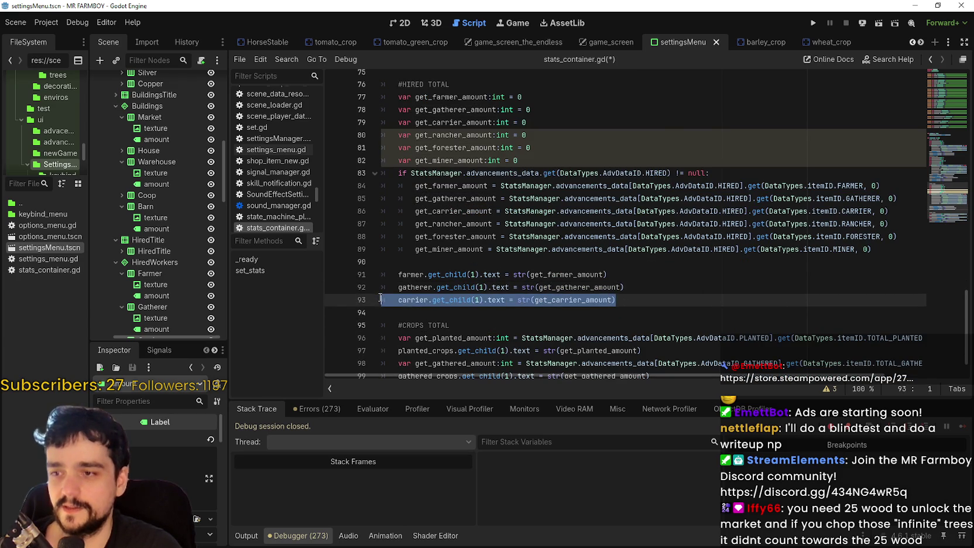
Duplicate the carrier label line and rename the copy to rancher using get_rancher_amount
{"action": "key", "text": "ctrl+c"}
{"action": "left_click", "coordinate": [650, 300]}
{"action": "key", "text": "Return"}
{"action": "key", "text": "ctrl+v"}
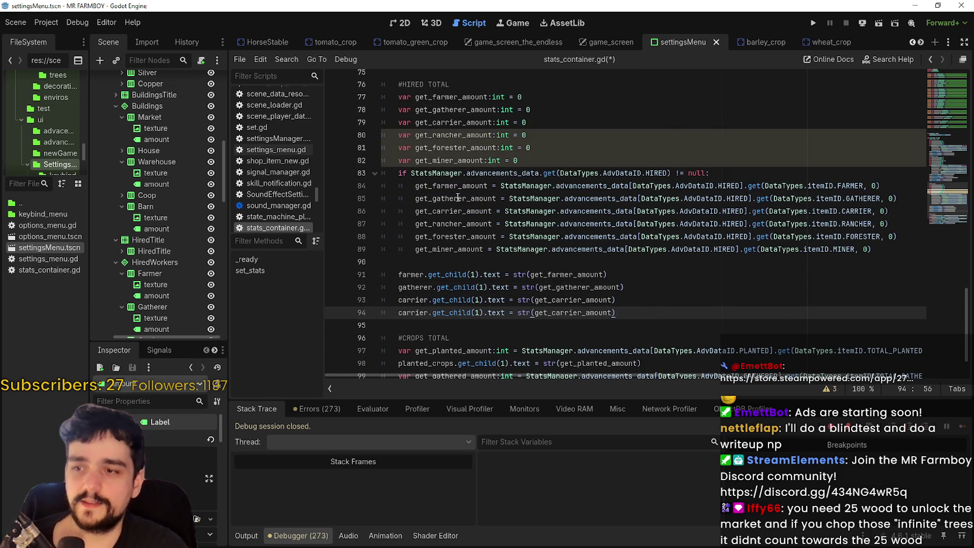
{"action": "double_click", "coordinate": [455, 147]}
{"action": "double_click", "coordinate": [456, 135]}
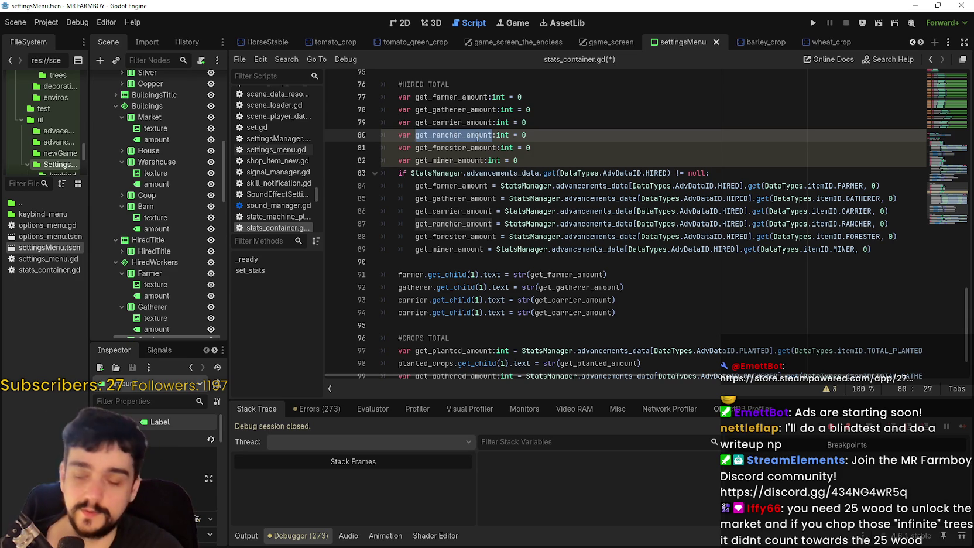
{"action": "double_click", "coordinate": [421, 313]}
{"action": "type", "text": "ran"}
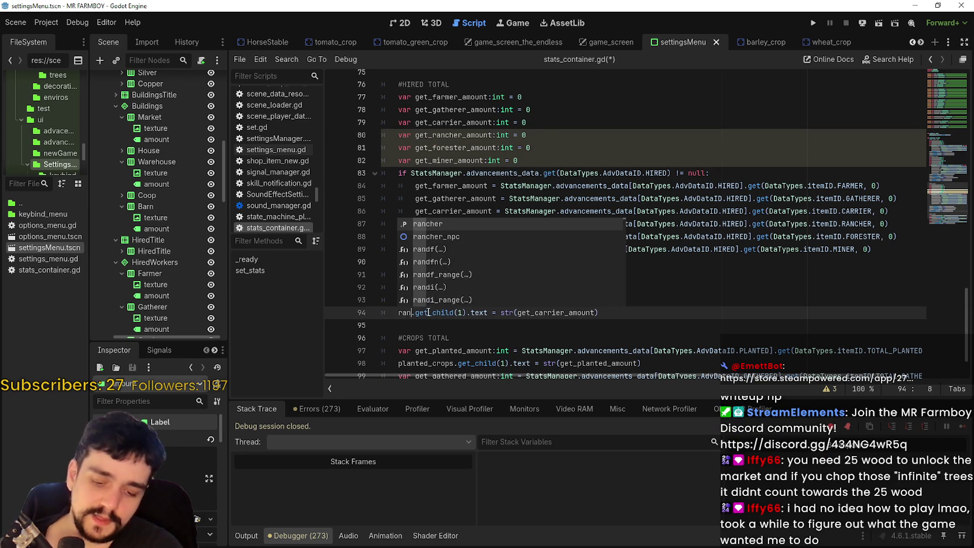
{"action": "type", "text": "cher"}
{"action": "key", "text": "Escape"}
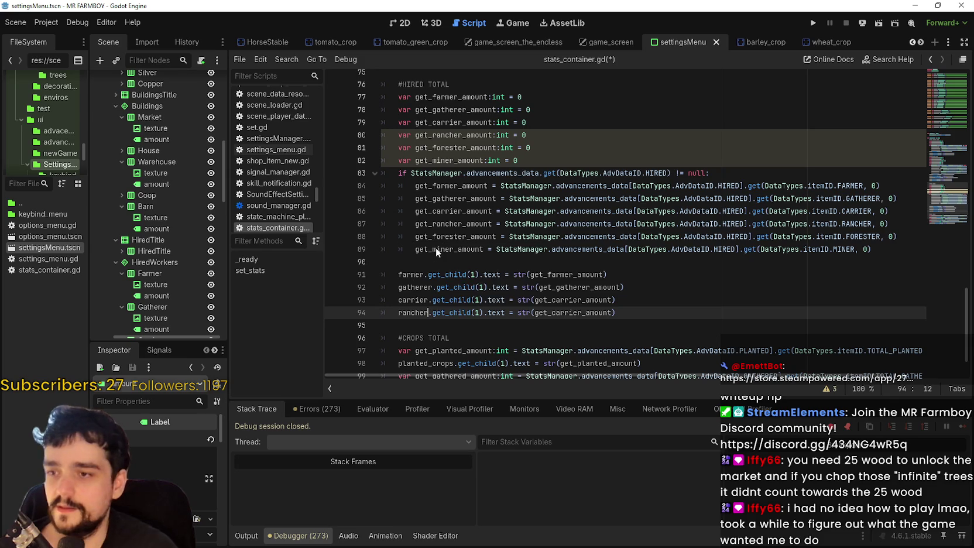
{"action": "left_click", "coordinate": [555, 300]}
{"action": "left_click_drag", "start_coordinate": [582, 312], "coordinate": [553, 313]}
{"action": "scroll", "coordinate": [645, 330], "scroll_direction": "down", "scroll_amount": 2}
{"action": "type", "text": "rancher"}
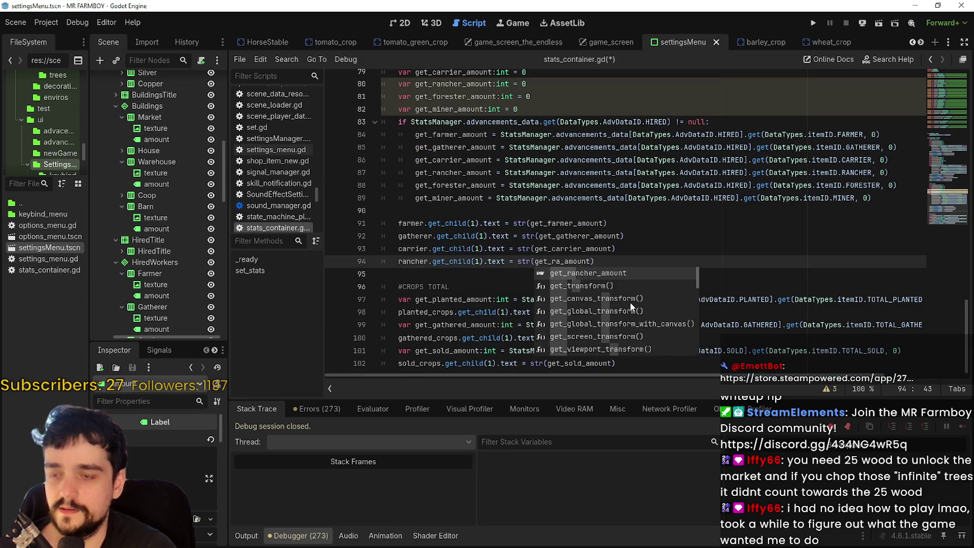
Copy the rancher line twice and rename the new labels to forester and miner
{"action": "left_click_drag", "start_coordinate": [619, 261], "coordinate": [397, 261]}
{"action": "key", "text": "ctrl+c"}
{"action": "left_click", "coordinate": [662, 261]}
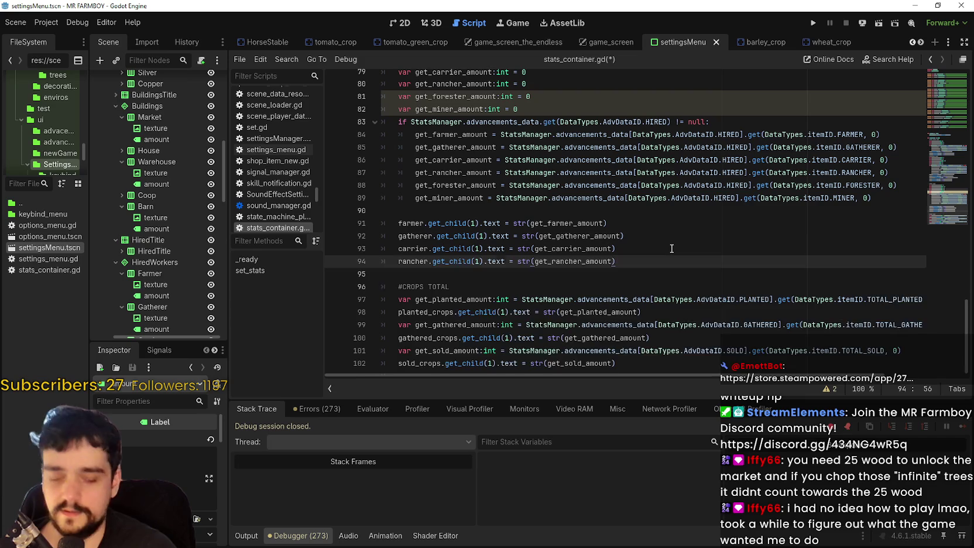
{"action": "key", "text": "Return"}
{"action": "key", "text": "ctrl+v"}
{"action": "key", "text": "Return"}
{"action": "key", "text": "ctrl+v"}
{"action": "double_click", "coordinate": [413, 274]}
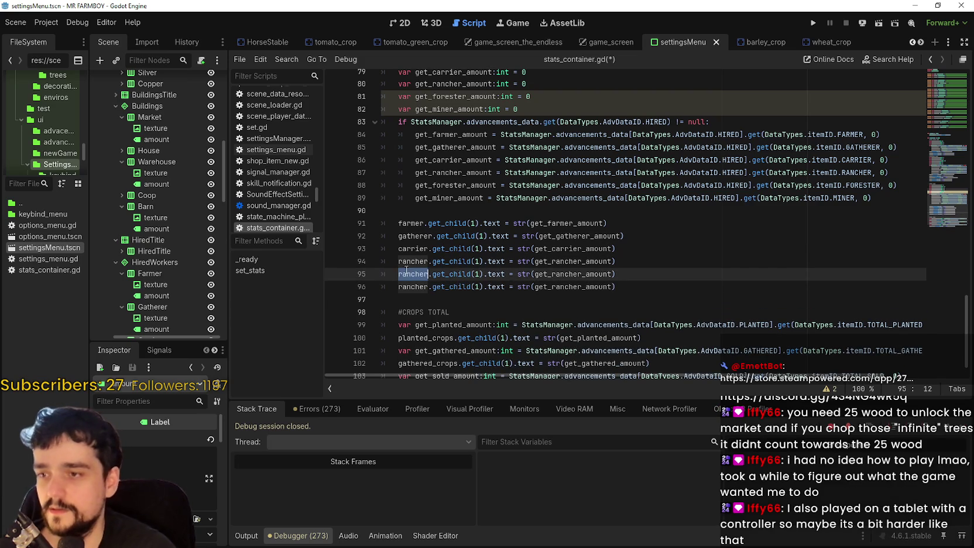
{"action": "type", "text": "forester"}
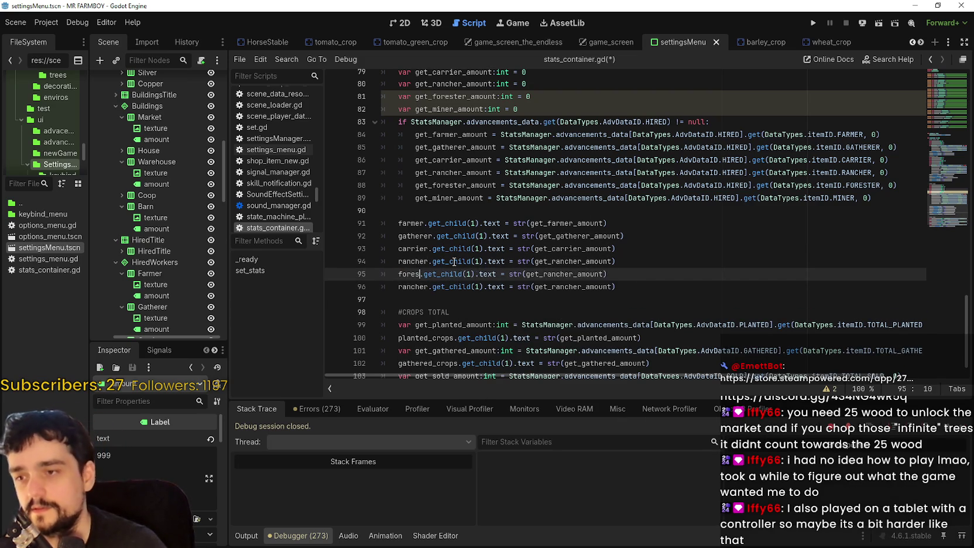
{"action": "key", "text": "Escape"}
{"action": "double_click", "coordinate": [419, 287]}
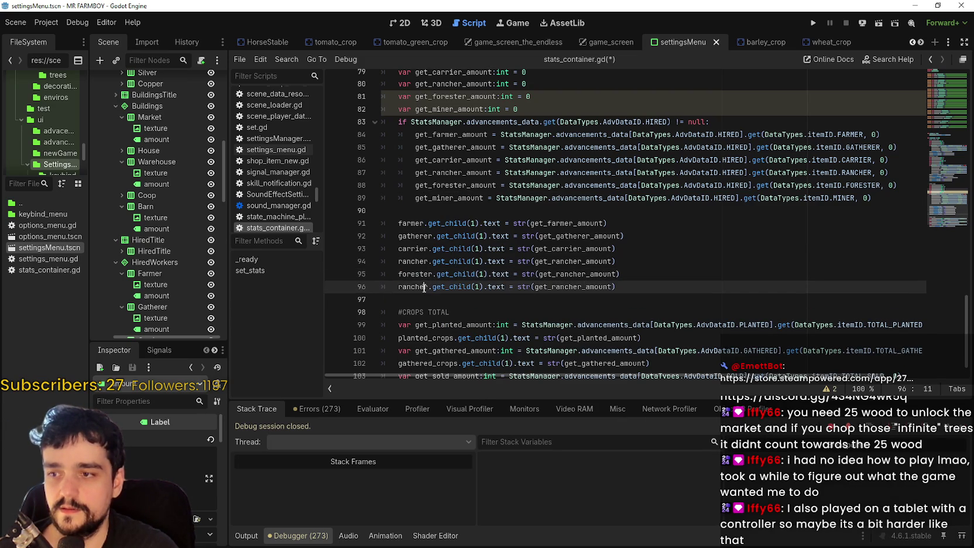
{"action": "type", "text": "miner"}
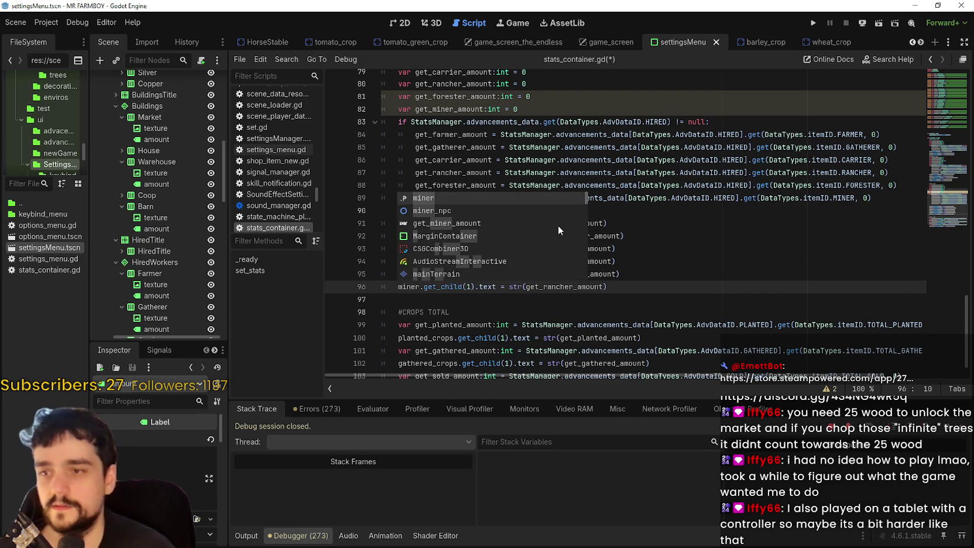
{"action": "left_click", "coordinate": [611, 250]}
Change the copied amount variables to get_forester_amount and get_miner_amount
{"action": "left_click_drag", "start_coordinate": [586, 273], "coordinate": [556, 274]}
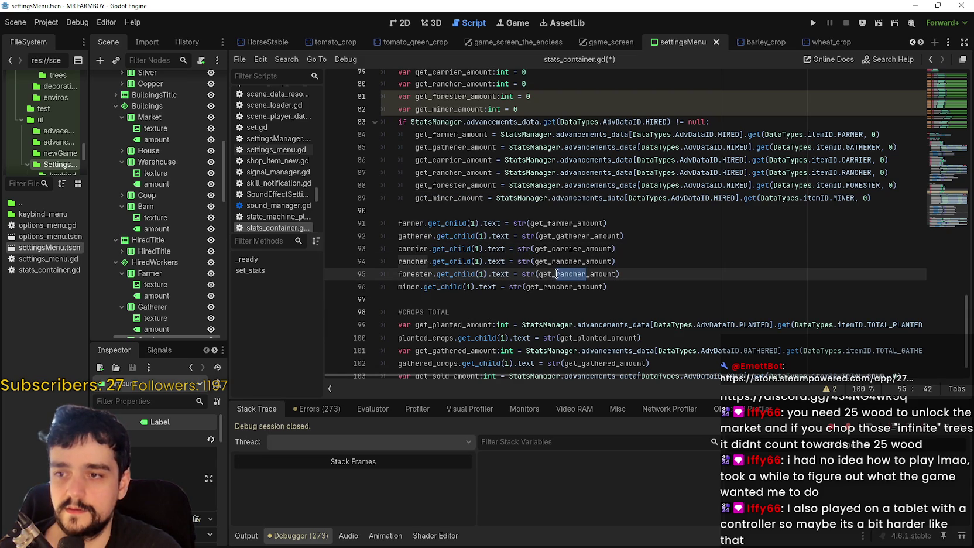
{"action": "type", "text": "forester"}
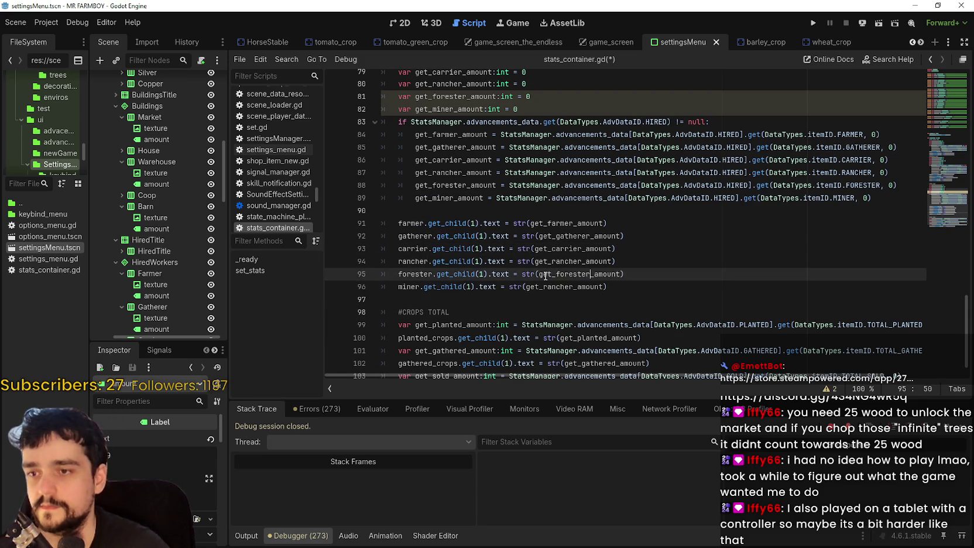
{"action": "left_click", "coordinate": [531, 261]}
{"action": "left_click_drag", "start_coordinate": [570, 286], "coordinate": [545, 287]}
{"action": "type", "text": "miner"}
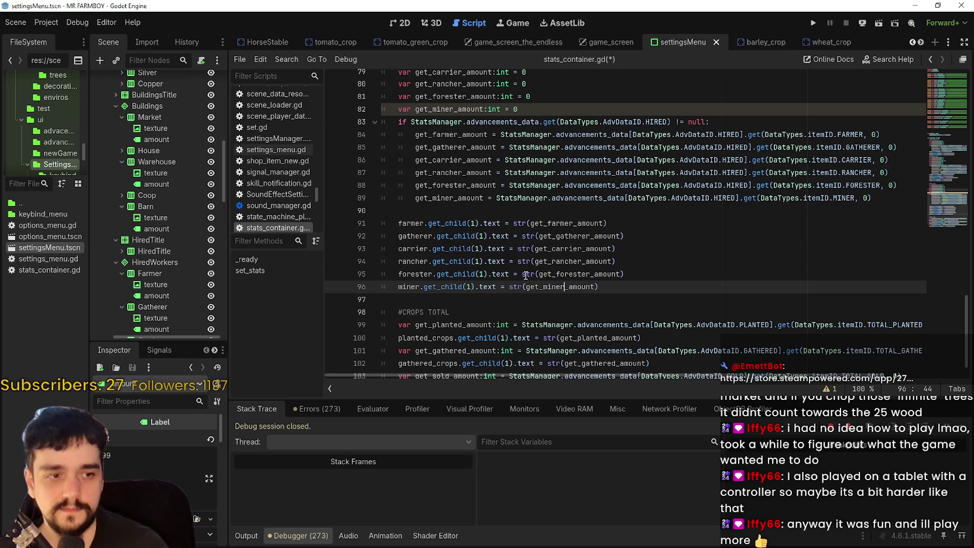
Review the new forester and miner lines and save stats_container.gd
{"action": "scroll", "coordinate": [526, 275], "scroll_direction": "up", "scroll_amount": 1}
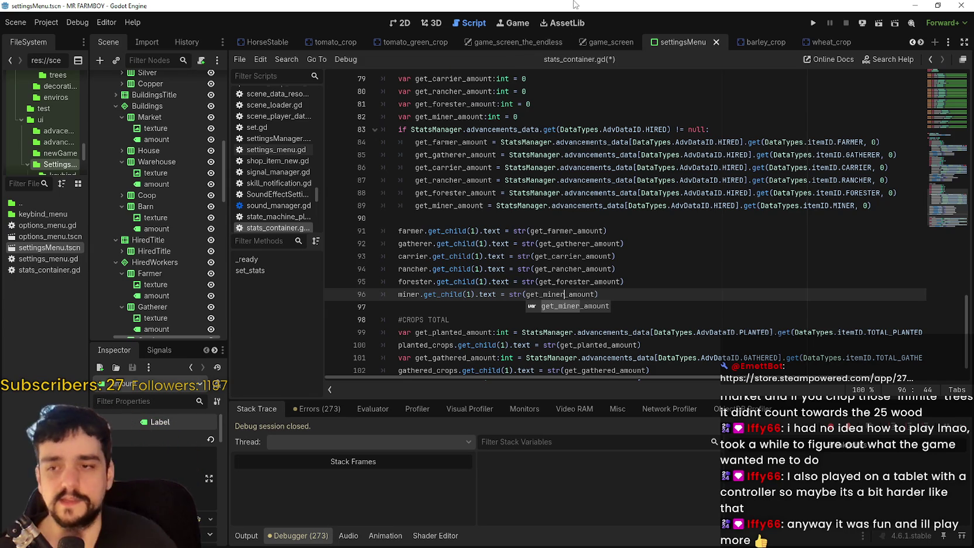
{"action": "key", "text": "Escape"}
{"action": "key", "text": "Down"}
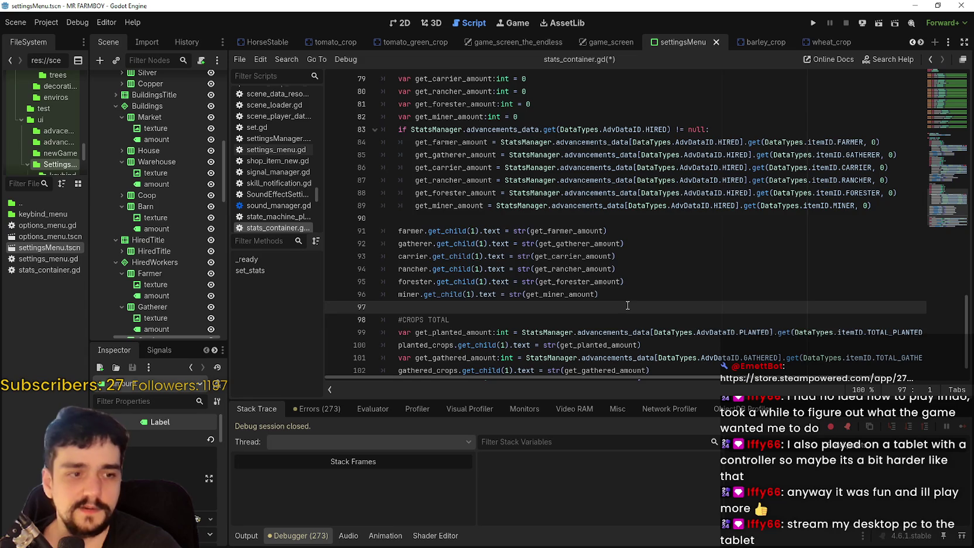
{"action": "scroll", "coordinate": [627, 305], "scroll_direction": "down", "scroll_amount": 2}
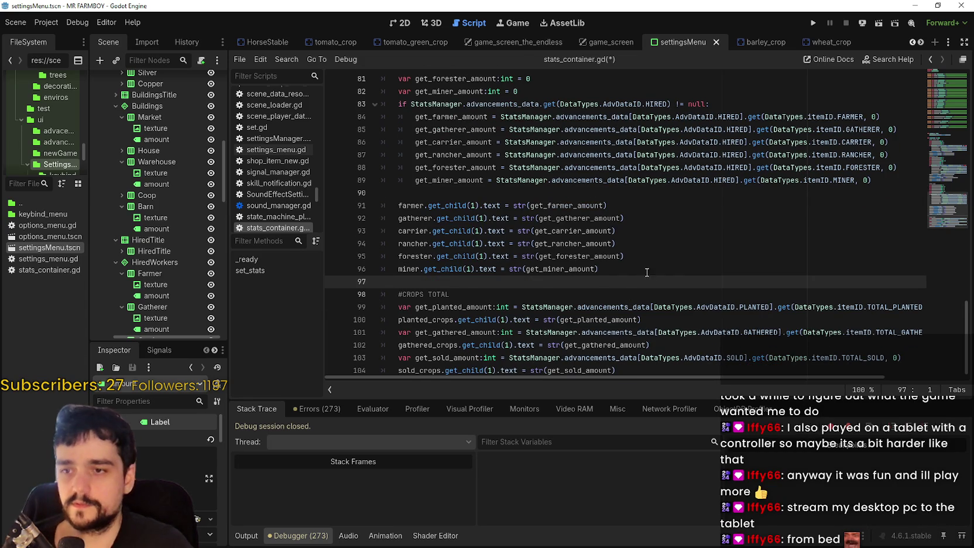
{"action": "left_click", "coordinate": [648, 274]}
{"action": "scroll", "coordinate": [629, 281], "scroll_direction": "up", "scroll_amount": 1}
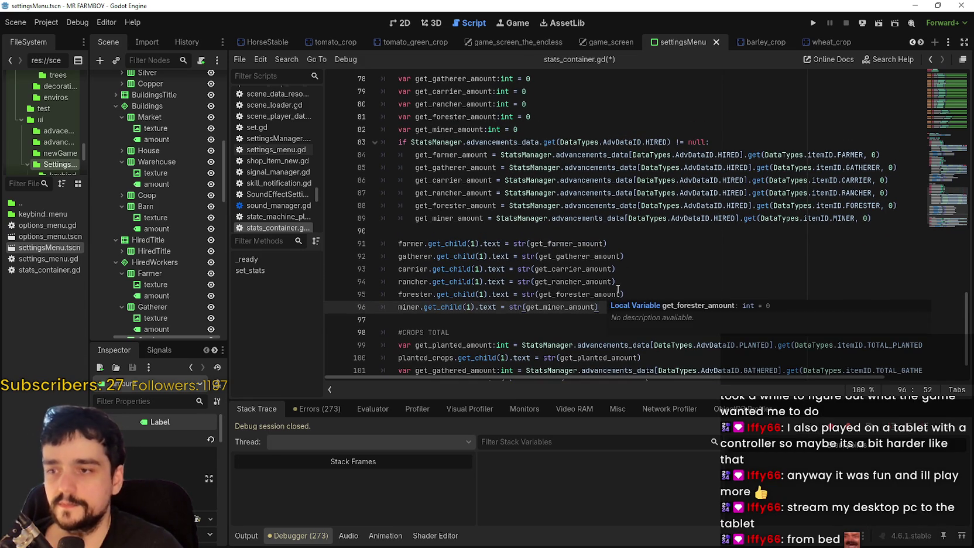
{"action": "left_click", "coordinate": [640, 294]}
{"action": "key", "text": "ctrl+s"}
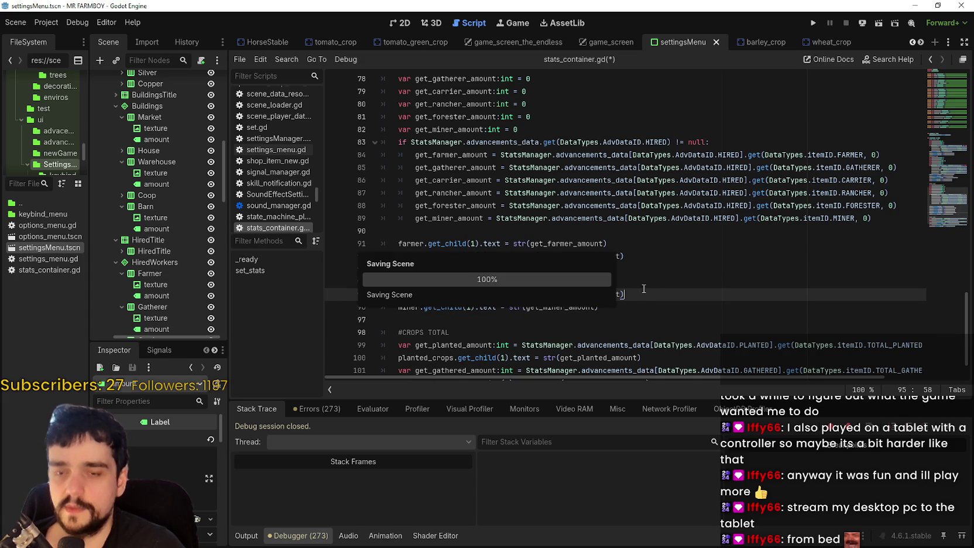
Remove the blank line above the six hired-worker label assignments and save the script
{"action": "left_click", "coordinate": [639, 305]}
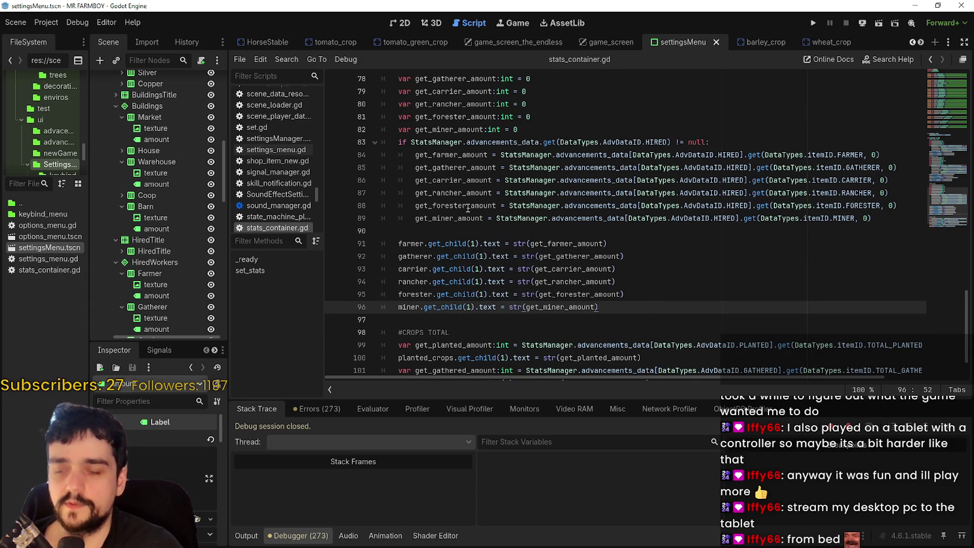
{"action": "left_click_drag", "start_coordinate": [378, 243], "coordinate": [647, 268]}
{"action": "mouse_move", "coordinate": [643, 310]}
{"action": "left_mouse_down"}
{"action": "mouse_move", "coordinate": [410, 182]}
{"action": "mouse_move", "coordinate": [444, 293]}
{"action": "mouse_move", "coordinate": [369, 236]}
{"action": "left_mouse_up"}
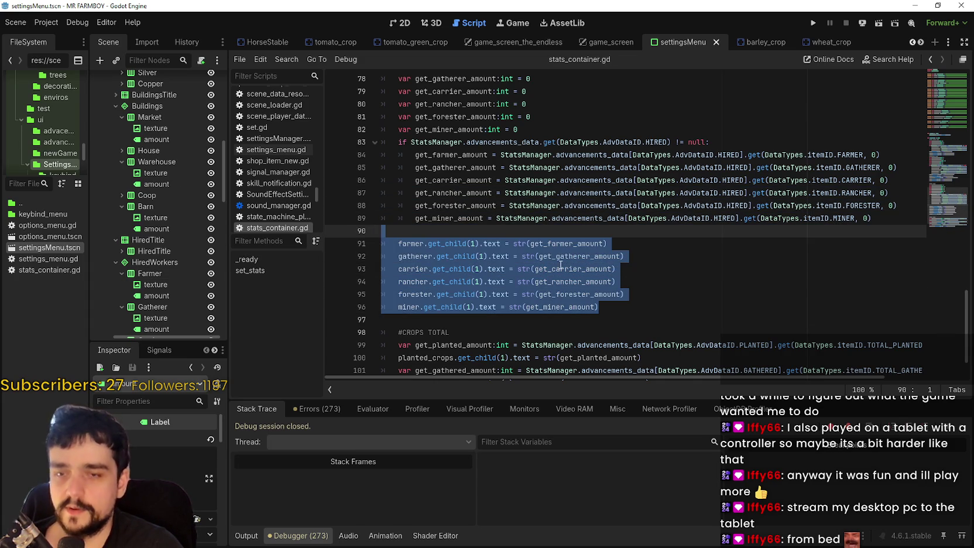
{"action": "mouse_move", "coordinate": [602, 307]}
{"action": "left_mouse_down"}
{"action": "mouse_move", "coordinate": [621, 307]}
{"action": "mouse_move", "coordinate": [433, 206]}
{"action": "mouse_move", "coordinate": [427, 193]}
{"action": "left_mouse_up"}
{"action": "left_click", "coordinate": [574, 326]}
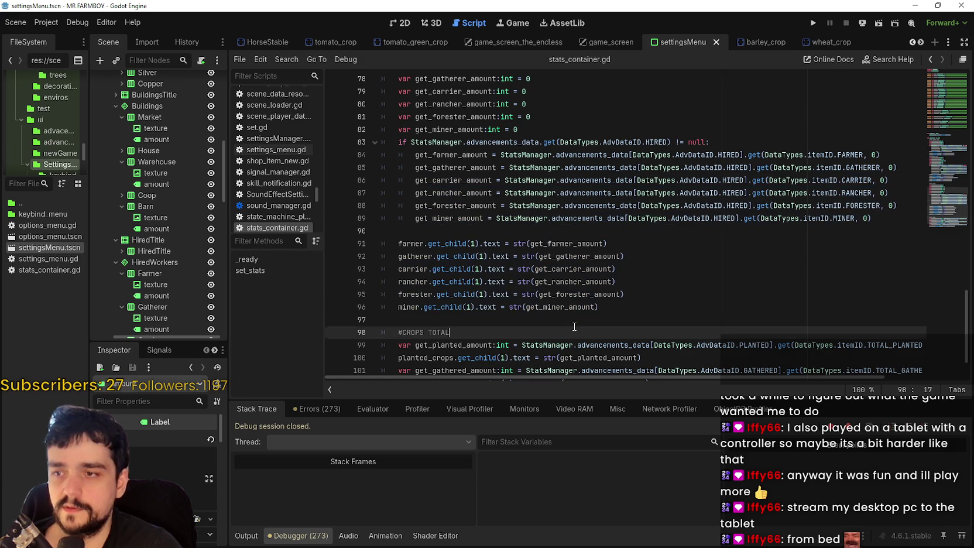
{"action": "mouse_move", "coordinate": [624, 319]}
{"action": "left_mouse_down"}
{"action": "mouse_move", "coordinate": [384, 228]}
{"action": "mouse_move", "coordinate": [400, 233]}
{"action": "left_mouse_up"}
{"action": "left_click", "coordinate": [400, 233]}
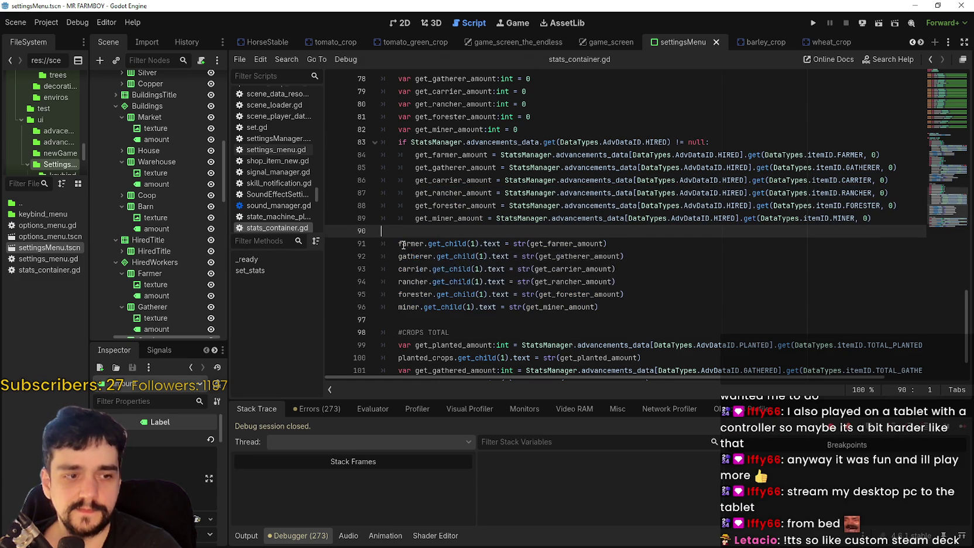
{"action": "scroll", "coordinate": [403, 245], "scroll_direction": "down", "scroll_amount": 2}
{"action": "left_click", "coordinate": [650, 256]}
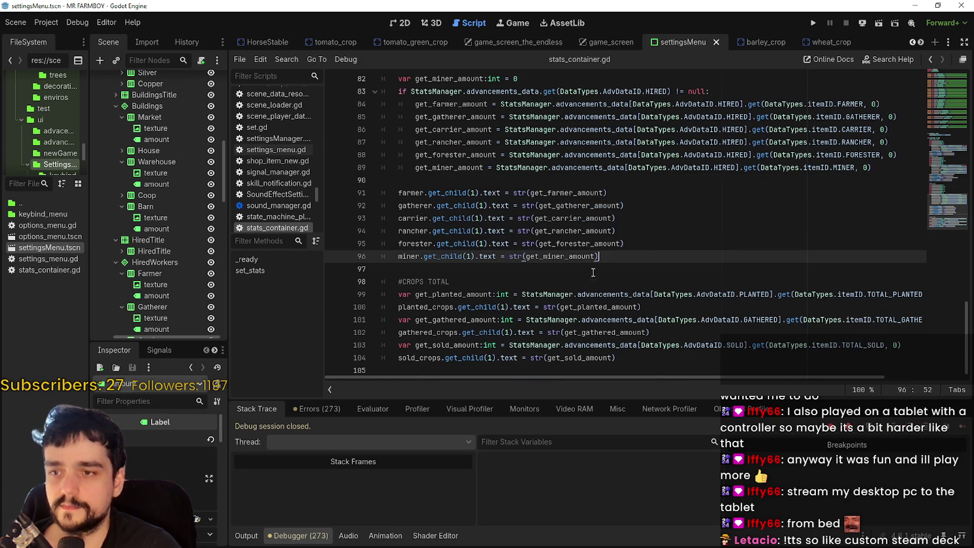
{"action": "scroll", "coordinate": [408, 242], "scroll_direction": "up", "scroll_amount": 2}
{"action": "left_click", "coordinate": [408, 256]}
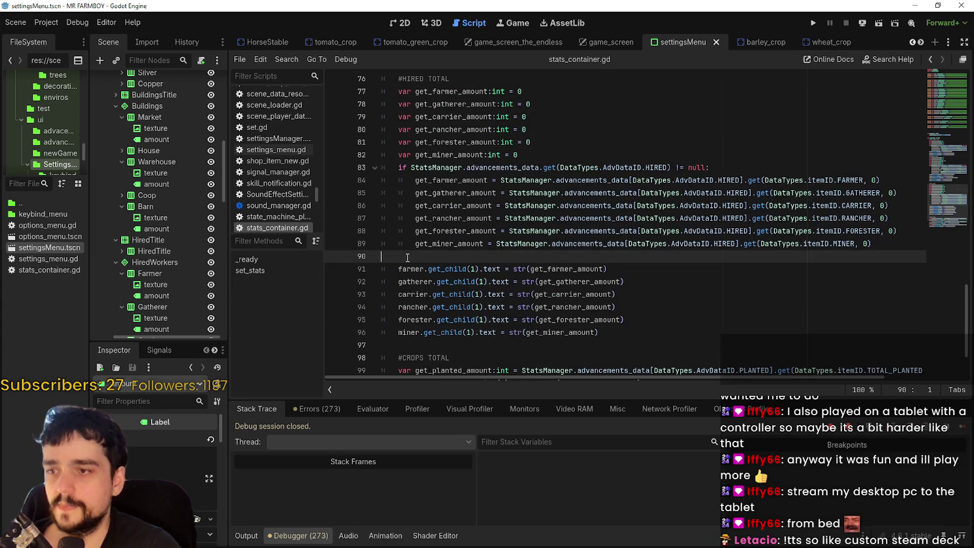
{"action": "key", "text": "BackSpace"}
{"action": "scroll", "coordinate": [504, 283], "scroll_direction": "down", "scroll_amount": 1}
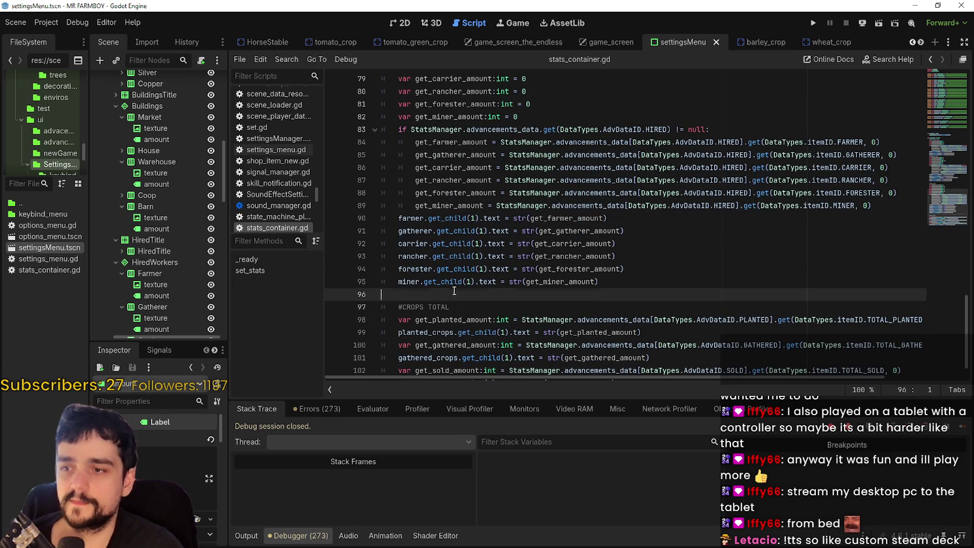
{"action": "left_click", "coordinate": [636, 282]}
{"action": "key", "text": "ctrl+s"}
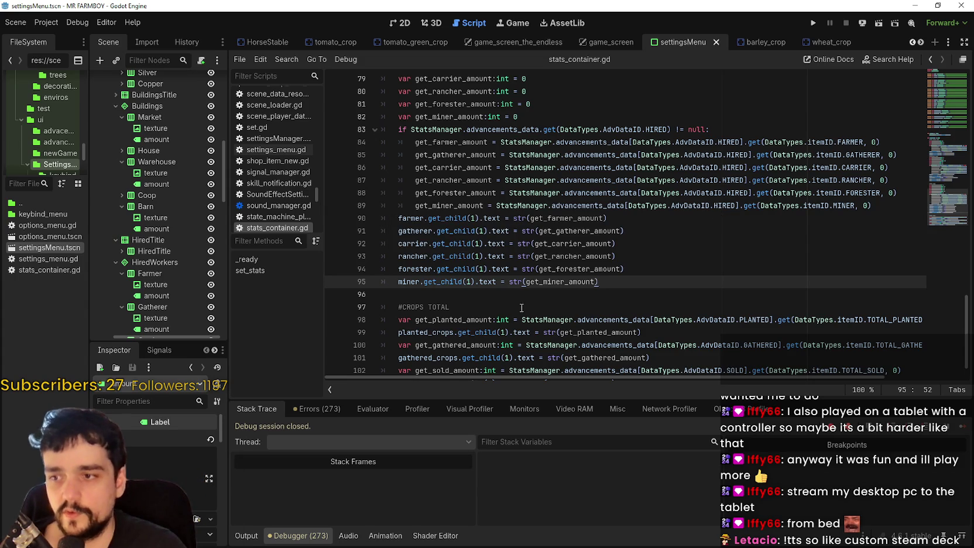
Delete the empty line 95 after the miner label and save again
{"action": "scroll", "coordinate": [646, 294], "scroll_direction": "down", "scroll_amount": 1}
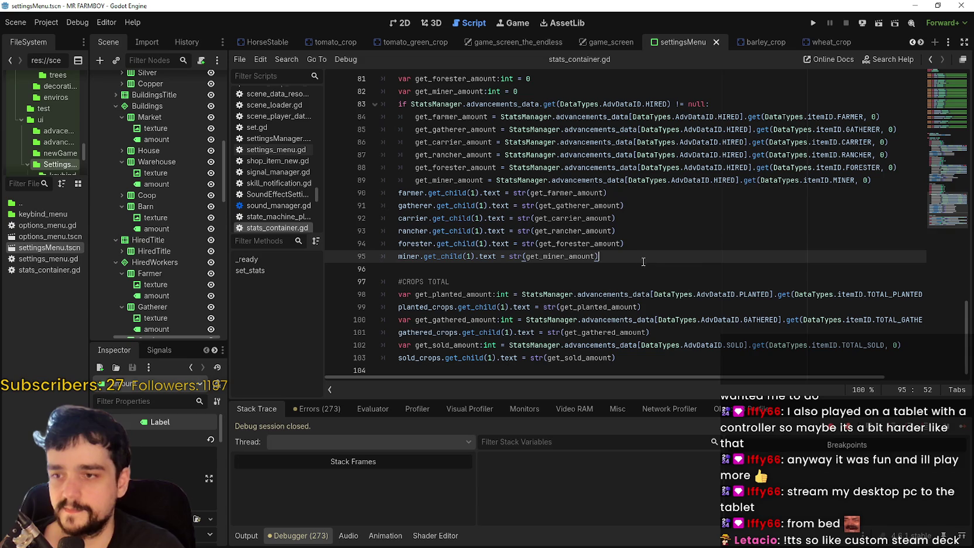
{"action": "scroll", "coordinate": [532, 276], "scroll_direction": "up", "scroll_amount": 3}
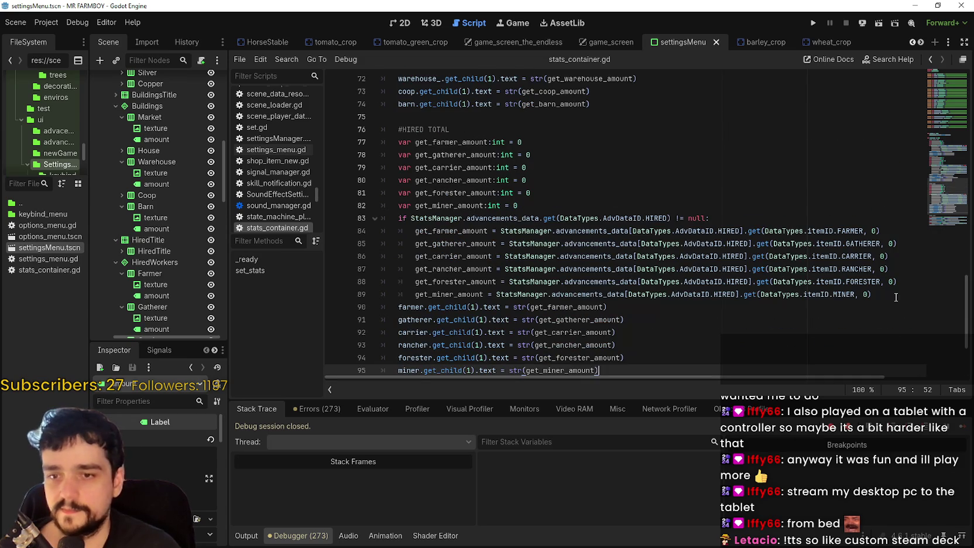
{"action": "scroll", "coordinate": [702, 281], "scroll_direction": "down", "scroll_amount": 2}
{"action": "scroll", "coordinate": [526, 234], "scroll_direction": "up", "scroll_amount": 3}
{"action": "left_click", "coordinate": [436, 217]}
{"action": "key", "text": "Up"}
{"action": "key", "text": "Up"}
{"action": "key", "text": "Up"}
{"action": "key", "text": "End"}
{"action": "scroll", "coordinate": [453, 188], "scroll_direction": "up", "scroll_amount": 7}
{"action": "scroll", "coordinate": [453, 189], "scroll_direction": "down", "scroll_amount": 10}
{"action": "left_click", "coordinate": [492, 283]}
{"action": "key", "text": "BackSpace"}
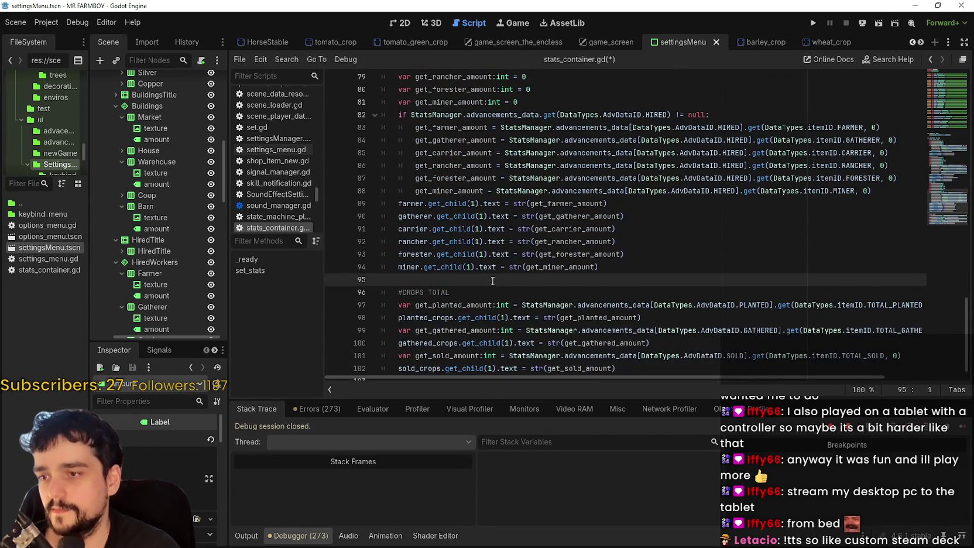
{"action": "key", "text": "BackSpace"}
{"action": "key", "text": "ctrl+s"}
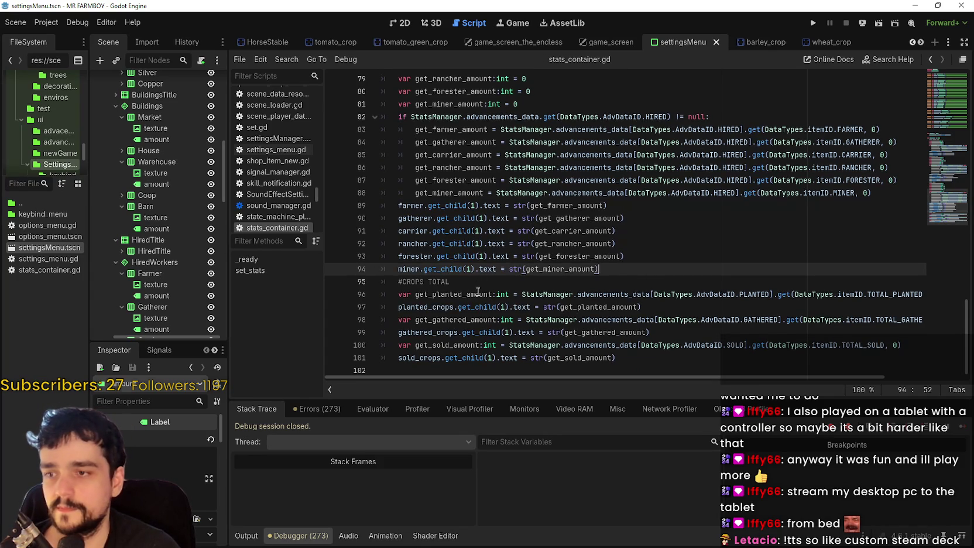
Add a new unindented line below the #CROPS TOTAL comment
{"action": "key", "text": "Down"}
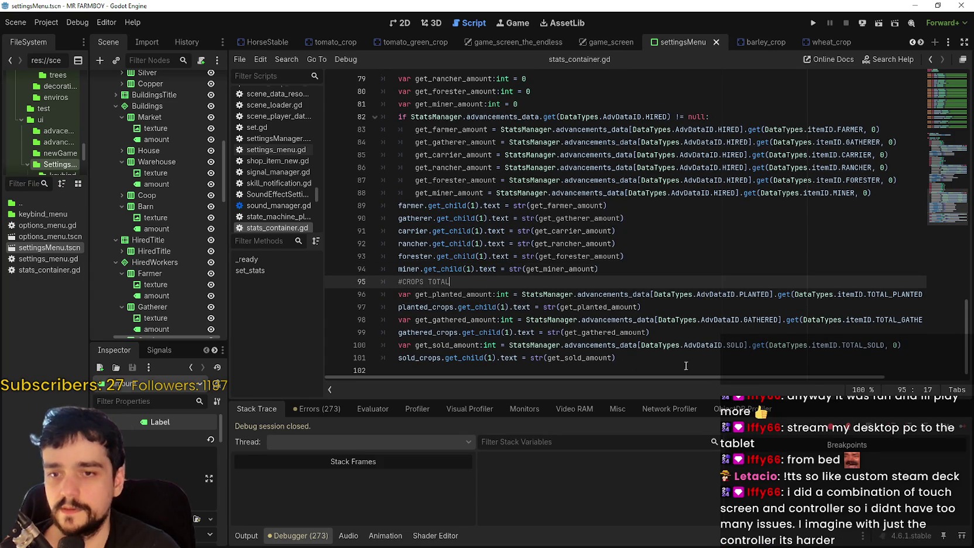
{"action": "scroll", "coordinate": [642, 373], "scroll_direction": "right", "scroll_amount": 2}
{"action": "scroll", "coordinate": [642, 372], "scroll_direction": "left", "scroll_amount": 2}
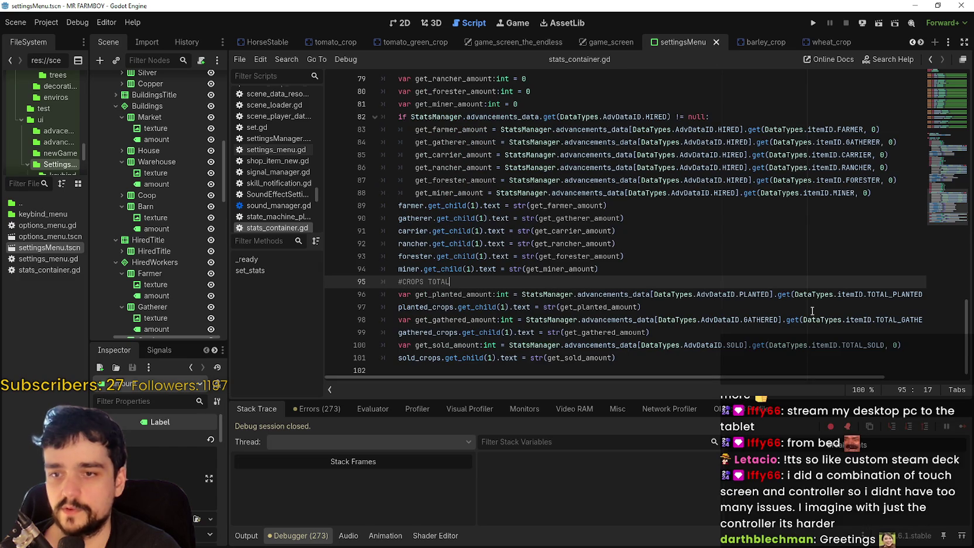
{"action": "key", "text": "Return"}
{"action": "key", "text": "BackSpace"}
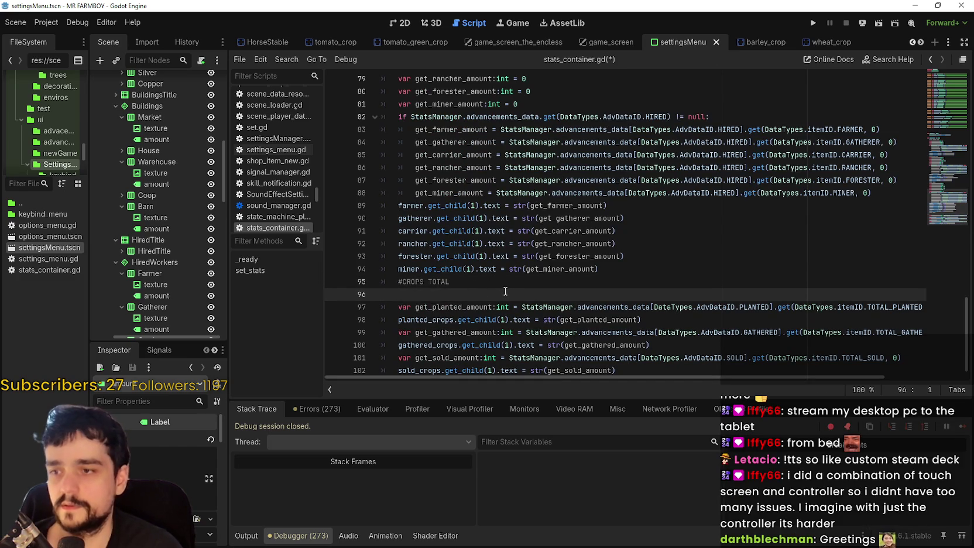
Copy the HIRED null-check line under #CROPS TOTAL and change it to PLANTED
{"action": "left_click_drag", "start_coordinate": [715, 117], "coordinate": [398, 117]}
{"action": "key", "text": "ctrl+c"}
{"action": "left_click", "coordinate": [434, 306]}
{"action": "key", "text": "Up"}
{"action": "key", "text": "ctrl+v"}
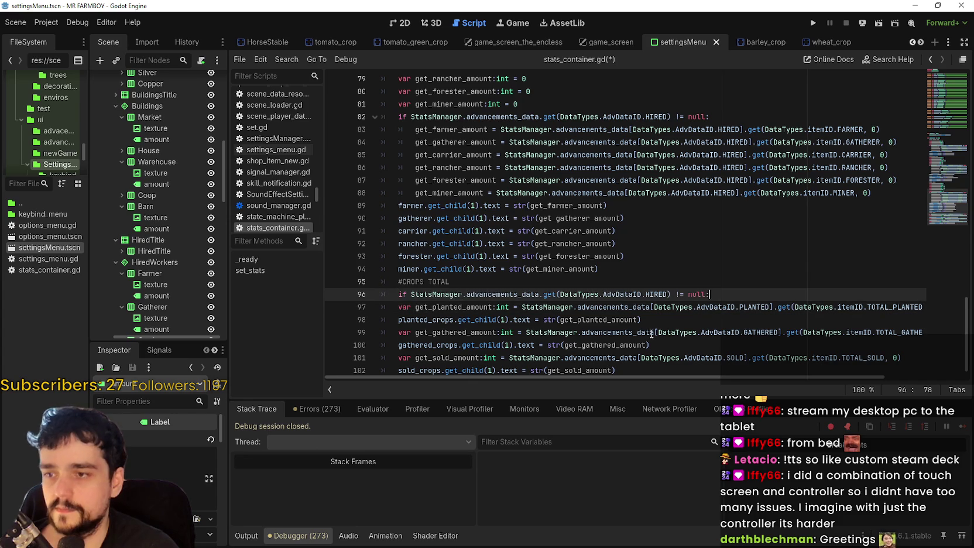
{"action": "double_click", "coordinate": [656, 294]}
{"action": "type", "text": "PLANTED"}
{"action": "key", "text": "End"}
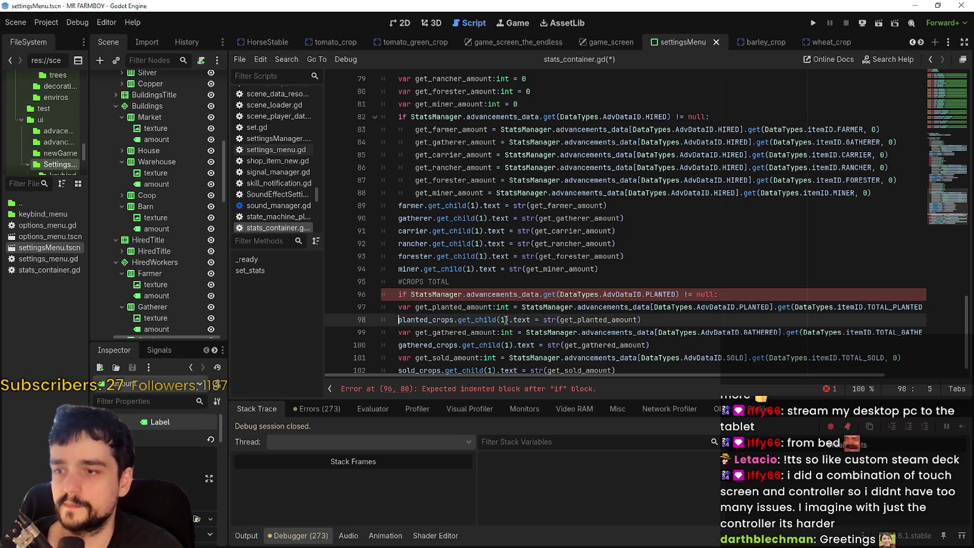
Move the planted and gathered amount declarations above the PLANTED null check
{"action": "left_click", "coordinate": [398, 307]}
{"action": "triple_click", "coordinate": [471, 306]}
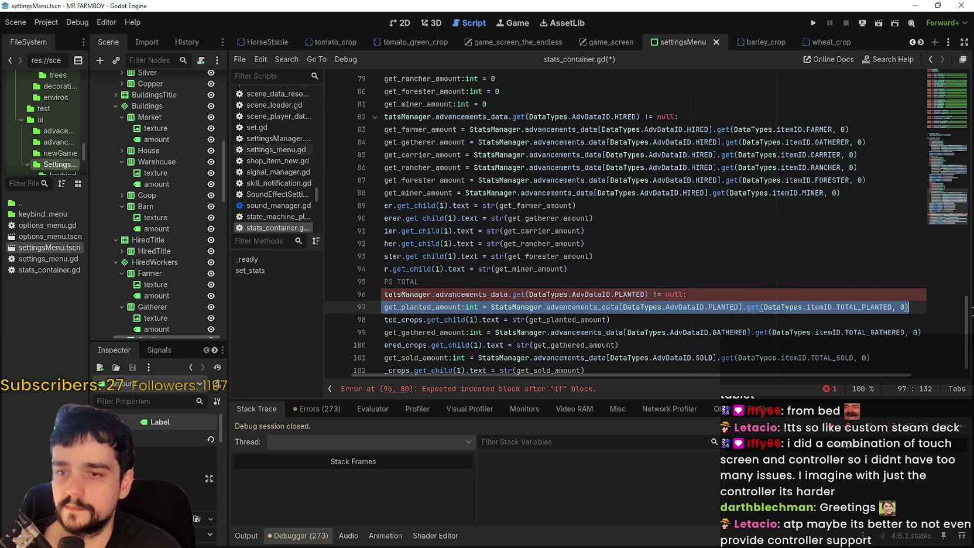
{"action": "key", "text": "BackSpace"}
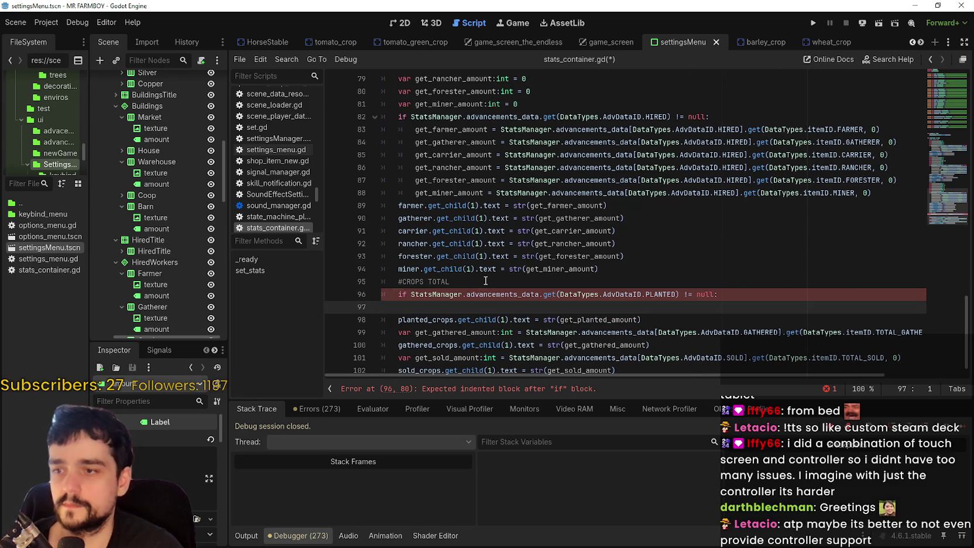
{"action": "key", "text": "alt+Up"}
{"action": "key", "text": "ctrl+v"}
{"action": "scroll", "coordinate": [469, 299], "scroll_direction": "down", "scroll_amount": 1}
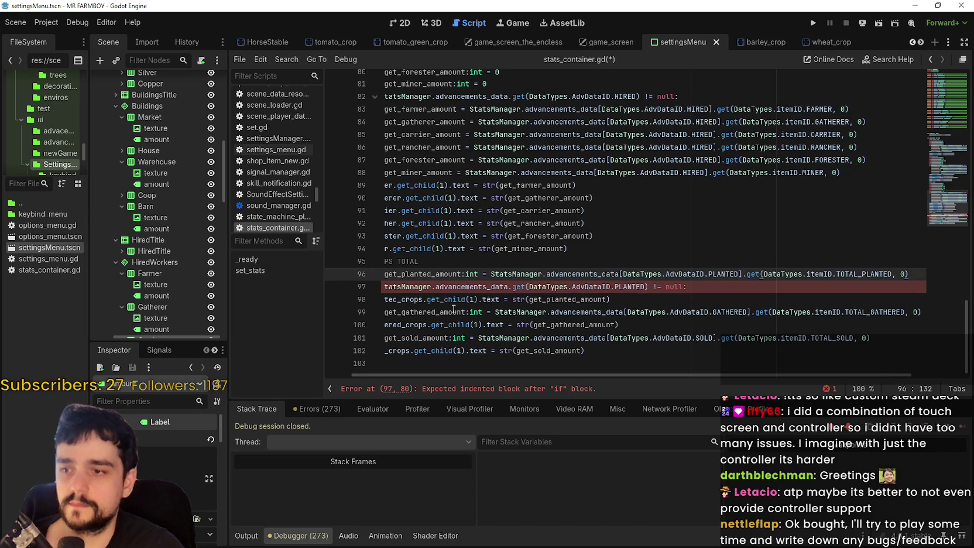
{"action": "left_click", "coordinate": [502, 312]}
{"action": "mouse_move", "coordinate": [875, 312]}
{"action": "left_mouse_down"}
{"action": "mouse_move", "coordinate": [926, 318]}
{"action": "mouse_move", "coordinate": [273, 315]}
{"action": "left_mouse_up"}
{"action": "left_click_drag", "start_coordinate": [371, 314], "coordinate": [393, 312]}
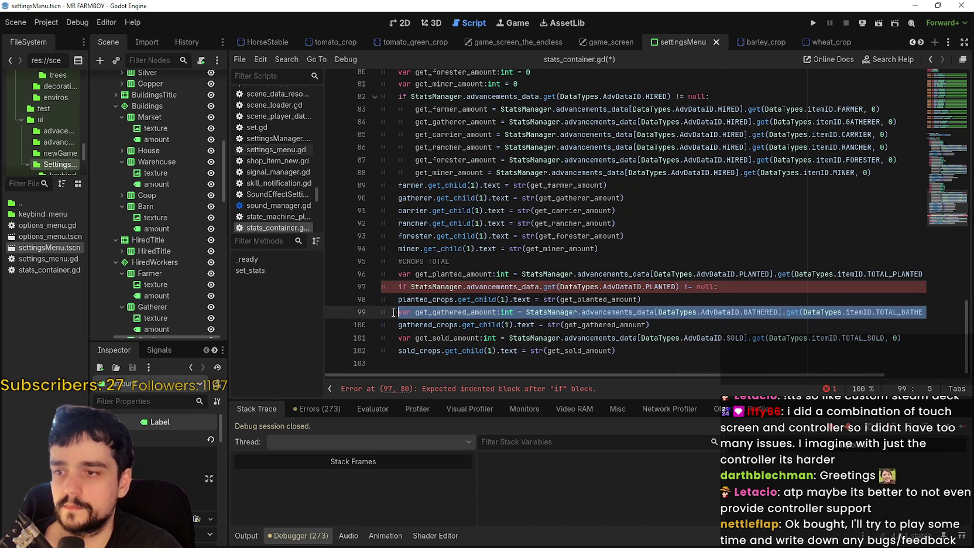
{"action": "key", "text": "ctrl+x"}
{"action": "left_click_drag", "start_coordinate": [816, 274], "coordinate": [931, 273]}
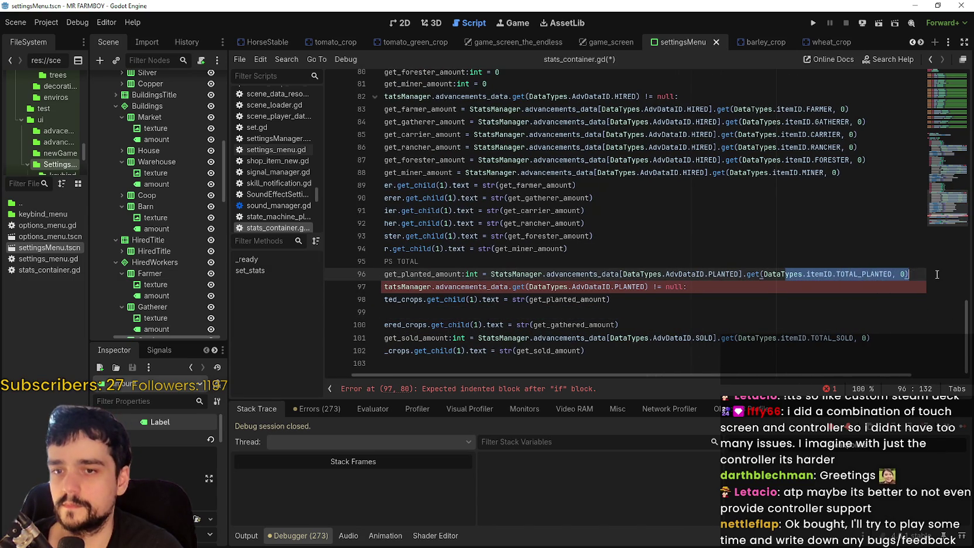
{"action": "left_click", "coordinate": [919, 273]}
{"action": "key", "text": "Return"}
{"action": "key", "text": "ctrl+v"}
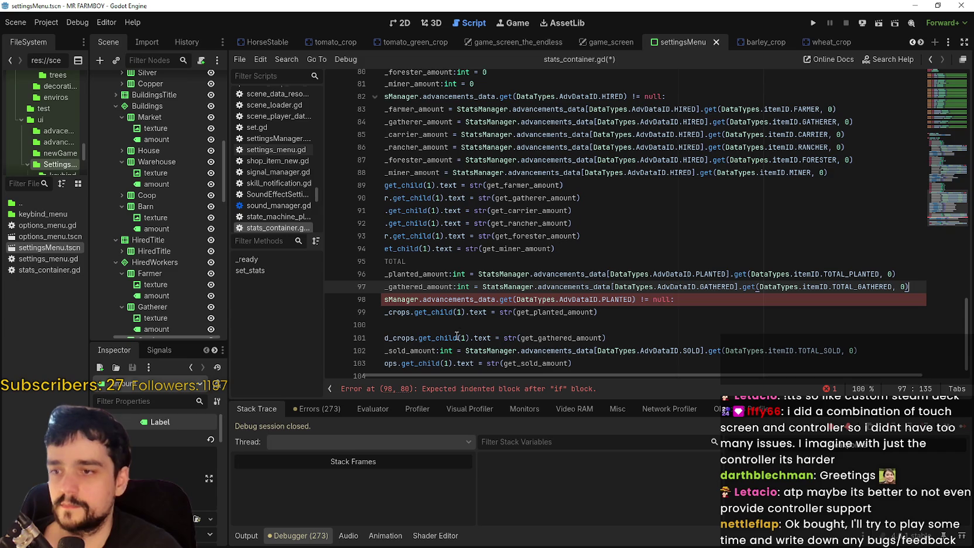
Move the sold amount declaration below the gathered declaration and remove the leftover empty line
{"action": "left_click_drag", "start_coordinate": [867, 350], "coordinate": [397, 352]}
{"action": "key", "text": "ctrl+x"}
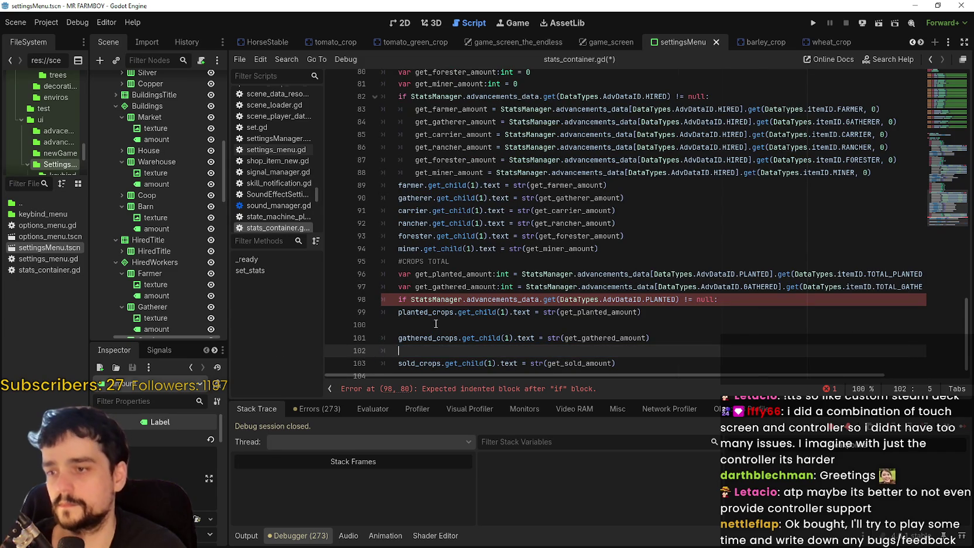
{"action": "key", "text": "BackSpace"}
{"action": "key", "text": "BackSpace"}
{"action": "left_click", "coordinate": [854, 291]}
{"action": "key", "text": "End"}
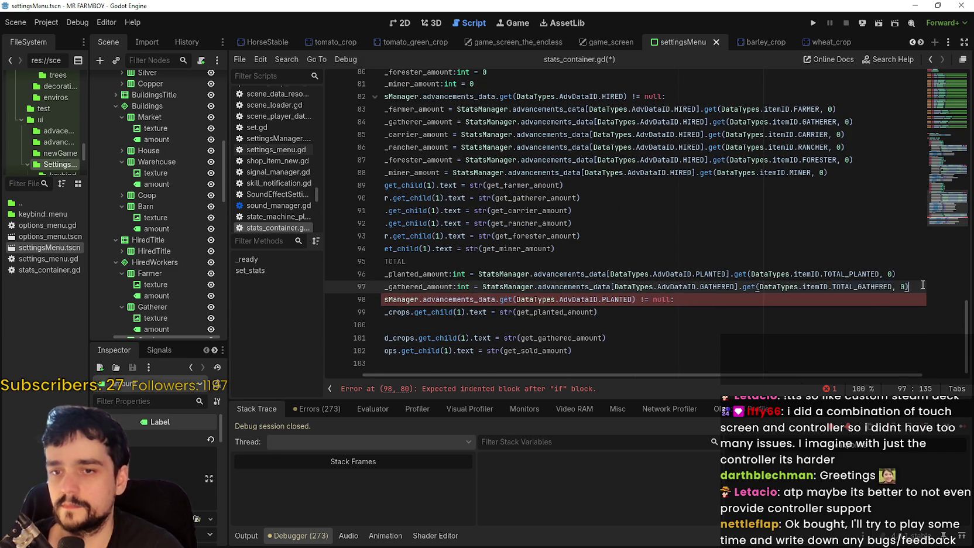
{"action": "key", "text": "Return"}
{"action": "key", "text": "ctrl+v"}
Delete empty line 101 and start a body line inside the null check
{"action": "left_click", "coordinate": [472, 338]}
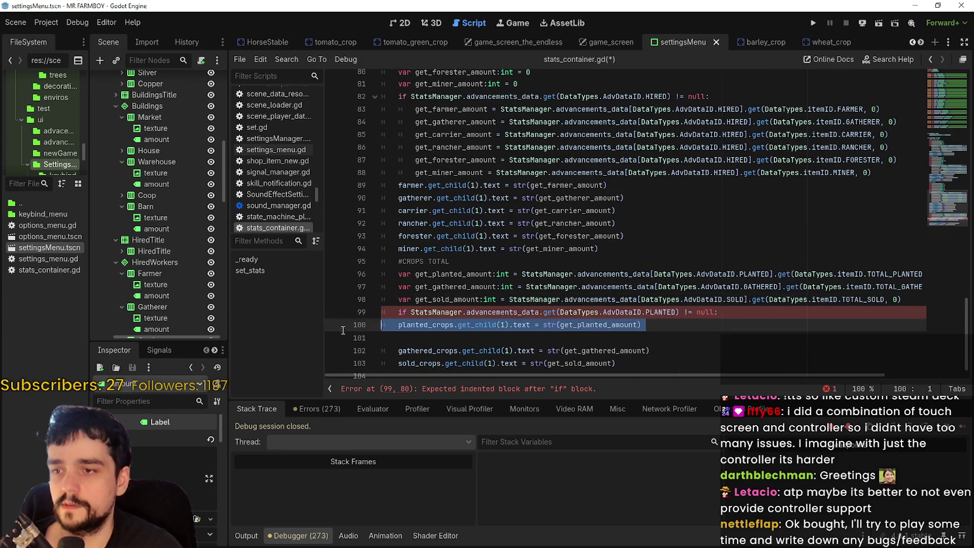
{"action": "key", "text": "BackSpace"}
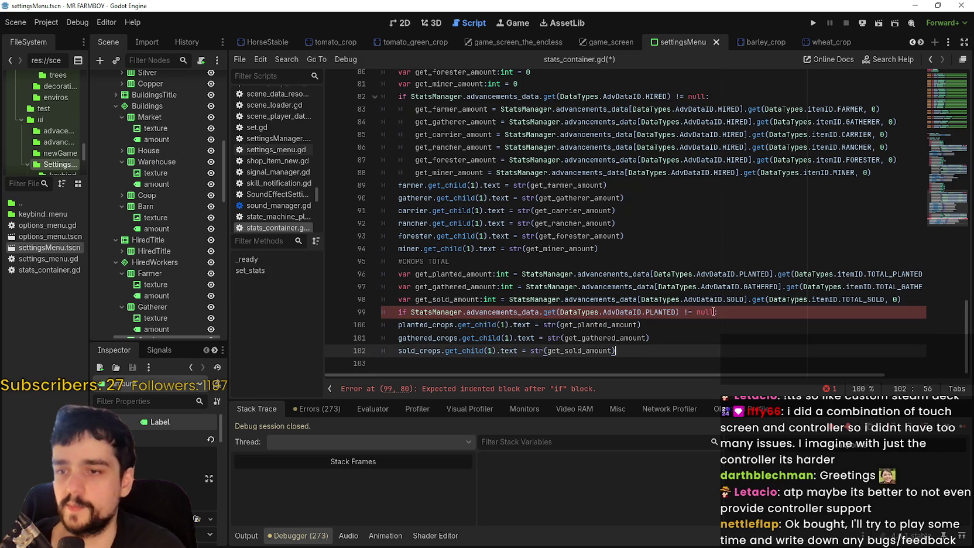
{"action": "left_click", "coordinate": [761, 312]}
{"action": "type", "text": ":"}
{"action": "key", "text": "Return"}
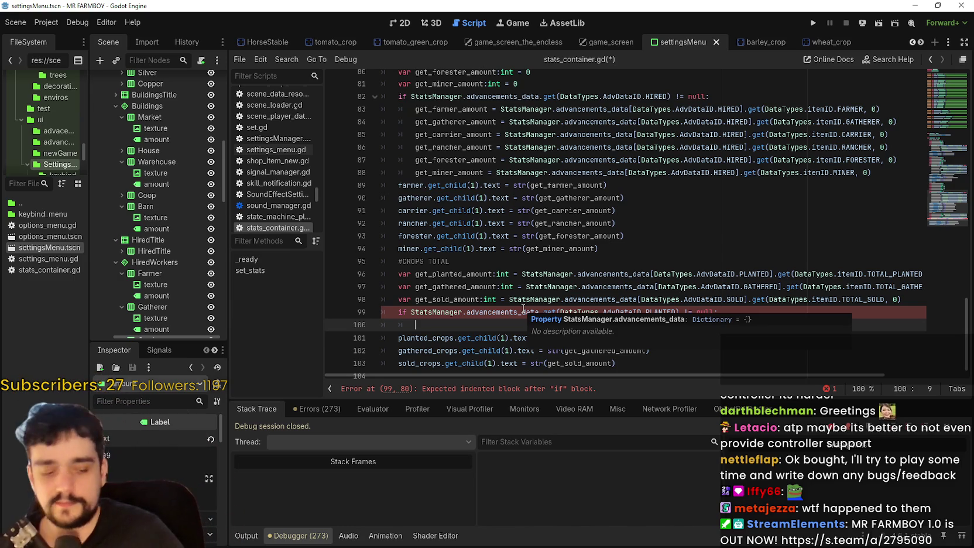
Fix line 100's tab indentation so the PLANTED check has one indented empty body line
{"action": "scroll", "coordinate": [516, 240], "scroll_direction": "down", "scroll_amount": 1}
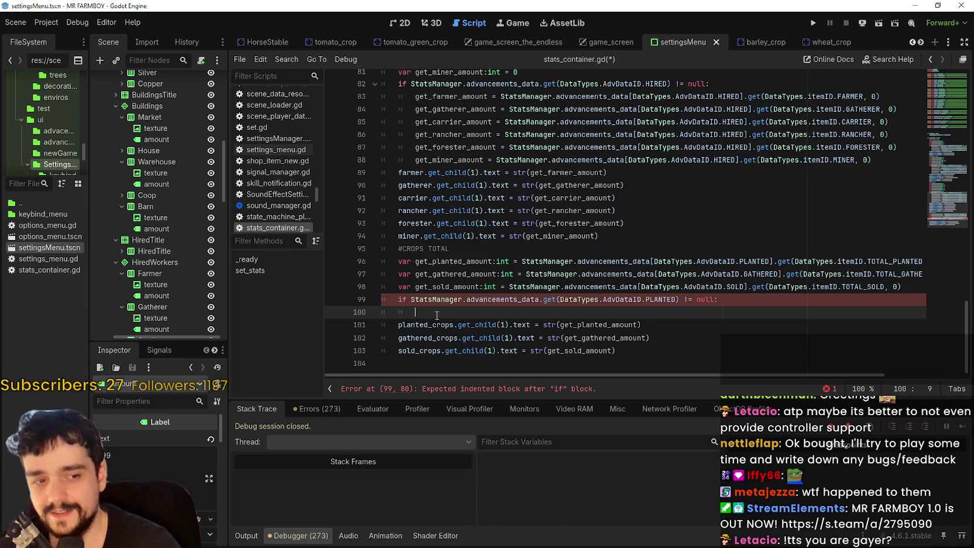
{"action": "mouse_move", "coordinate": [452, 302]}
{"action": "key", "text": "BackSpace"}
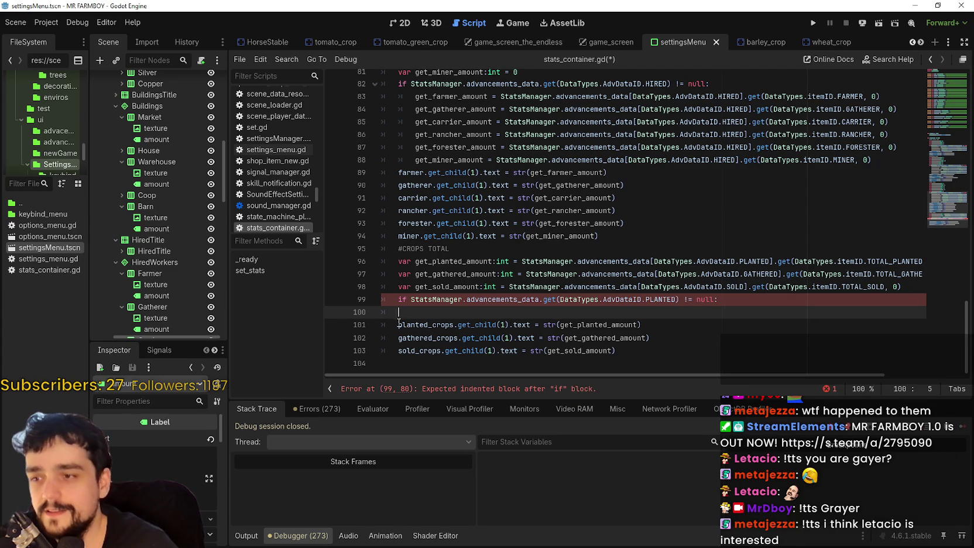
{"action": "left_click_drag", "start_coordinate": [399, 310], "coordinate": [378, 317]}
{"action": "left_click", "coordinate": [748, 300]}
{"action": "key", "text": "Return"}
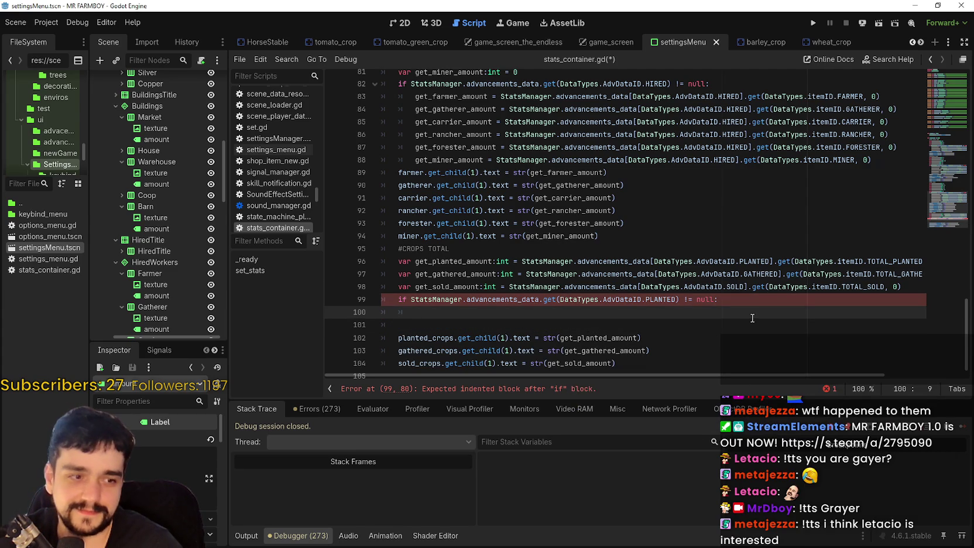
{"action": "scroll", "coordinate": [752, 318], "scroll_direction": "down", "scroll_amount": 1}
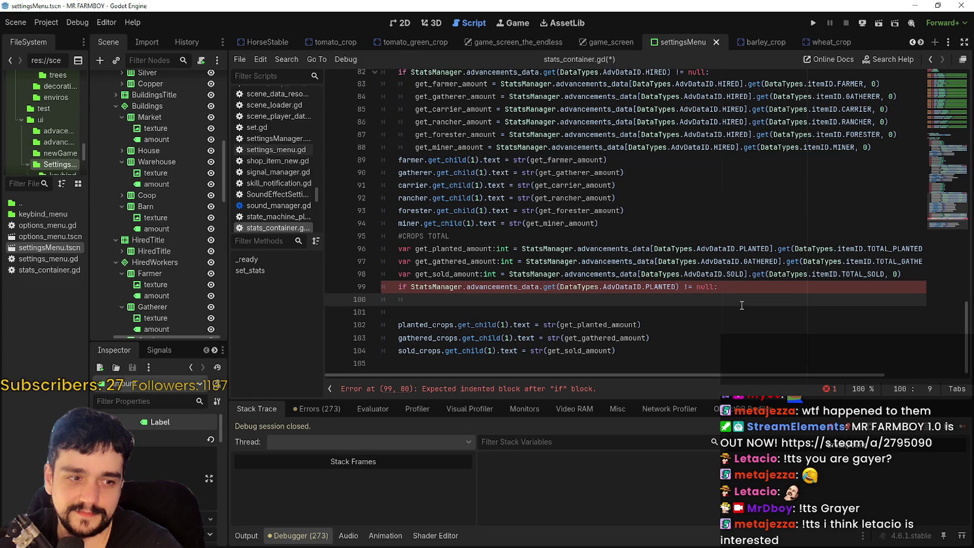
{"action": "scroll", "coordinate": [741, 304], "scroll_direction": "down", "scroll_amount": 2}
{"action": "scroll", "coordinate": [662, 276], "scroll_direction": "up", "scroll_amount": 2}
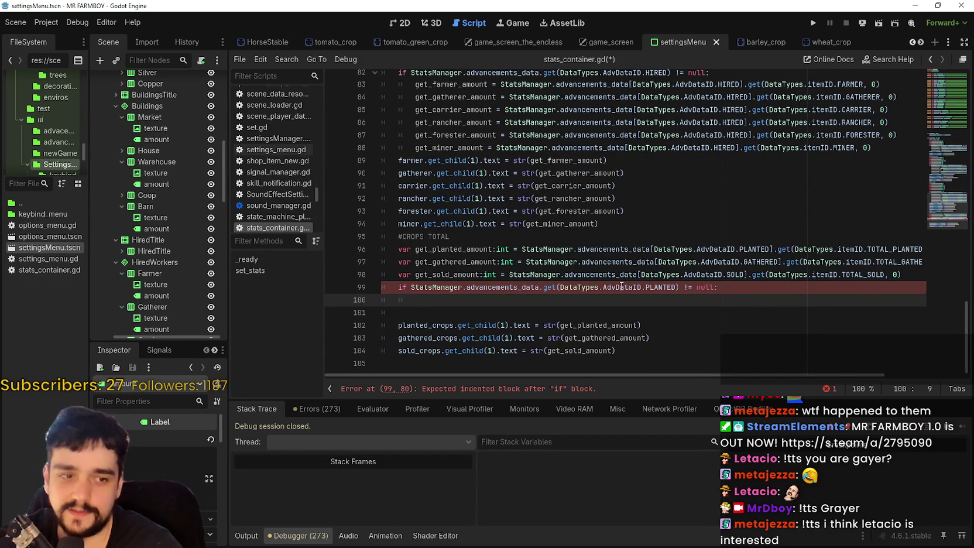
{"action": "left_click_drag", "start_coordinate": [924, 274], "coordinate": [414, 278]}
{"action": "left_click", "coordinate": [607, 262]}
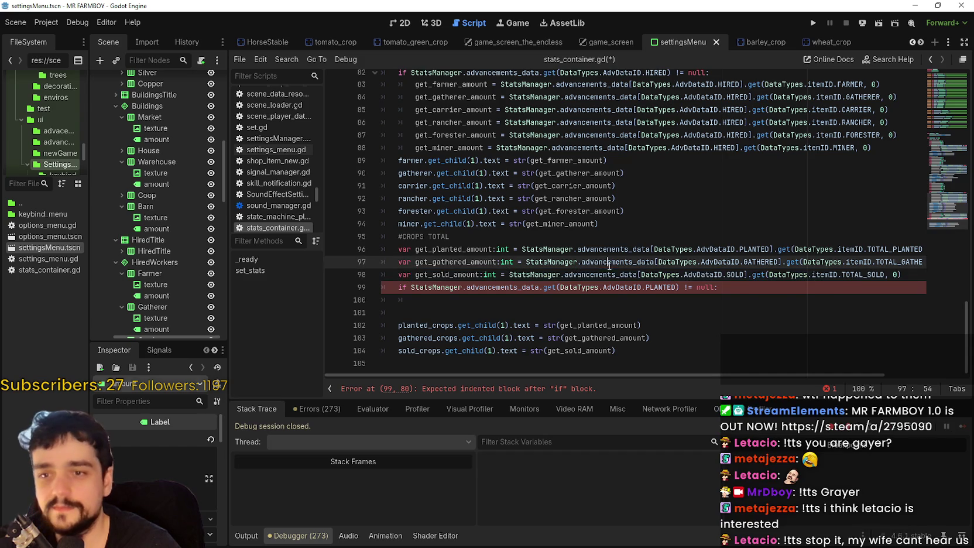
{"action": "scroll", "coordinate": [647, 196], "scroll_direction": "up", "scroll_amount": 2}
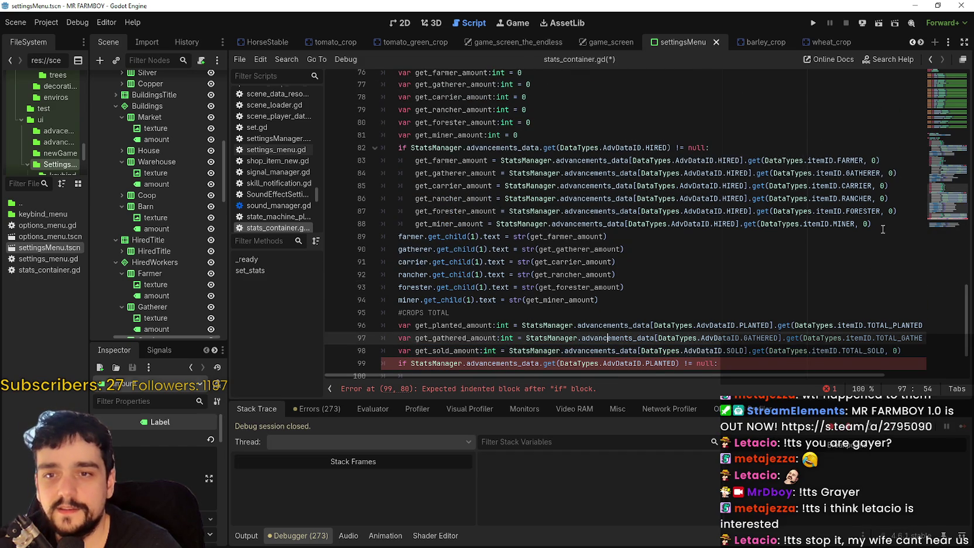
Begin a get_planted_amount = assignment on the indented line inside the PLANTED check
{"action": "scroll", "coordinate": [660, 316], "scroll_direction": "down", "scroll_amount": 2}
{"action": "left_click", "coordinate": [512, 302]}
{"action": "double_click", "coordinate": [462, 252]}
{"action": "key", "text": "ctrl+c"}
{"action": "left_click", "coordinate": [591, 301]}
{"action": "key", "text": "ctrl+v"}
{"action": "key", "text": "BackSpace"}
{"action": "type", "text": "="}
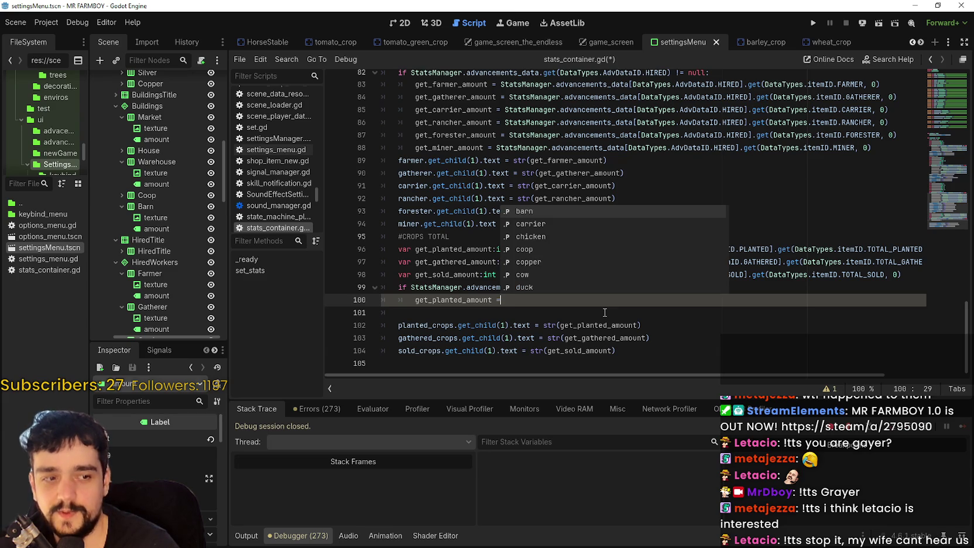
{"action": "left_click", "coordinate": [841, 122]}
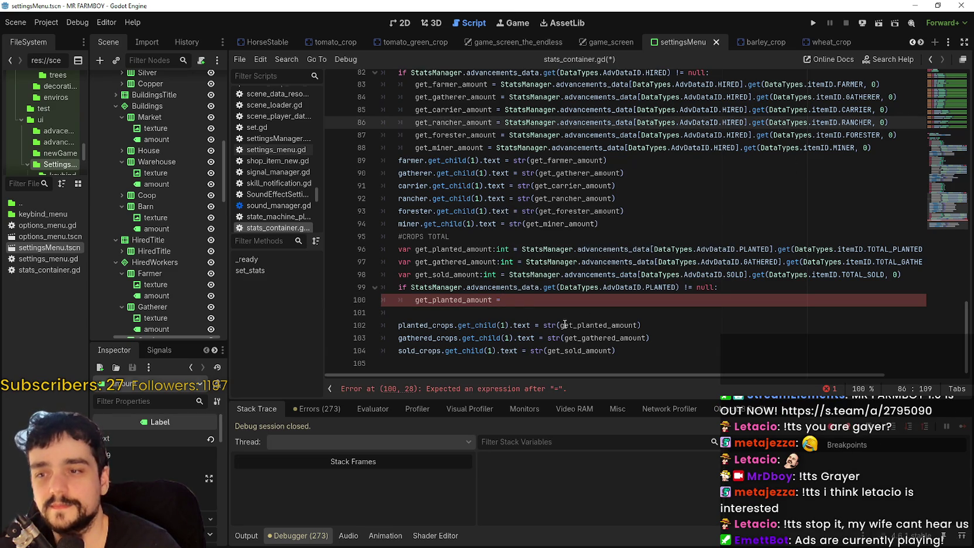
{"action": "left_click", "coordinate": [522, 301]}
Bring the TOTAL_PLANTED lookup expression in after the equals sign on line 100
{"action": "mouse_move", "coordinate": [578, 243]}
{"action": "left_mouse_down"}
{"action": "mouse_move", "coordinate": [761, 275]}
{"action": "mouse_move", "coordinate": [761, 286]}
{"action": "left_mouse_up"}
{"action": "left_click", "coordinate": [510, 300]}
{"action": "key", "text": "ctrl+v"}
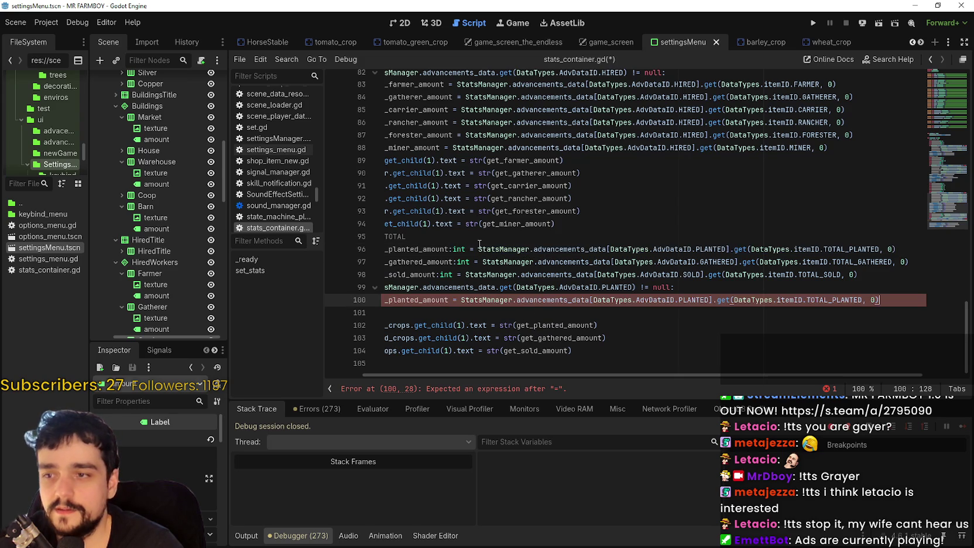
{"action": "scroll", "coordinate": [761, 275], "scroll_direction": "up", "scroll_amount": 1}
{"action": "left_click_drag", "start_coordinate": [908, 261], "coordinate": [898, 275]}
{"action": "left_click", "coordinate": [909, 261]}
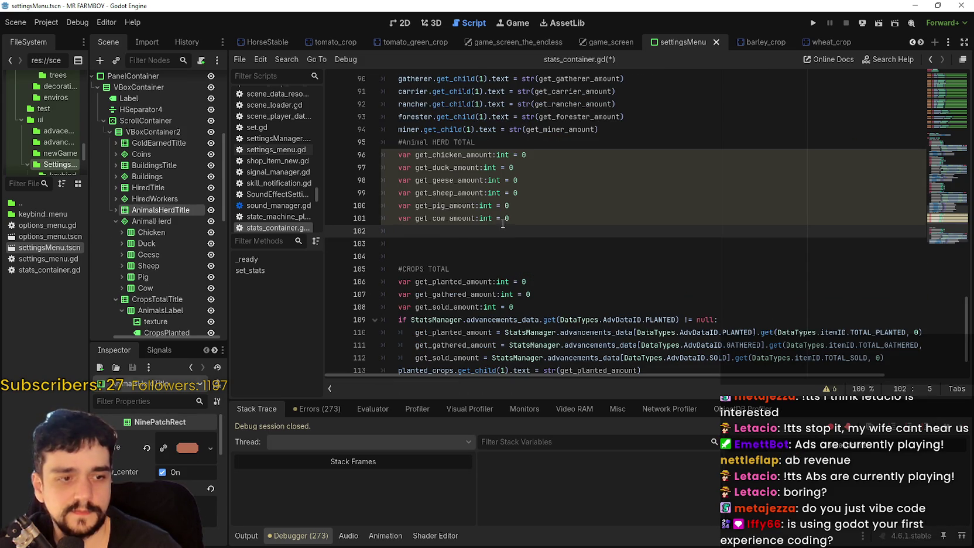
{"action": "scroll", "coordinate": [503, 224], "scroll_direction": "down", "scroll_amount": 1}
{"action": "scroll", "coordinate": [468, 232], "scroll_direction": "up", "scroll_amount": 1}
{"action": "left_click", "coordinate": [415, 240]}
{"action": "left_click_drag", "start_coordinate": [415, 230], "coordinate": [419, 244]}
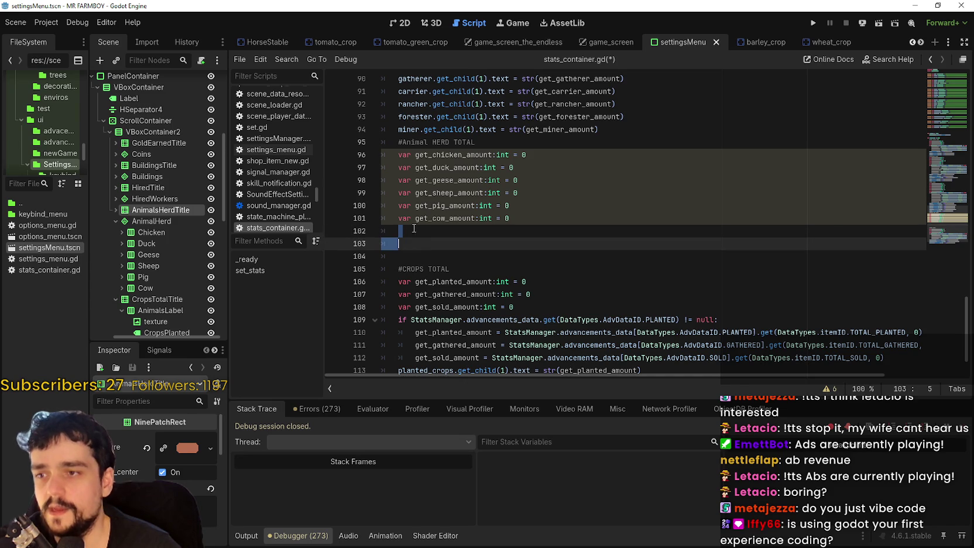
{"action": "left_click", "coordinate": [412, 231]}
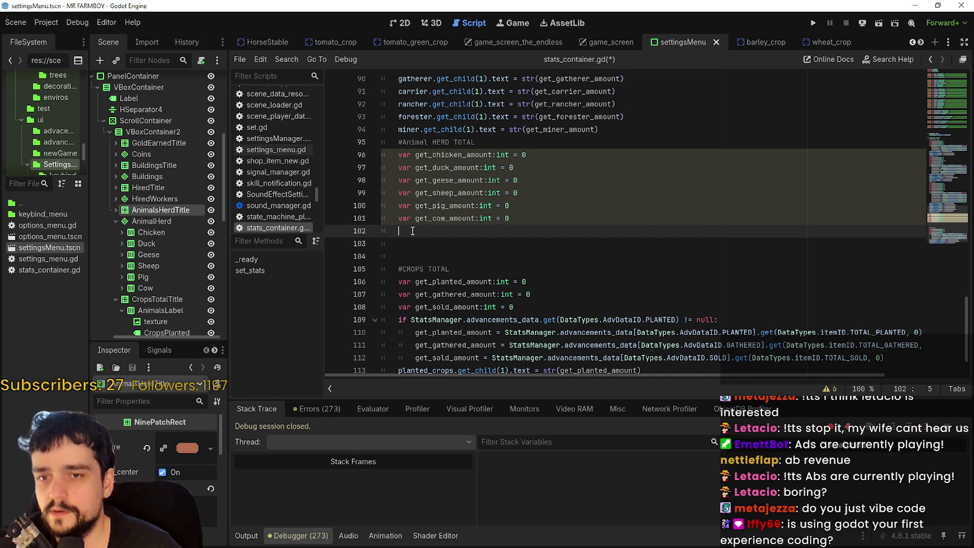
{"action": "left_click_drag", "start_coordinate": [415, 217], "coordinate": [481, 218]}
{"action": "left_click", "coordinate": [442, 244]}
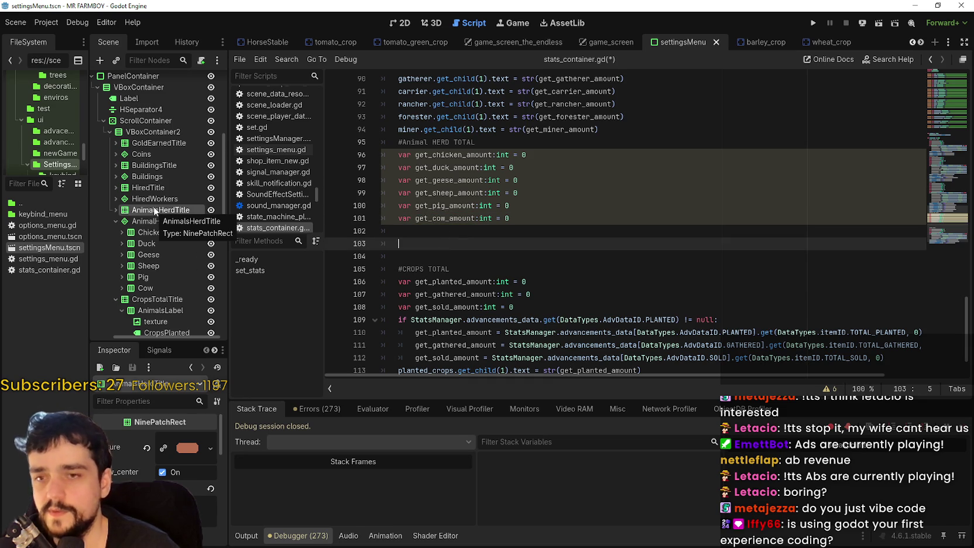
{"action": "left_click", "coordinate": [457, 234]}
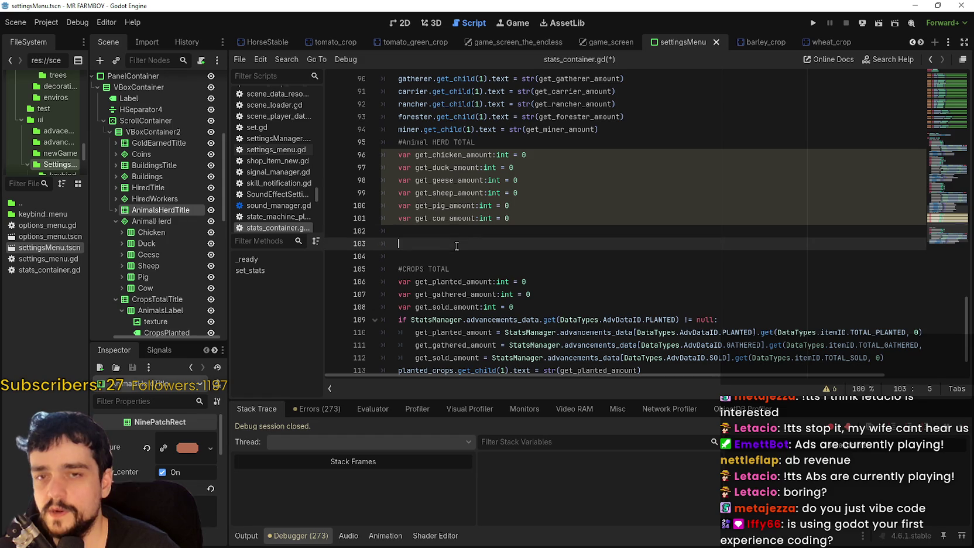
{"action": "left_click", "coordinate": [417, 246]}
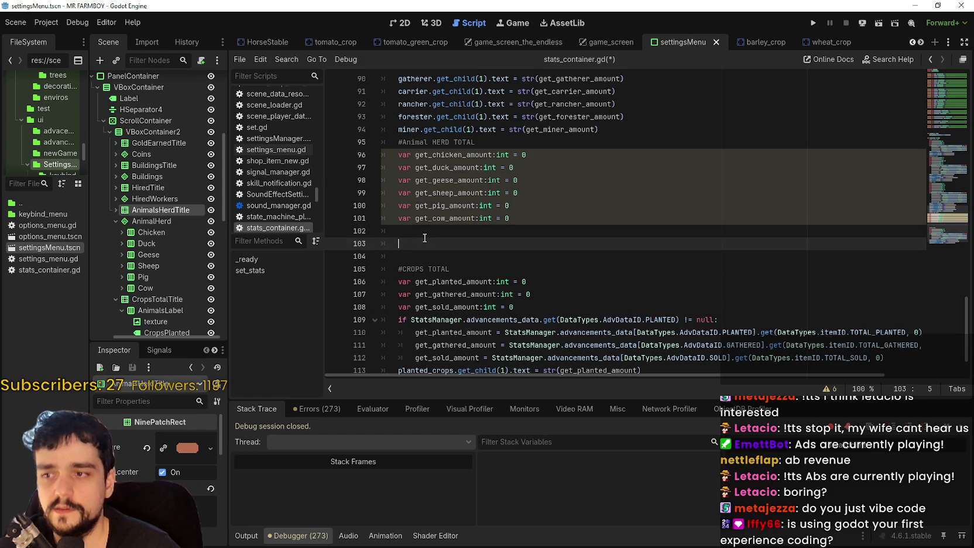
{"action": "scroll", "coordinate": [151, 281], "scroll_direction": "down", "scroll_amount": 5}
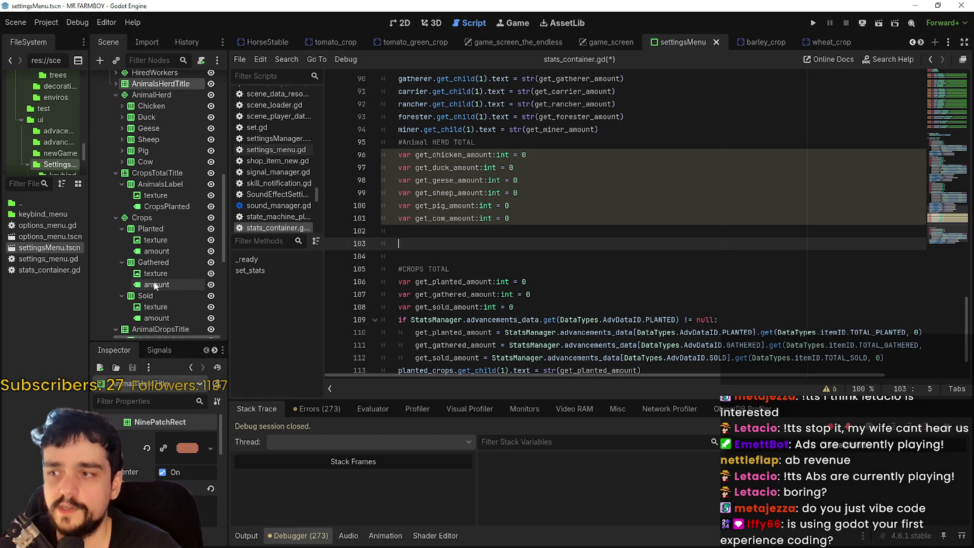
{"action": "left_click_drag", "start_coordinate": [230, 290], "coordinate": [268, 287]}
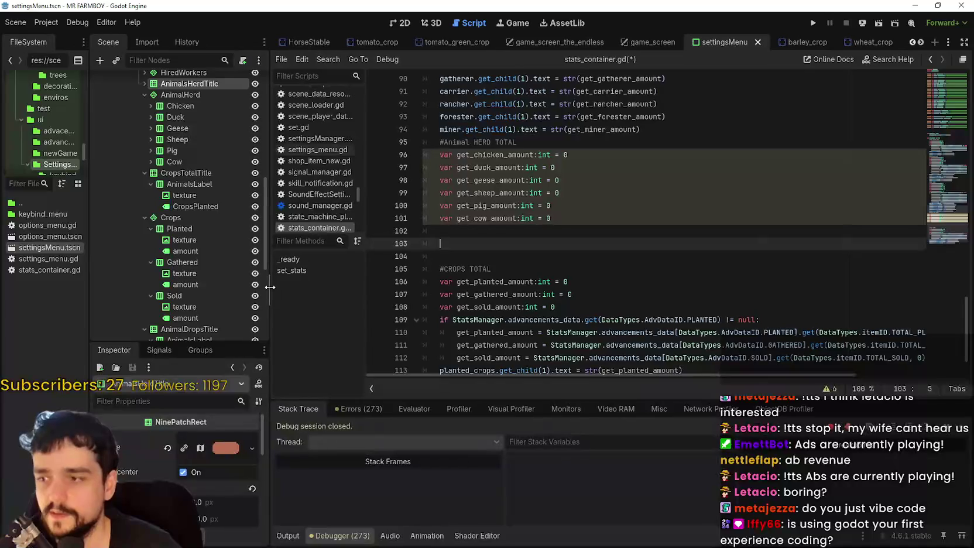
{"action": "scroll", "coordinate": [246, 282], "scroll_direction": "up", "scroll_amount": 3}
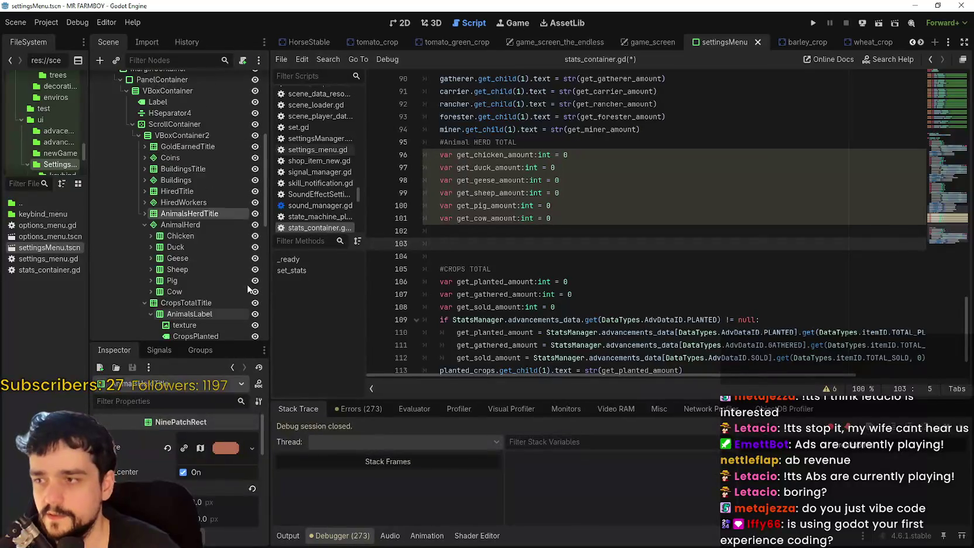
{"action": "left_click", "coordinate": [565, 233]}
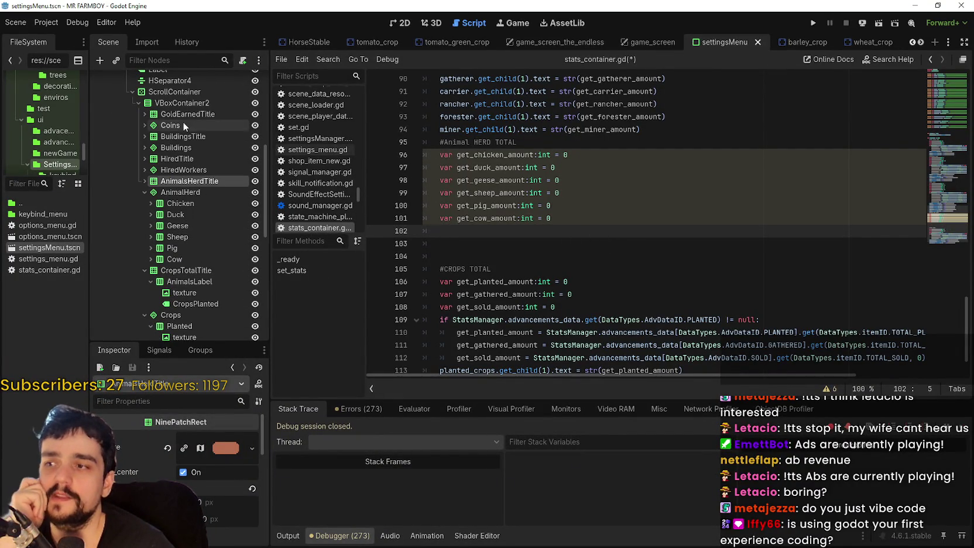
{"action": "scroll", "coordinate": [185, 280], "scroll_direction": "up", "scroll_amount": 5}
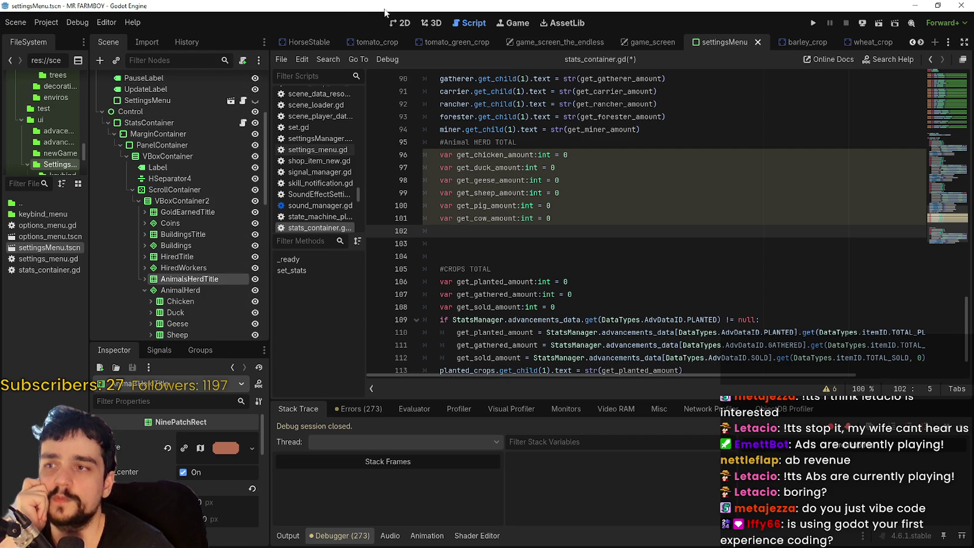
{"action": "left_click", "coordinate": [400, 23]}
Scroll through the script, then switch to the Steam MR FARMBOY community discussions window
{"action": "scroll", "coordinate": [396, 241], "scroll_direction": "up", "scroll_amount": 2}
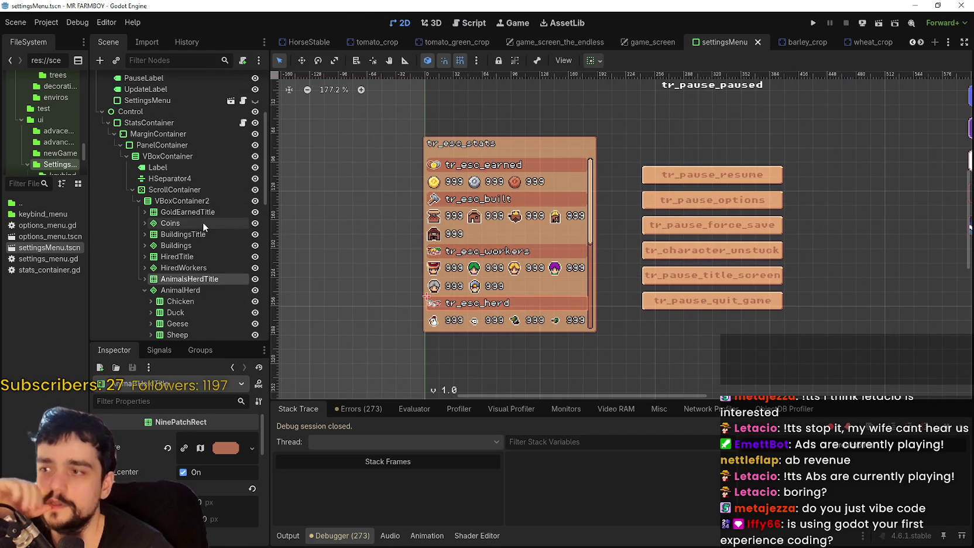
{"action": "scroll", "coordinate": [176, 176], "scroll_direction": "up", "scroll_amount": 6}
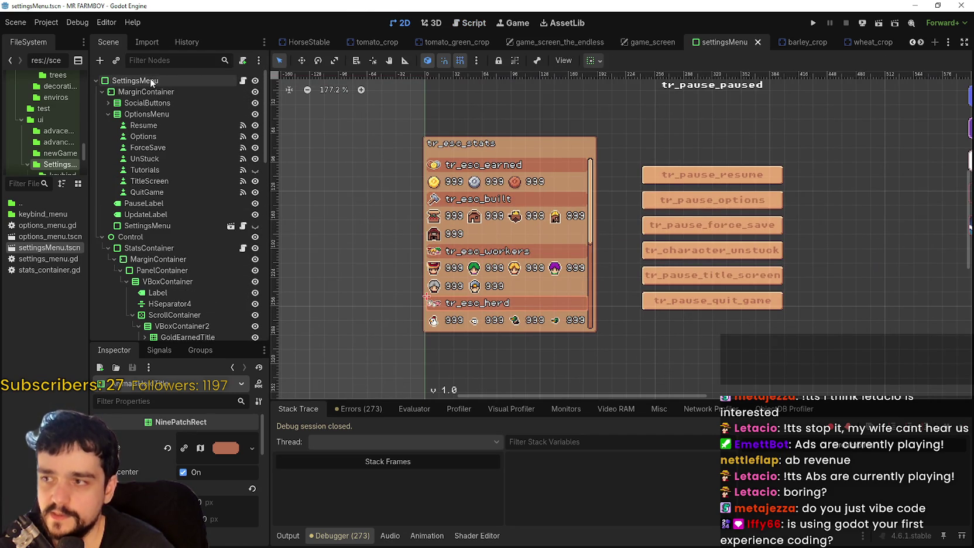
{"action": "scroll", "coordinate": [164, 261], "scroll_direction": "down", "scroll_amount": 15}
{"action": "scroll", "coordinate": [208, 313], "scroll_direction": "down", "scroll_amount": 9}
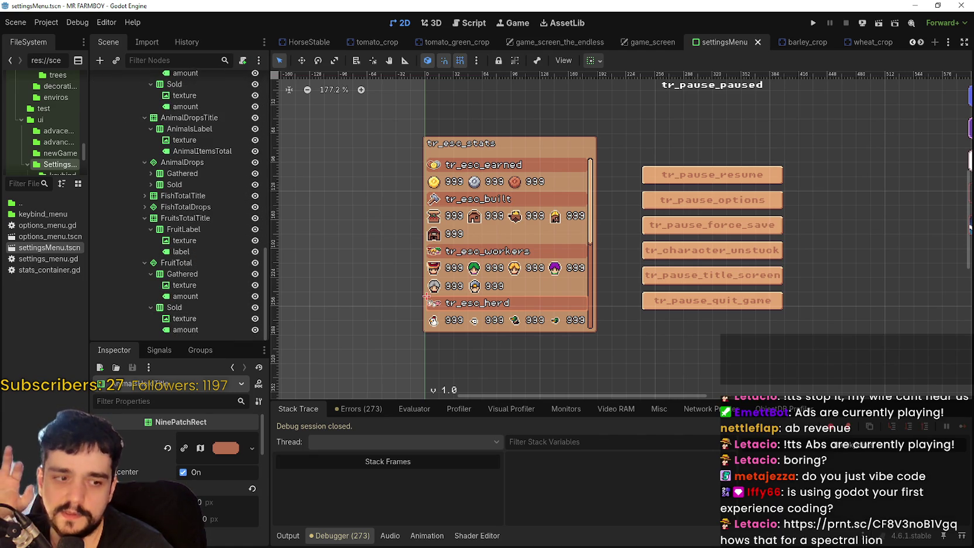
{"action": "key", "text": "alt+Tab"}
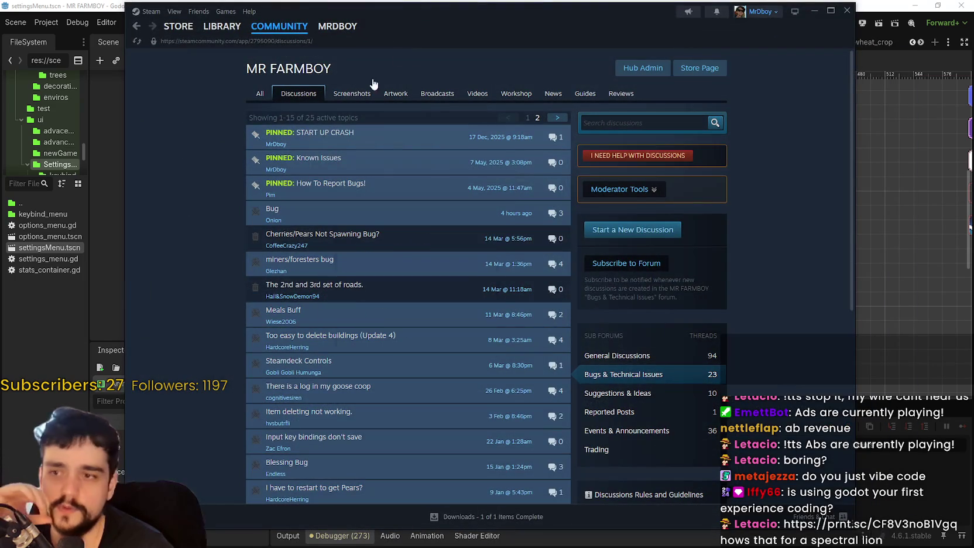
Open the MR FARMBOY community hub admin page and then its store page
{"action": "left_click", "coordinate": [636, 68]}
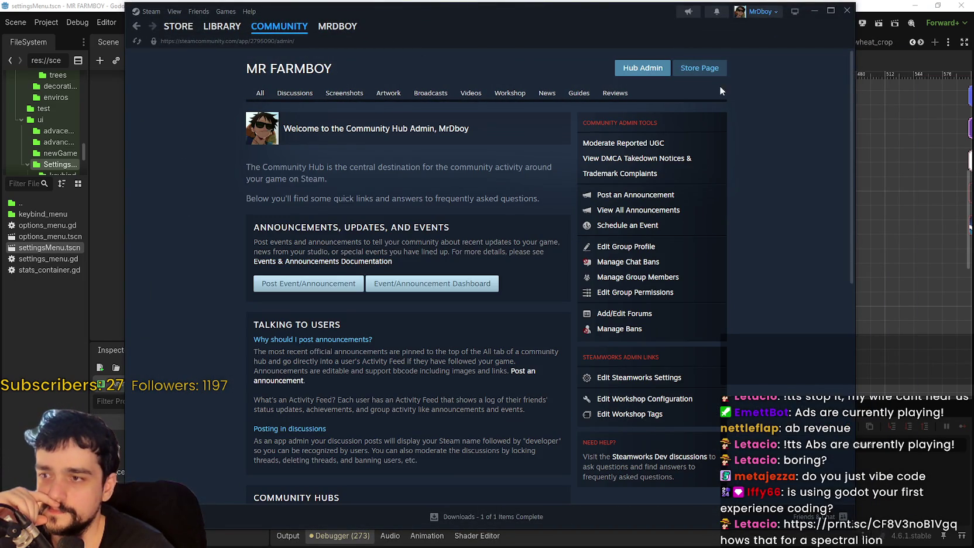
{"action": "left_click", "coordinate": [716, 70]}
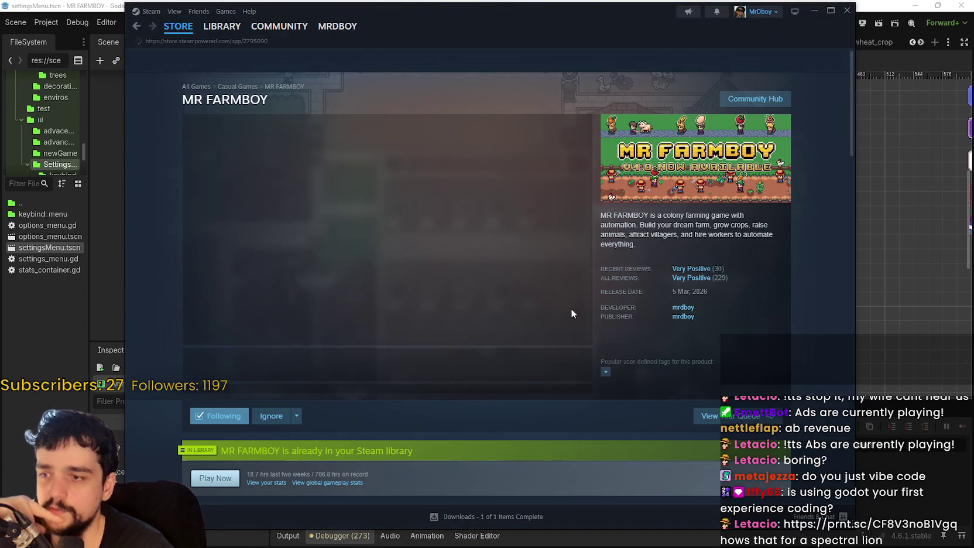
{"action": "scroll", "coordinate": [350, 367], "scroll_direction": "down", "scroll_amount": 10}
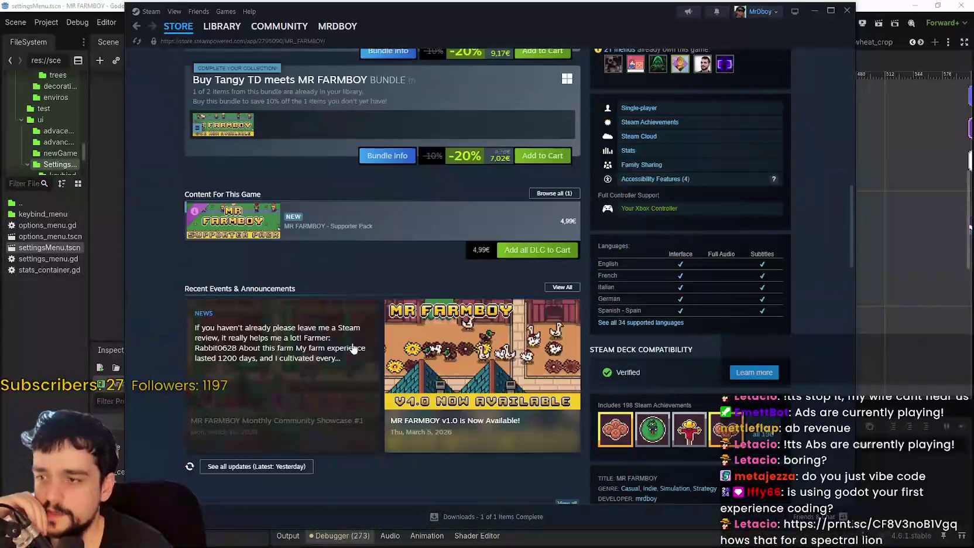
Read through the Monthly Community Showcase #1 news post, then close it
{"action": "left_click", "coordinate": [353, 349]}
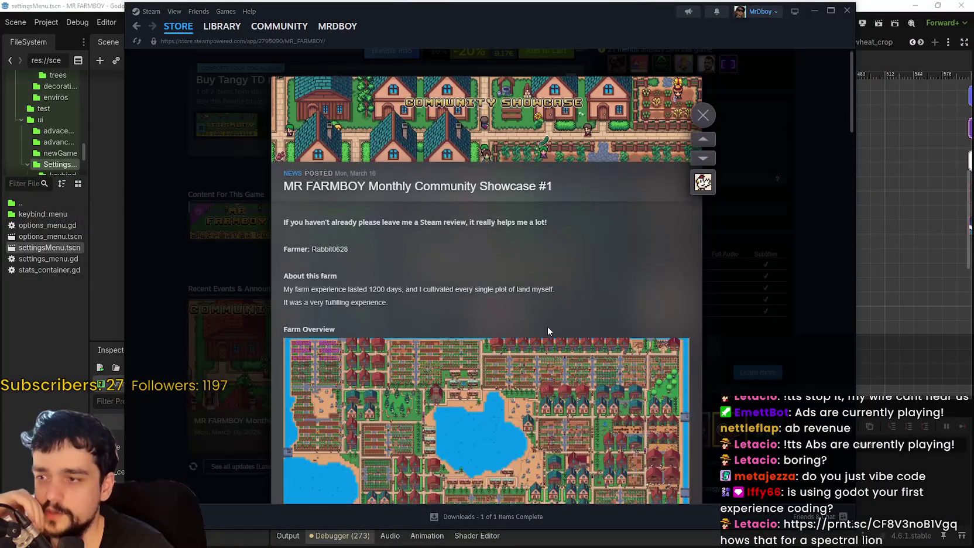
{"action": "scroll", "coordinate": [550, 327], "scroll_direction": "down", "scroll_amount": 5}
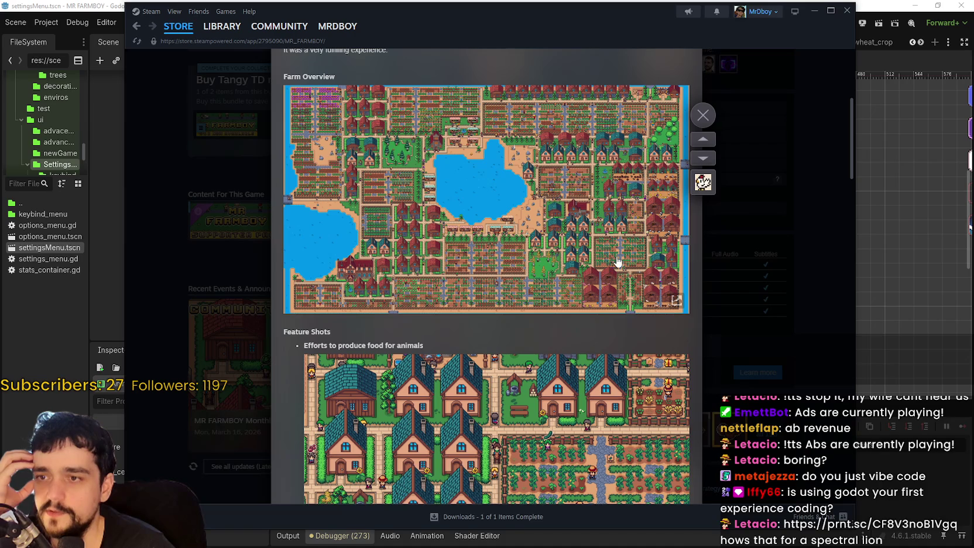
{"action": "scroll", "coordinate": [594, 224], "scroll_direction": "down", "scroll_amount": 10}
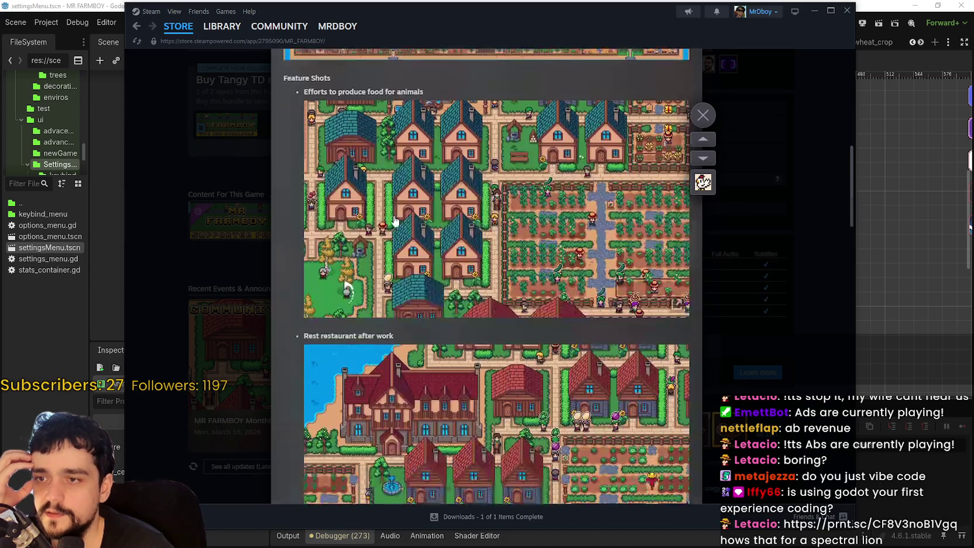
{"action": "scroll", "coordinate": [648, 258], "scroll_direction": "down", "scroll_amount": 2}
{"action": "scroll", "coordinate": [577, 330], "scroll_direction": "up", "scroll_amount": 12}
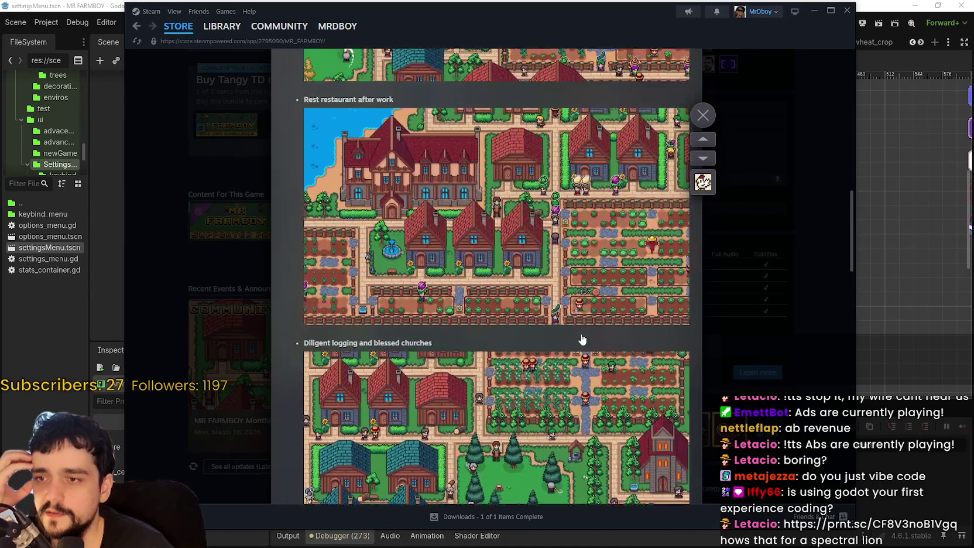
{"action": "scroll", "coordinate": [596, 346], "scroll_direction": "up", "scroll_amount": 3}
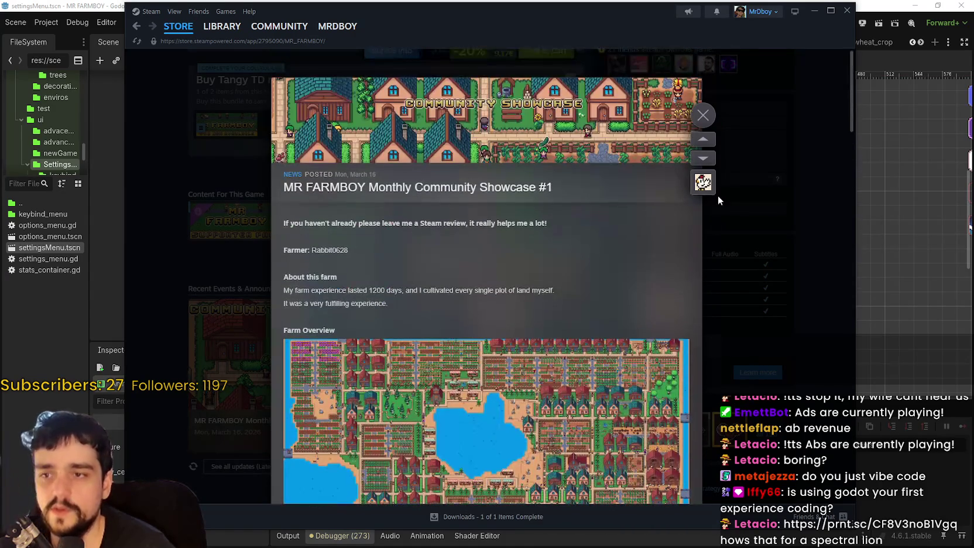
{"action": "left_click", "coordinate": [702, 115]}
{"action": "scroll", "coordinate": [697, 310], "scroll_direction": "up", "scroll_amount": 15}
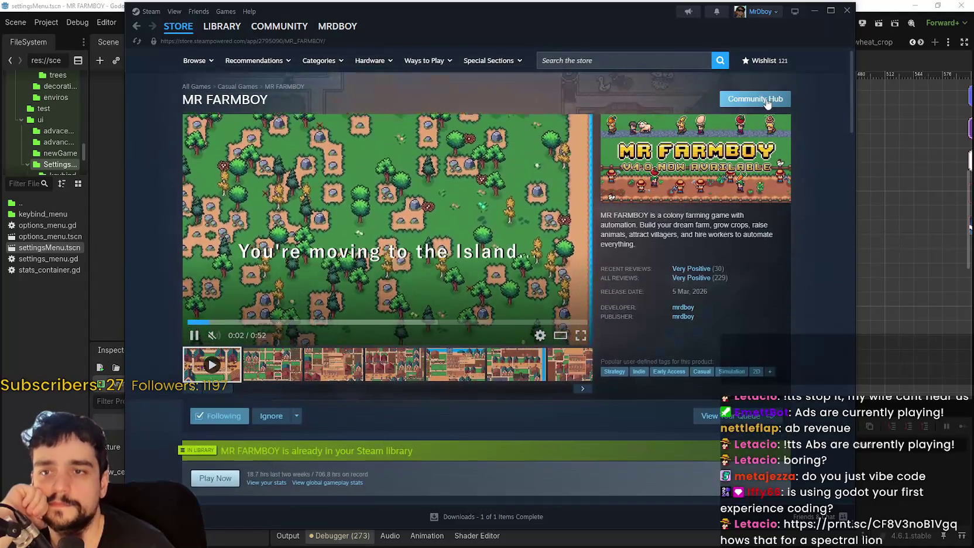
Bring up the MR FARMBOY community hub discussions list, then minimize Steam
{"action": "left_click", "coordinate": [767, 103]}
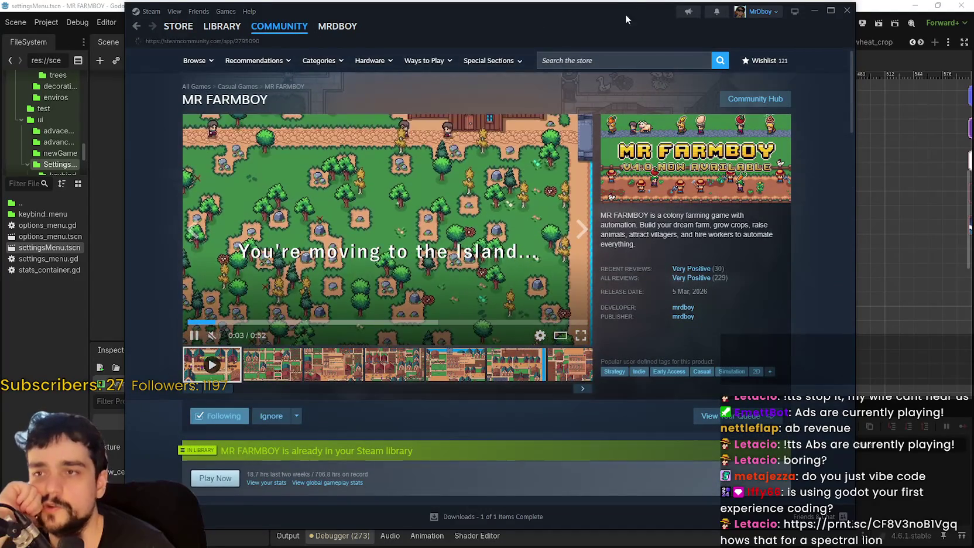
{"action": "left_click_drag", "start_coordinate": [627, 10], "coordinate": [587, 18]}
{"action": "left_click", "coordinate": [262, 100]}
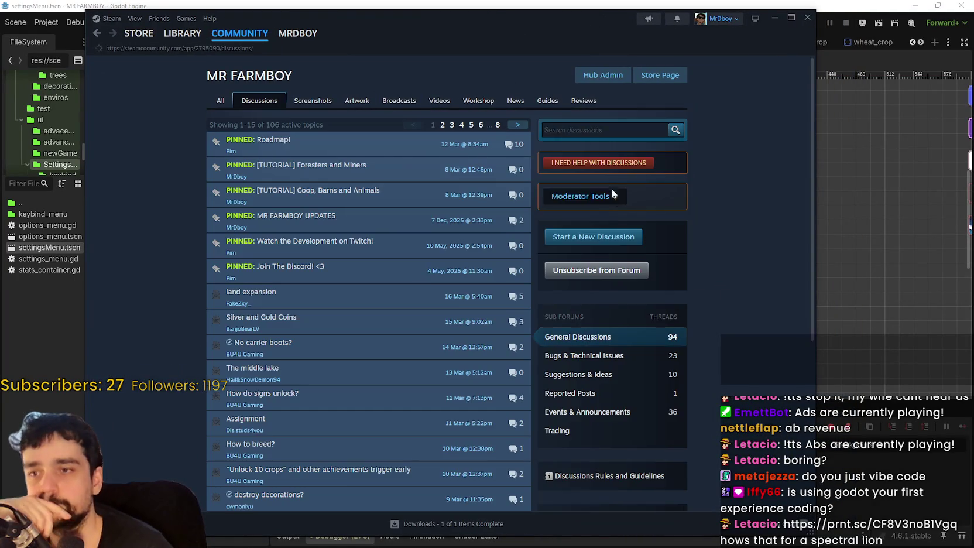
{"action": "left_click", "coordinate": [774, 19]}
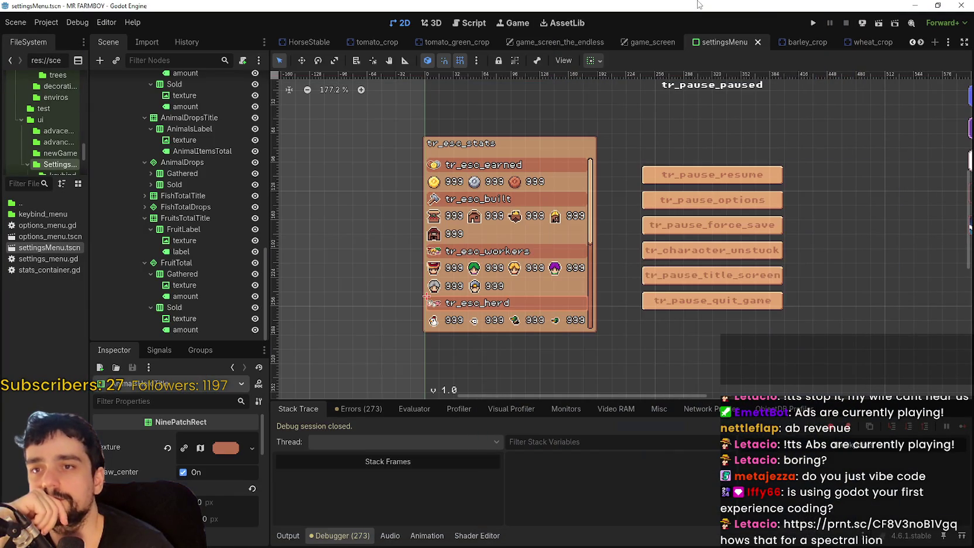
{"action": "scroll", "coordinate": [188, 158], "scroll_direction": "up", "scroll_amount": 10}
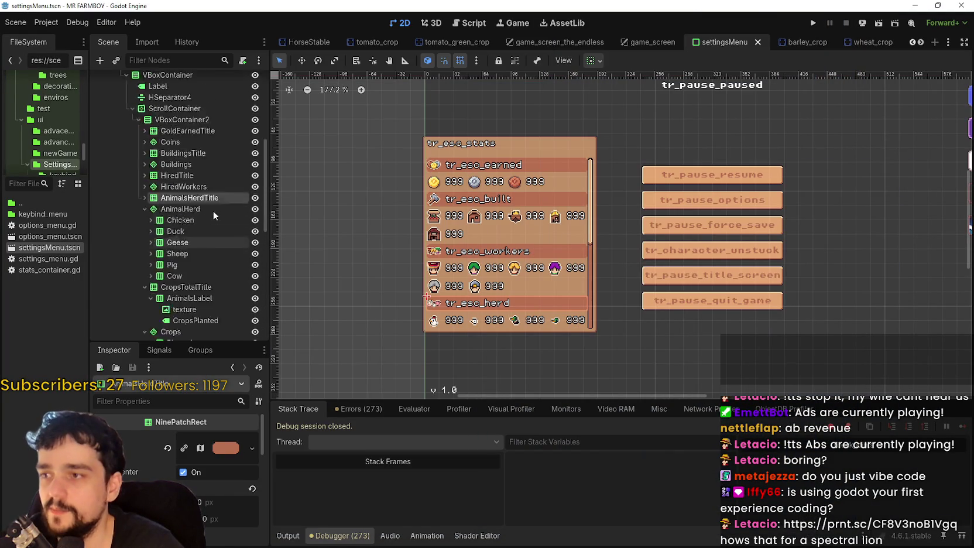
{"action": "left_click", "coordinate": [242, 106]}
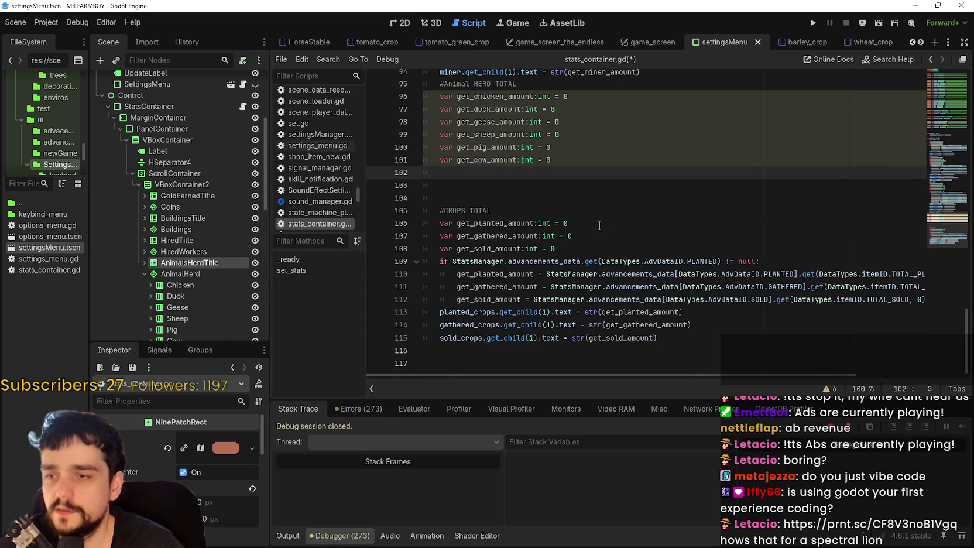
{"action": "left_click", "coordinate": [553, 194]}
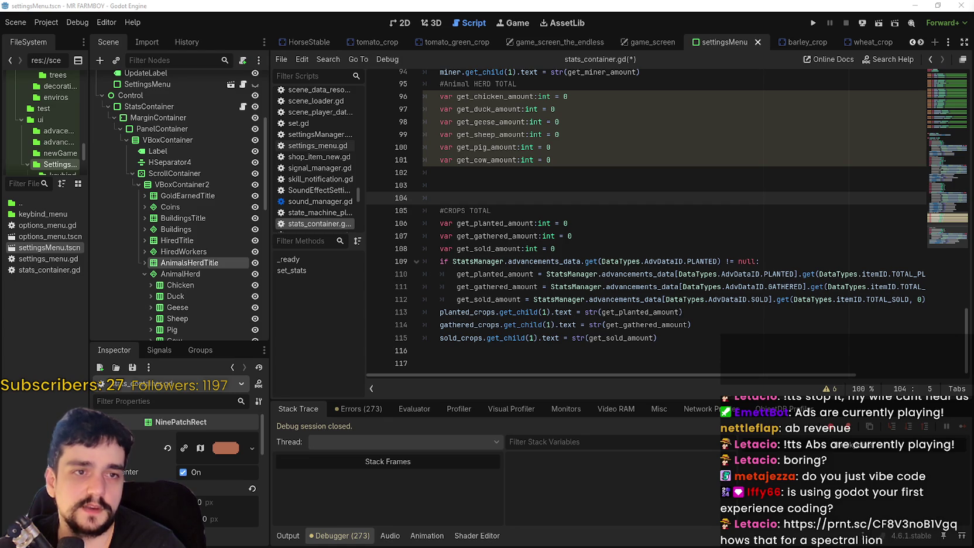
{"action": "mouse_move", "coordinate": [971, 109]}
{"action": "left_mouse_down"}
{"action": "mouse_move", "coordinate": [656, 106]}
{"action": "mouse_move", "coordinate": [406, 31]}
{"action": "left_mouse_up"}
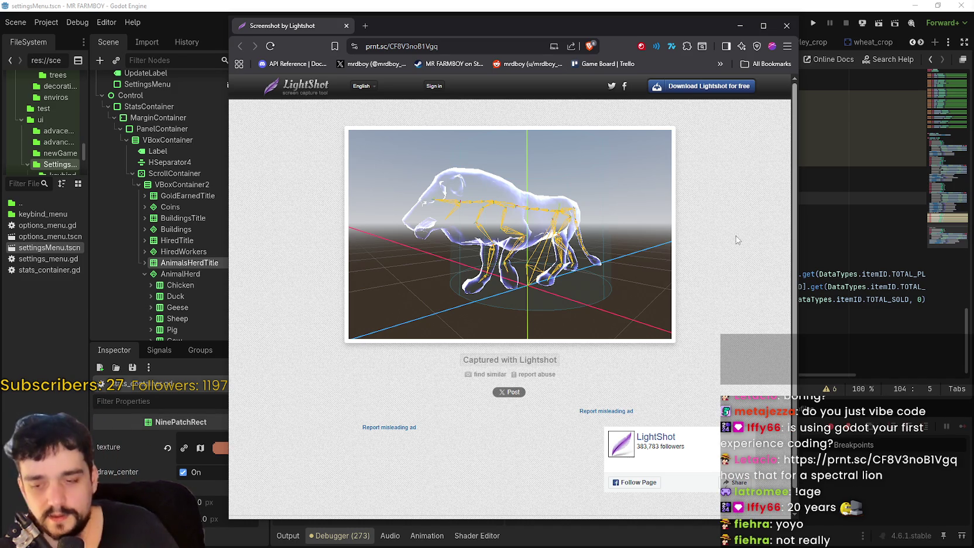
{"action": "left_click", "coordinate": [787, 26]}
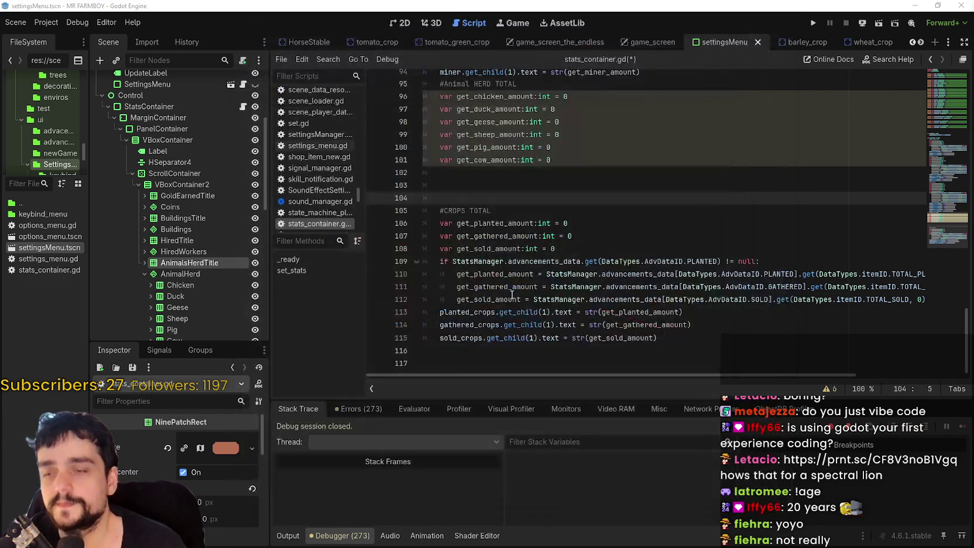
{"action": "key", "text": "ctrl+z"}
{"action": "key", "text": "ctrl+z"}
{"action": "key", "text": "ctrl+z"}
{"action": "scroll", "coordinate": [666, 163], "scroll_direction": "up", "scroll_amount": 1}
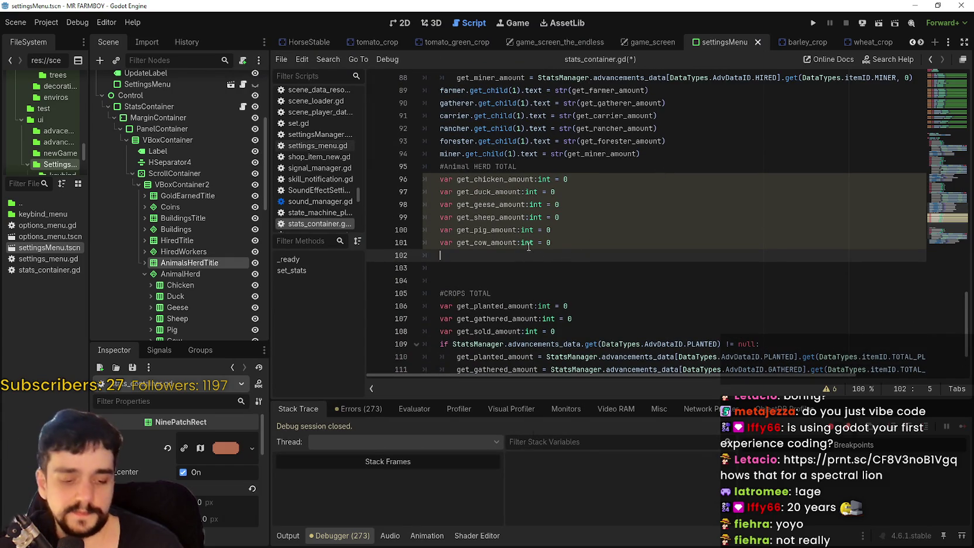
{"action": "left_click", "coordinate": [490, 230]}
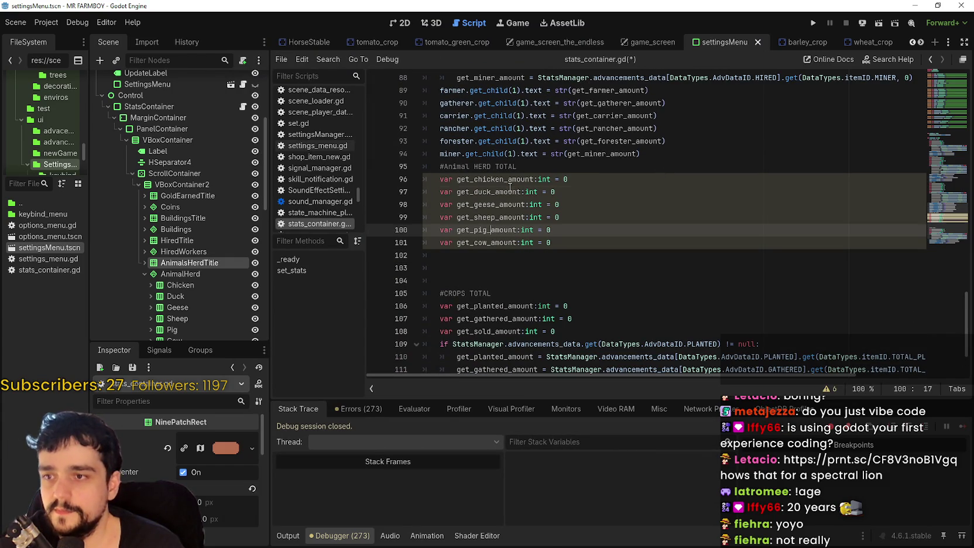
{"action": "left_click", "coordinate": [511, 188]}
{"action": "triple_click", "coordinate": [510, 179]}
{"action": "scroll", "coordinate": [502, 241], "scroll_direction": "up", "scroll_amount": 1}
{"action": "key", "text": "shift+Up"}
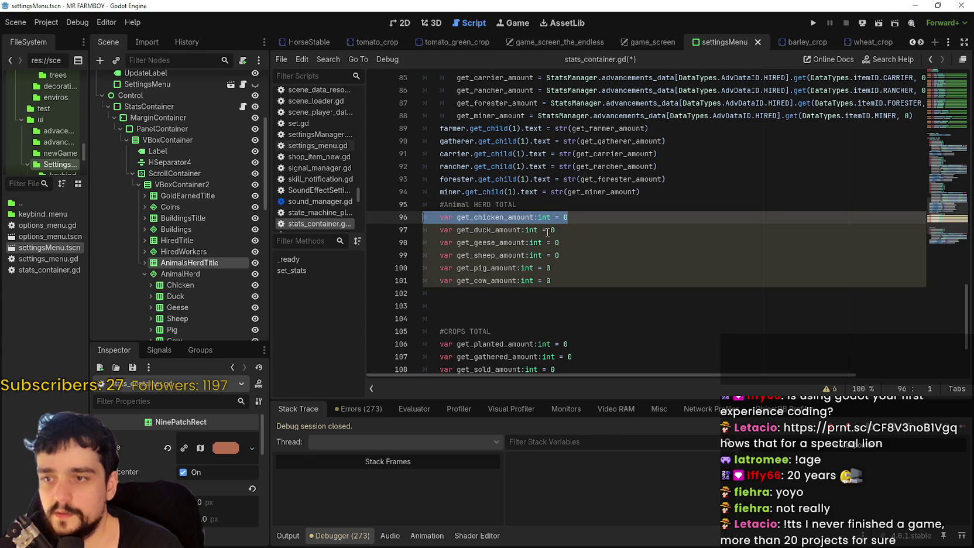
{"action": "scroll", "coordinate": [546, 230], "scroll_direction": "down", "scroll_amount": 2}
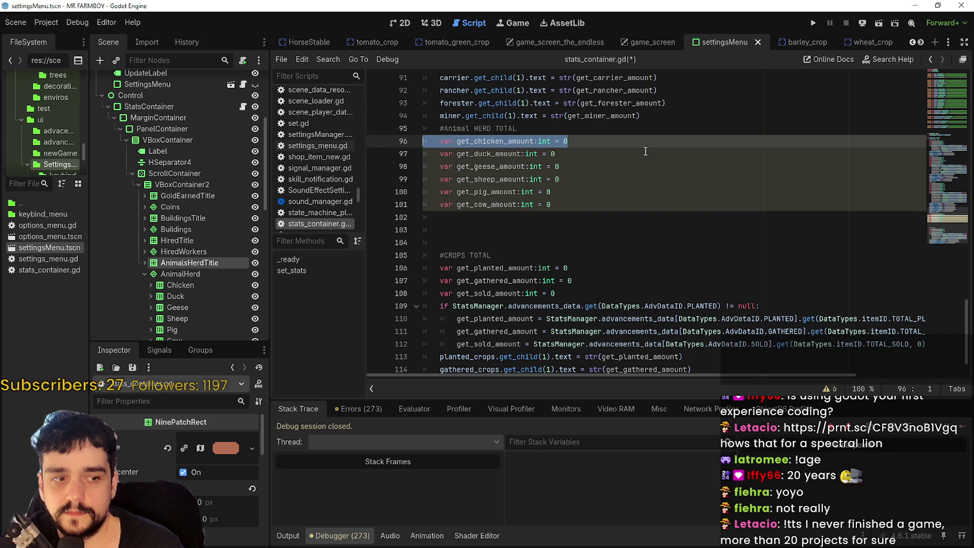
{"action": "scroll", "coordinate": [699, 193], "scroll_direction": "up", "scroll_amount": 2}
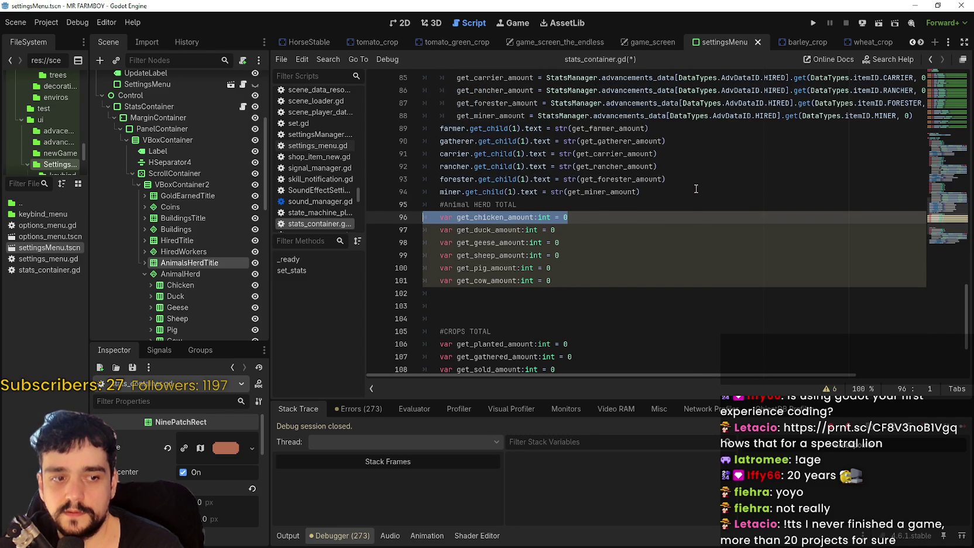
{"action": "scroll", "coordinate": [696, 188], "scroll_direction": "down", "scroll_amount": 2}
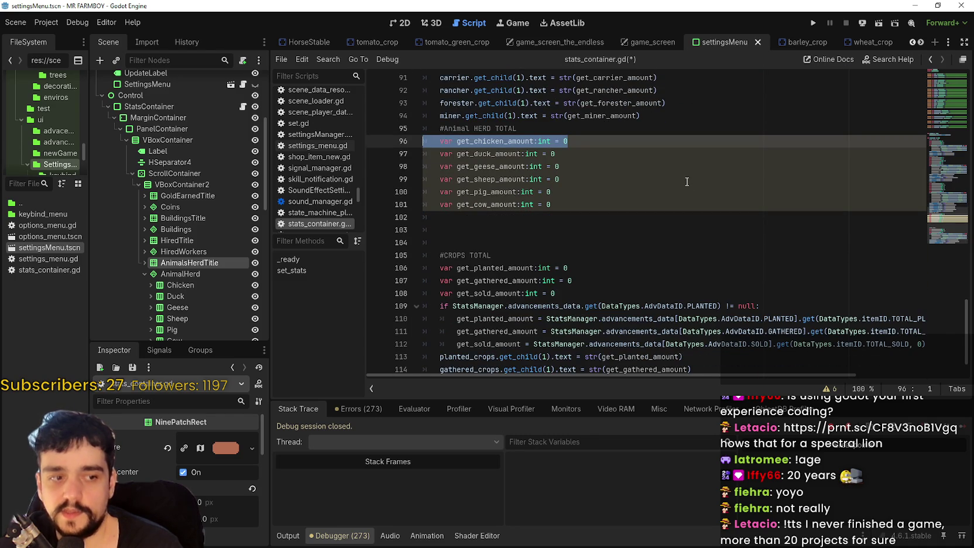
{"action": "scroll", "coordinate": [746, 220], "scroll_direction": "up", "scroll_amount": 1}
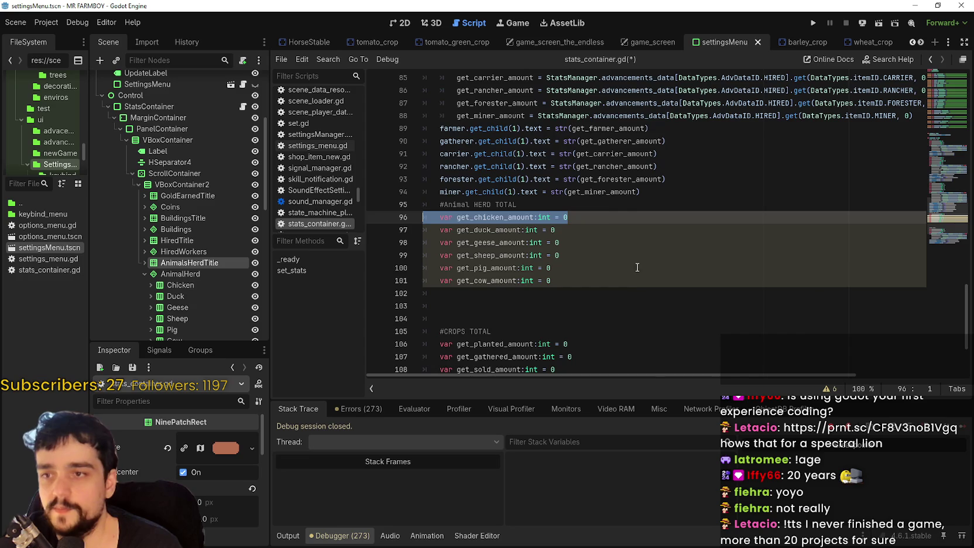
{"action": "left_click", "coordinate": [502, 268]}
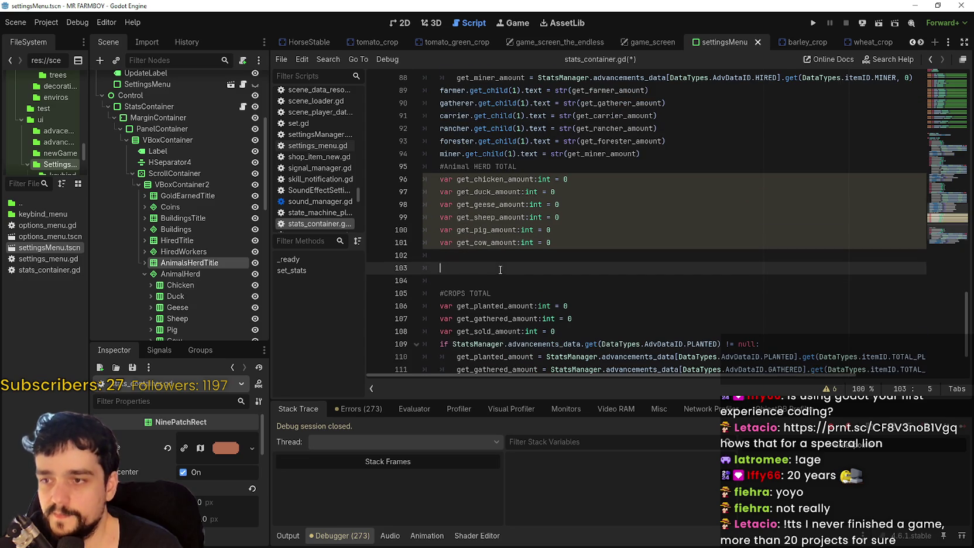
{"action": "scroll", "coordinate": [501, 260], "scroll_direction": "down", "scroll_amount": 1}
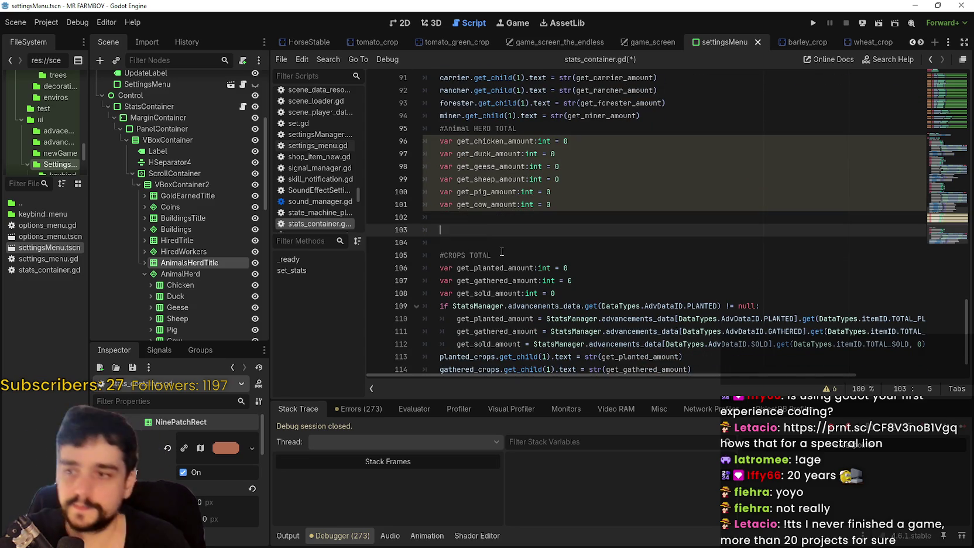
{"action": "scroll", "coordinate": [500, 258], "scroll_direction": "down", "scroll_amount": 1}
{"action": "scroll", "coordinate": [498, 263], "scroll_direction": "up", "scroll_amount": 1}
{"action": "mouse_move", "coordinate": [439, 213]}
{"action": "left_mouse_down"}
{"action": "mouse_move", "coordinate": [442, 200]}
{"action": "mouse_move", "coordinate": [426, 200]}
{"action": "mouse_move", "coordinate": [445, 225]}
{"action": "mouse_move", "coordinate": [426, 199]}
{"action": "left_mouse_up"}
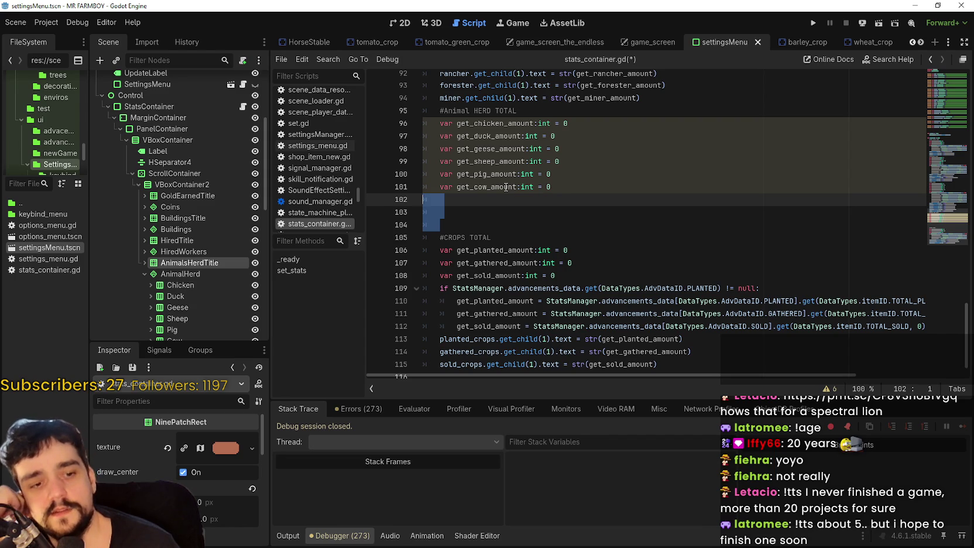
{"action": "left_click", "coordinate": [478, 202]}
{"action": "mouse_move", "coordinate": [475, 227]}
{"action": "left_mouse_down"}
{"action": "mouse_move", "coordinate": [422, 199]}
{"action": "mouse_move", "coordinate": [490, 229]}
{"action": "mouse_move", "coordinate": [432, 213]}
{"action": "mouse_move", "coordinate": [439, 207]}
{"action": "left_mouse_up"}
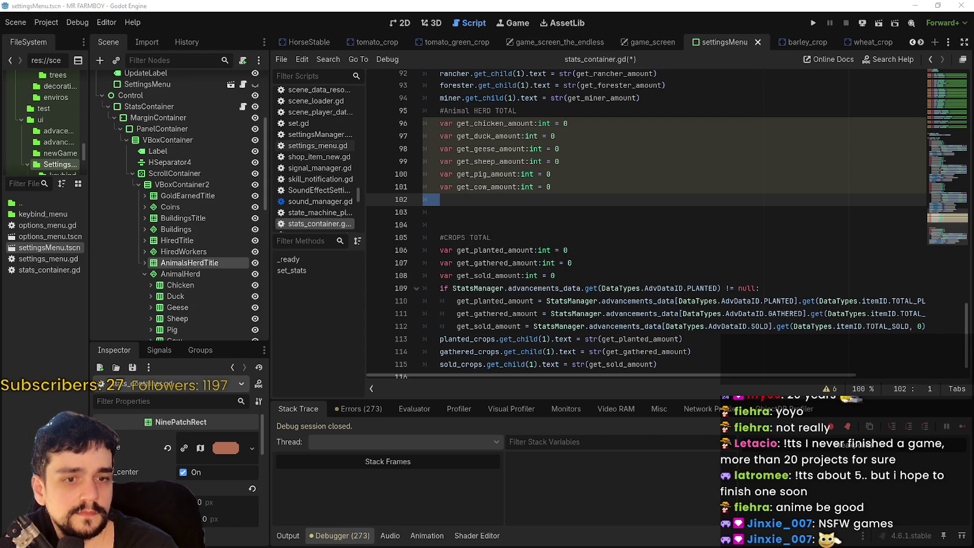
{"action": "key", "text": "alt+Tab"}
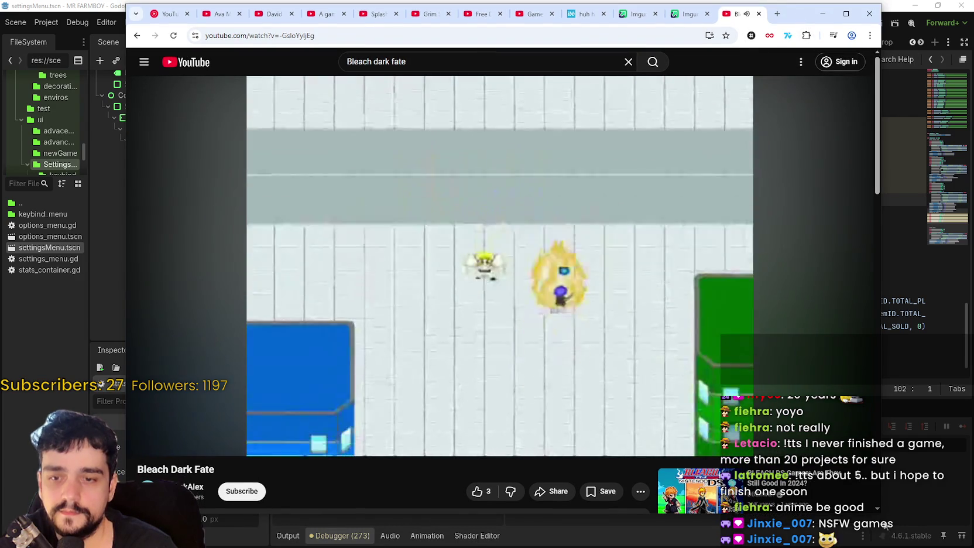
Shrink the YouTube browser window and move it right to uncover Godot's scene tree
{"action": "mouse_move", "coordinate": [802, 483]}
{"action": "left_mouse_down"}
{"action": "mouse_move", "coordinate": [682, 471]}
{"action": "mouse_move", "coordinate": [671, 481]}
{"action": "left_mouse_up"}
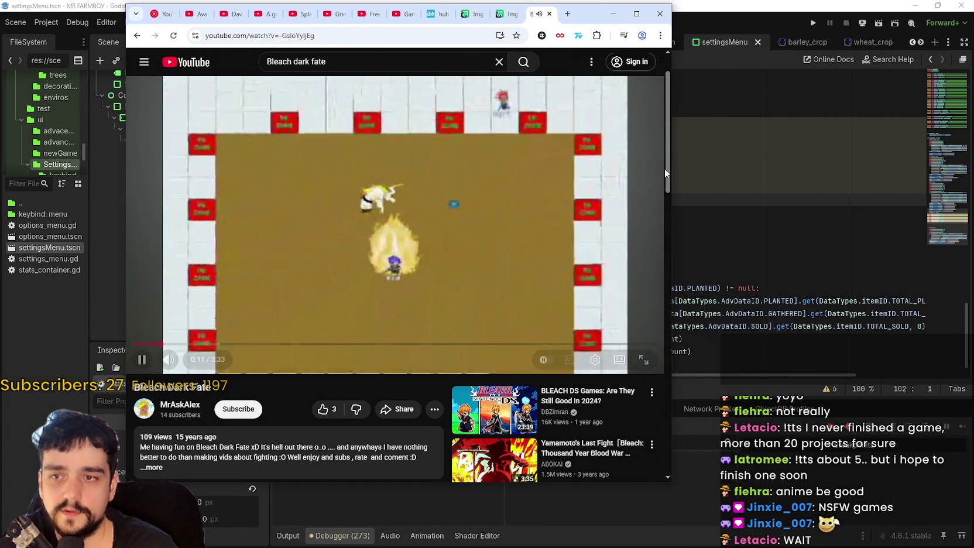
{"action": "mouse_move", "coordinate": [483, 481]}
{"action": "left_mouse_down"}
{"action": "mouse_move", "coordinate": [497, 537]}
{"action": "mouse_move", "coordinate": [497, 396]}
{"action": "left_mouse_up"}
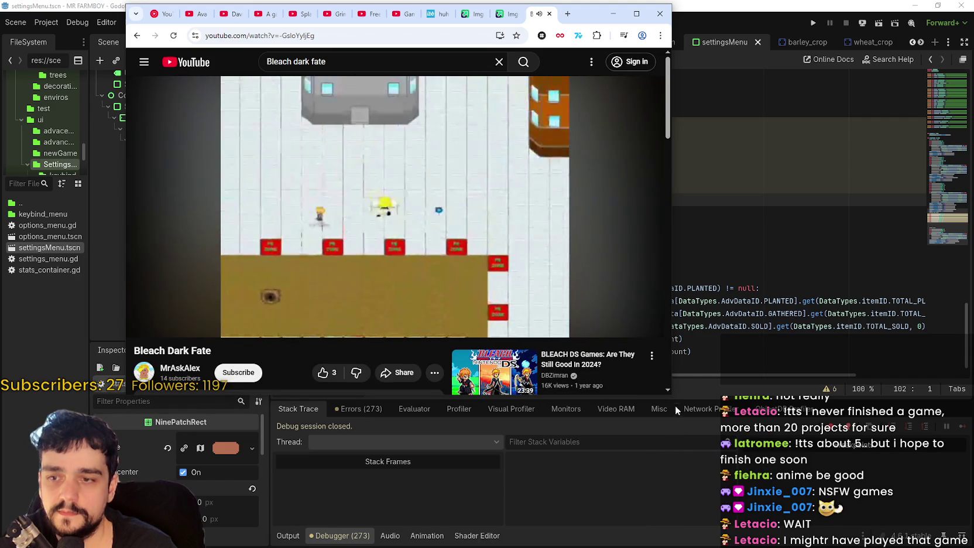
{"action": "mouse_move", "coordinate": [665, 401]}
{"action": "left_mouse_down"}
{"action": "mouse_move", "coordinate": [594, 503]}
{"action": "mouse_move", "coordinate": [468, 495]}
{"action": "mouse_move", "coordinate": [521, 460]}
{"action": "mouse_move", "coordinate": [525, 468]}
{"action": "left_mouse_up"}
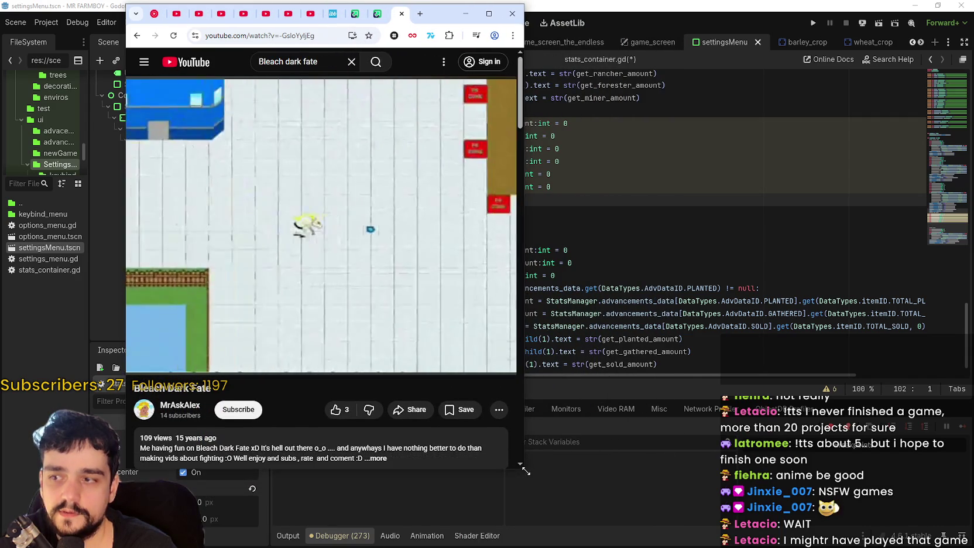
{"action": "mouse_move", "coordinate": [439, 13]}
{"action": "left_mouse_down"}
{"action": "mouse_move", "coordinate": [602, 14]}
{"action": "mouse_move", "coordinate": [618, 26]}
{"action": "left_mouse_up"}
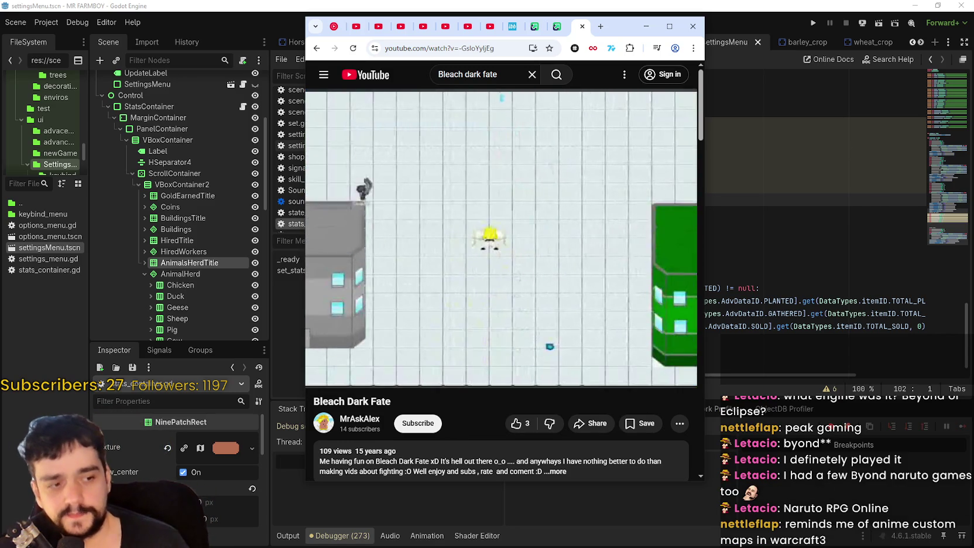
{"action": "key", "text": "alt+Tab"}
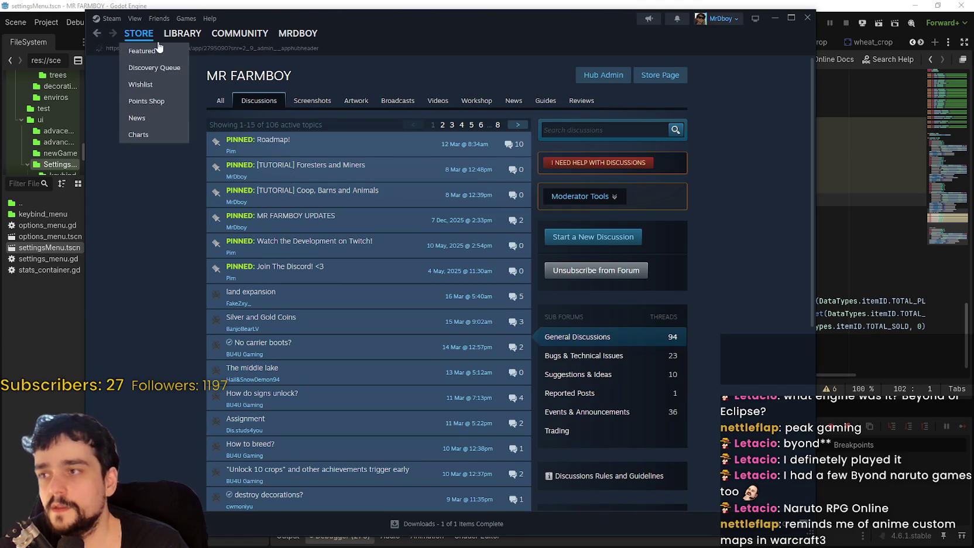
From the MR FARMBOY store page, search the store for 'icarus' and open ICARUS
{"action": "left_click", "coordinate": [678, 74]}
{"action": "left_click", "coordinate": [610, 66]}
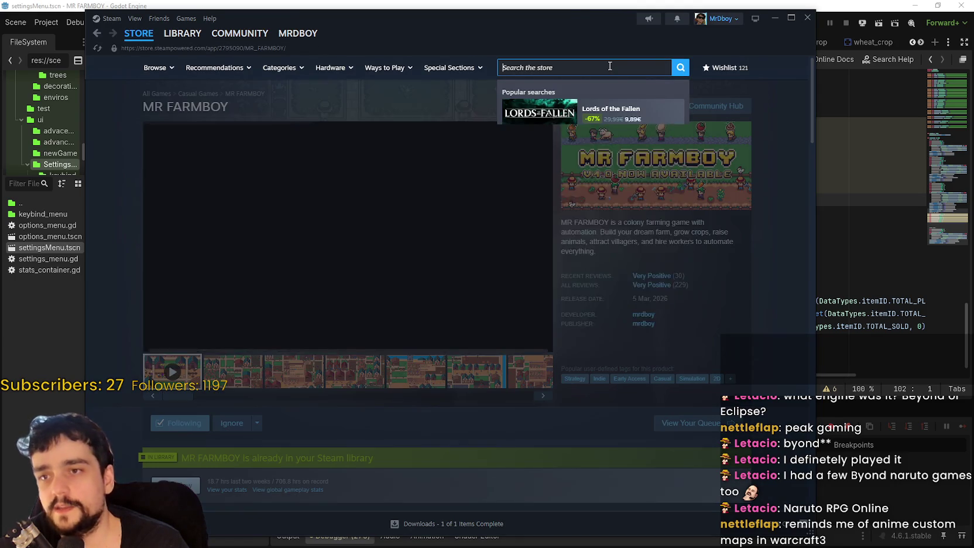
{"action": "type", "text": "icarus"}
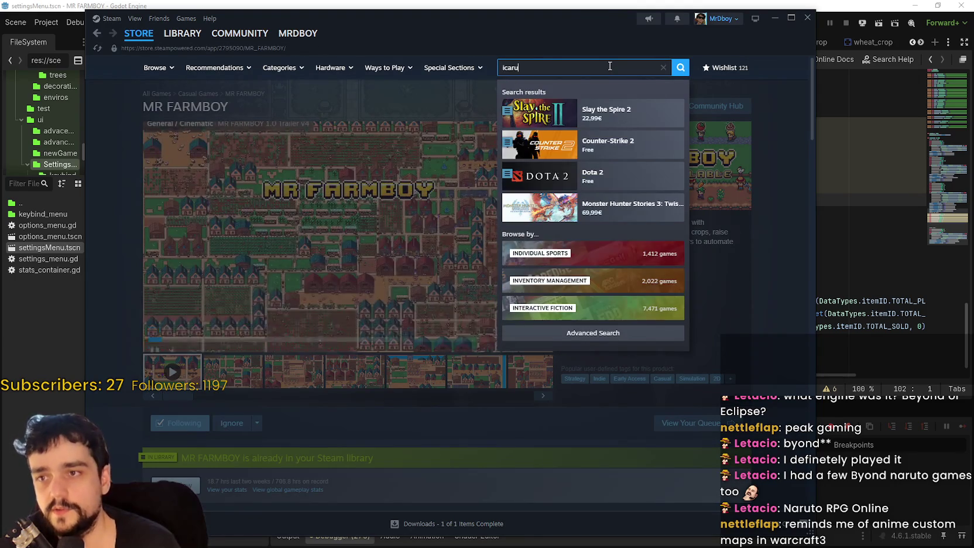
{"action": "left_click", "coordinate": [607, 108]}
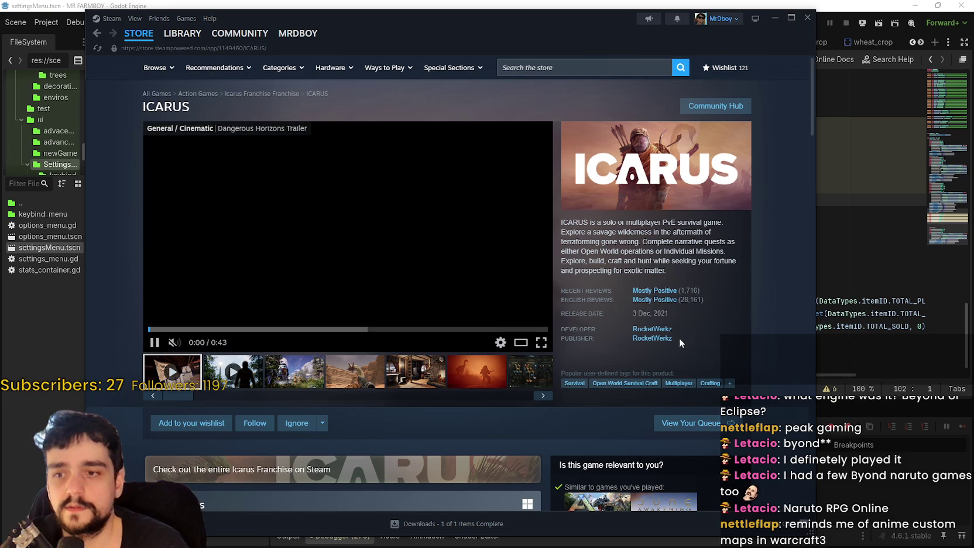
Go to developer Rocketwerkz's page and open the Stationeers store page
{"action": "left_click_drag", "start_coordinate": [659, 326], "coordinate": [721, 334]}
{"action": "scroll", "coordinate": [721, 332], "scroll_direction": "down", "scroll_amount": 1}
{"action": "left_click", "coordinate": [670, 281]}
{"action": "scroll", "coordinate": [700, 301], "scroll_direction": "down", "scroll_amount": 3}
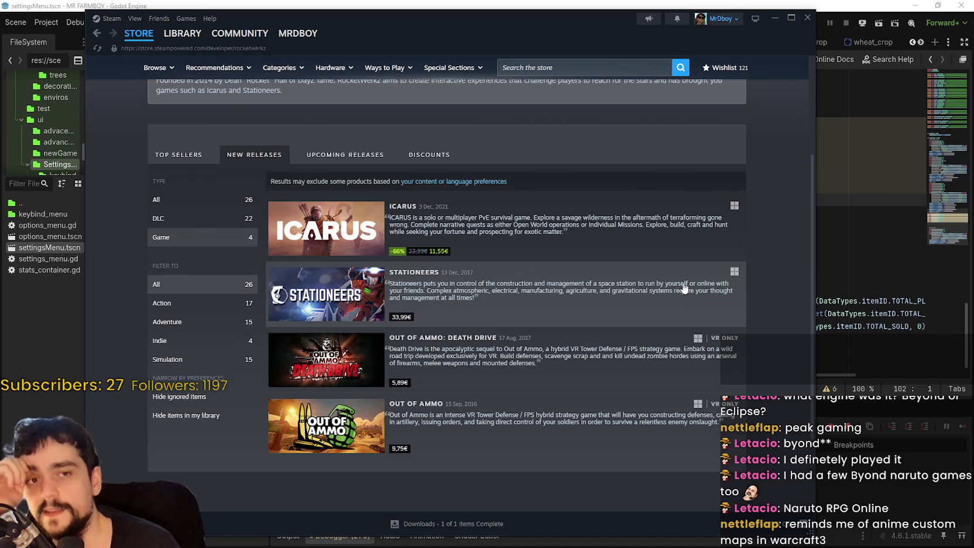
{"action": "scroll", "coordinate": [673, 275], "scroll_direction": "up", "scroll_amount": 3}
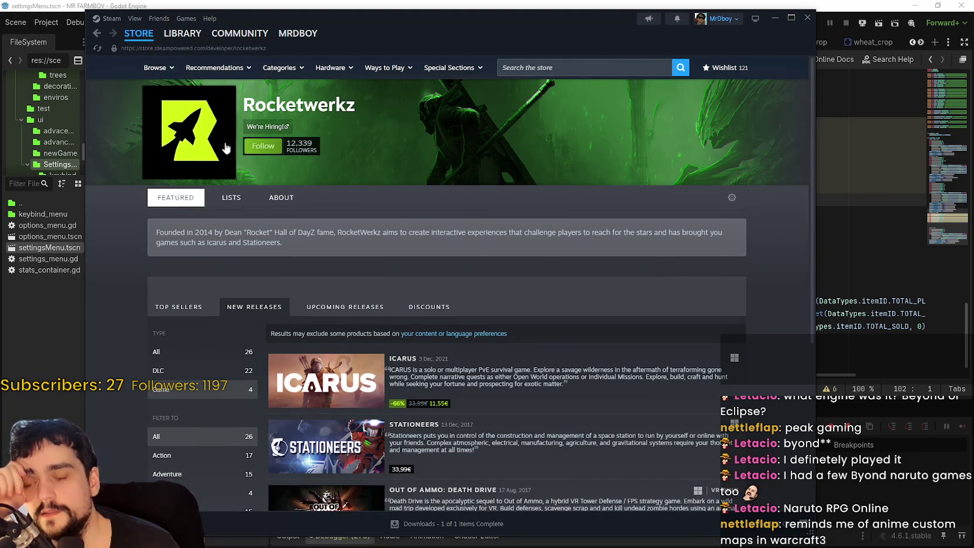
{"action": "scroll", "coordinate": [626, 350], "scroll_direction": "down", "scroll_amount": 1}
{"action": "scroll", "coordinate": [378, 279], "scroll_direction": "down", "scroll_amount": 4}
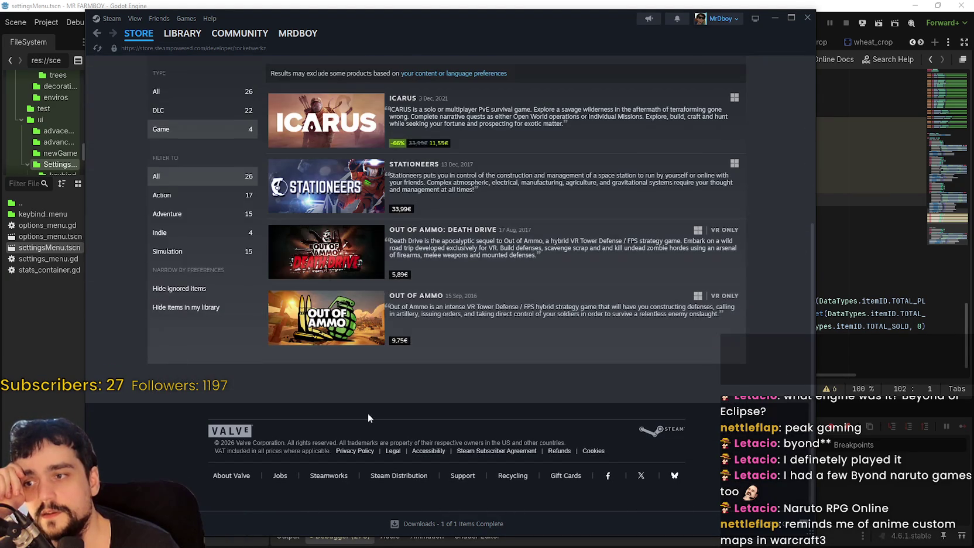
{"action": "scroll", "coordinate": [605, 417], "scroll_direction": "up", "scroll_amount": 1}
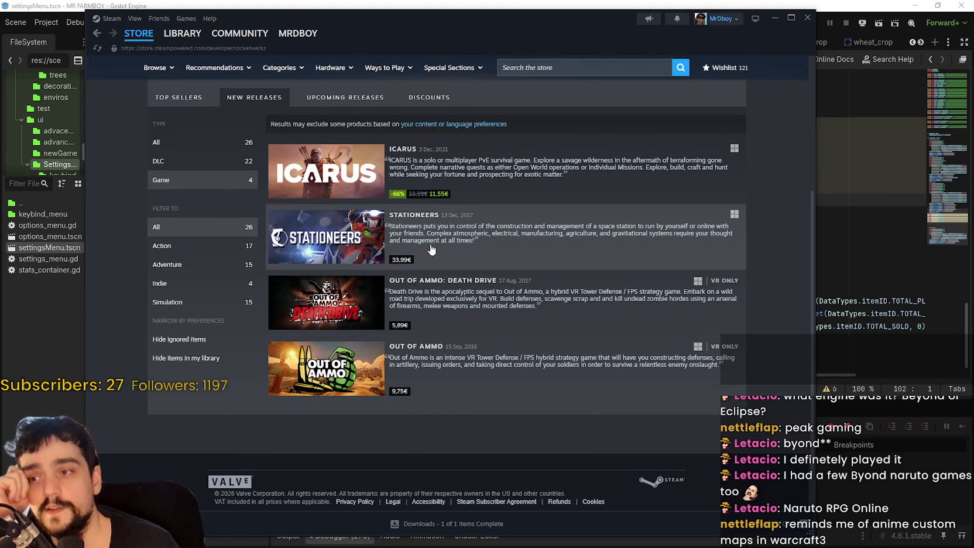
{"action": "left_click", "coordinate": [438, 247]}
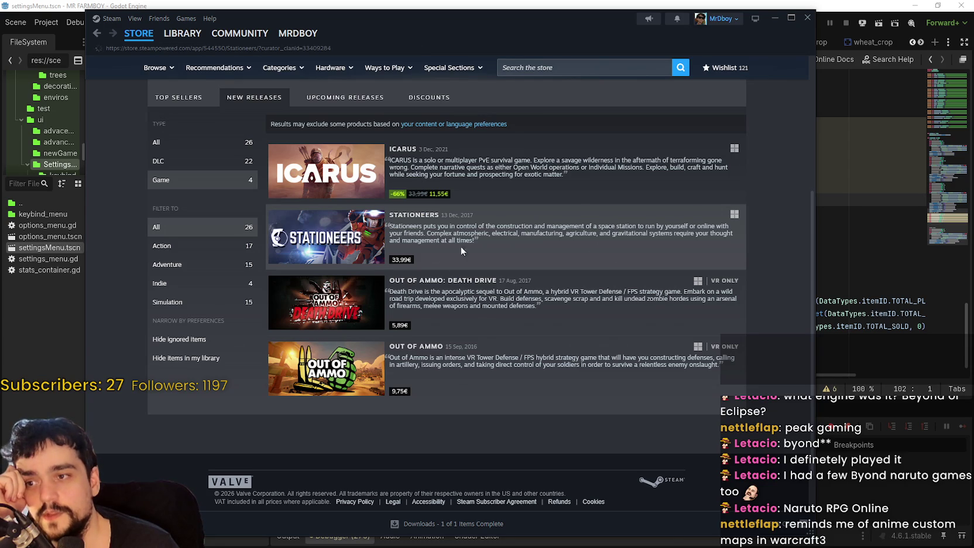